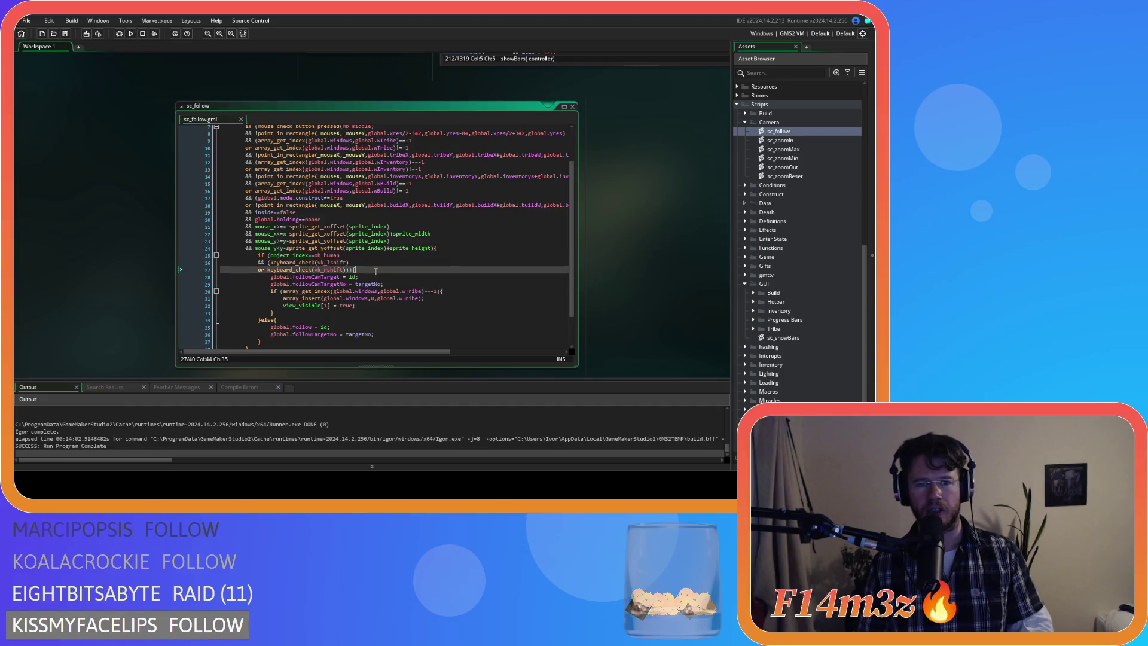
Step: Inspect the follow-check code on lines 25–31 of the sc_follow script
left_click(397, 262)
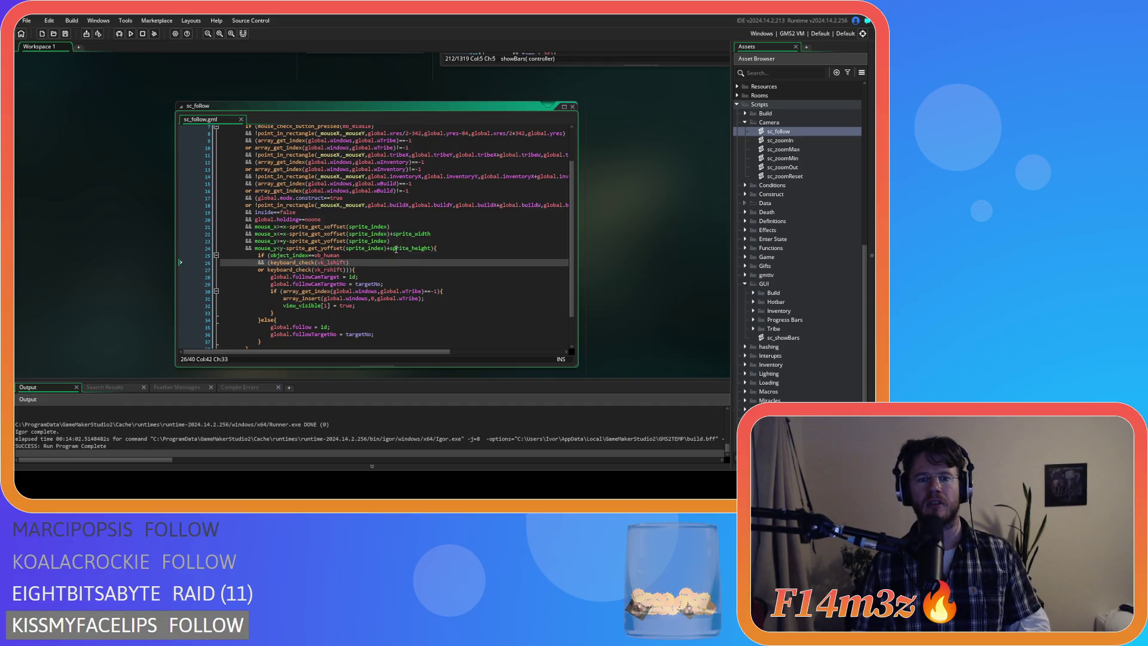
left_click(395, 254)
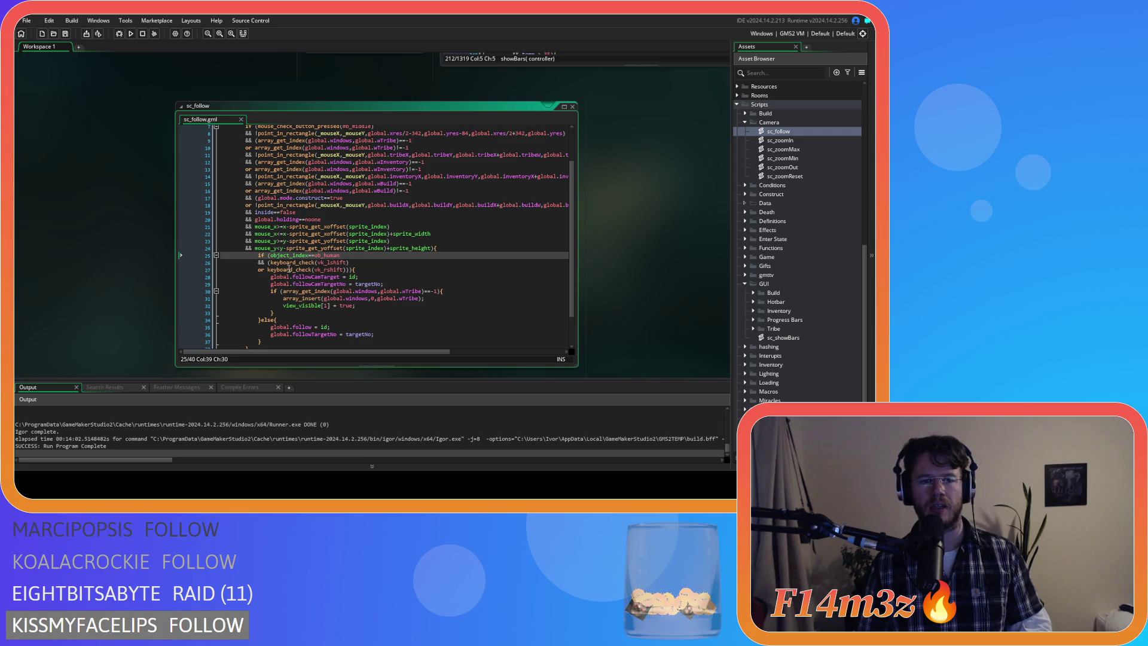
left_click_drag(272, 258, 371, 291)
left_click(373, 270)
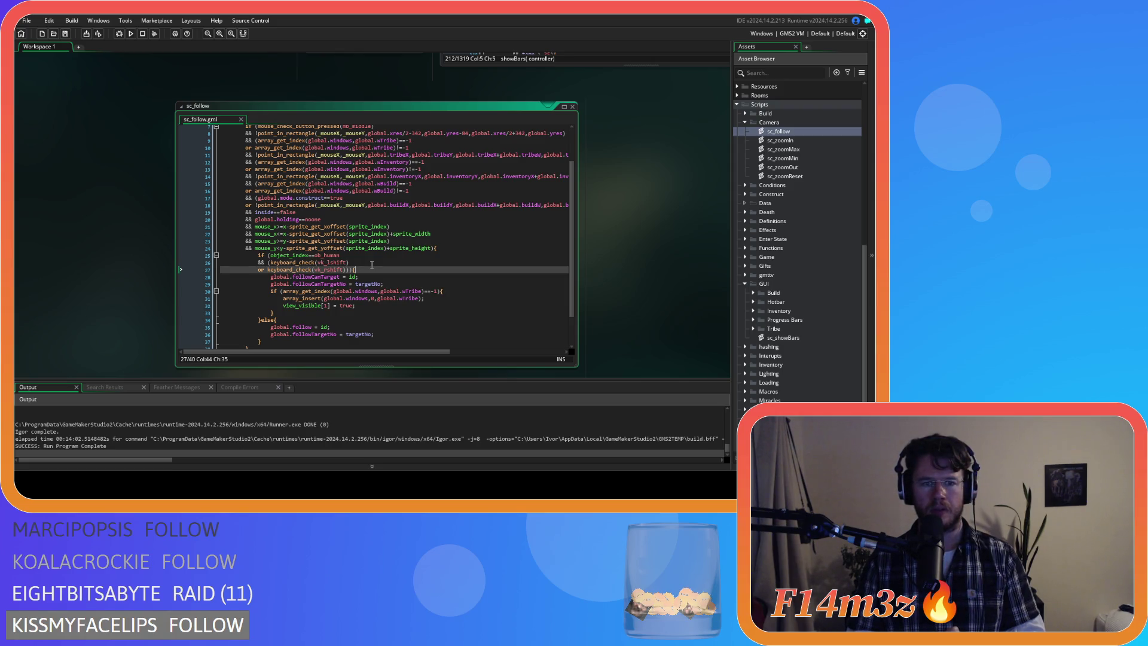
left_click(426, 298)
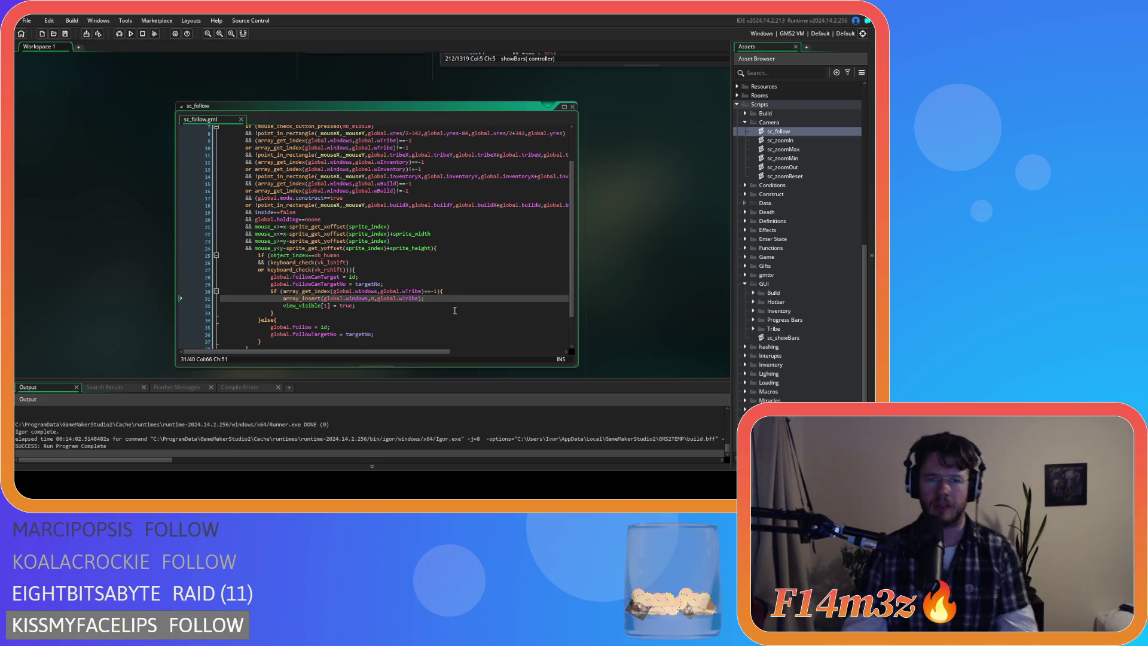
Step: Review the sc_showBars script, then close it and return to sc_follow
scroll(452, 311, "up", 2)
scroll(647, 322, "up", 5)
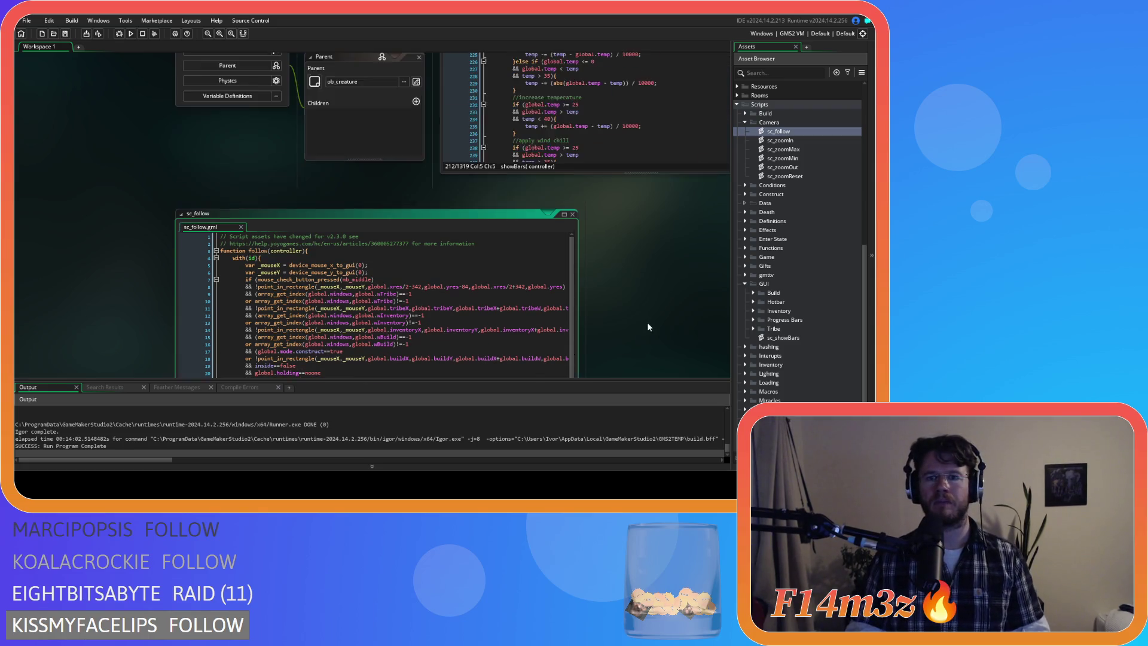
scroll(647, 322, "down", 3)
scroll(648, 358, "down", 2)
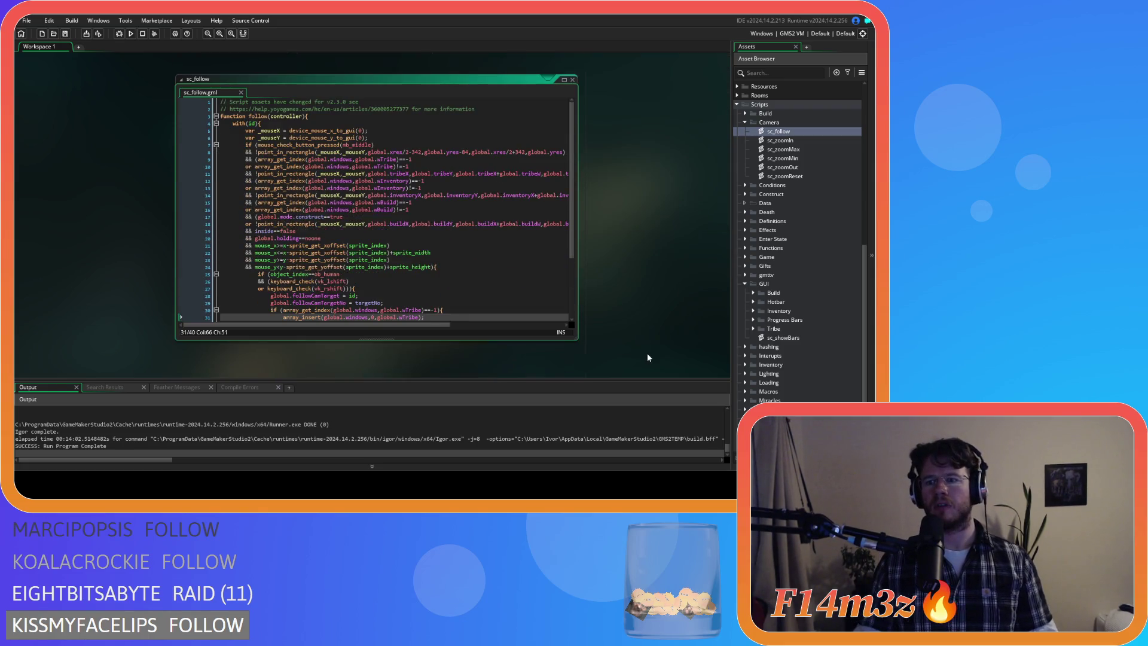
double_click(796, 337)
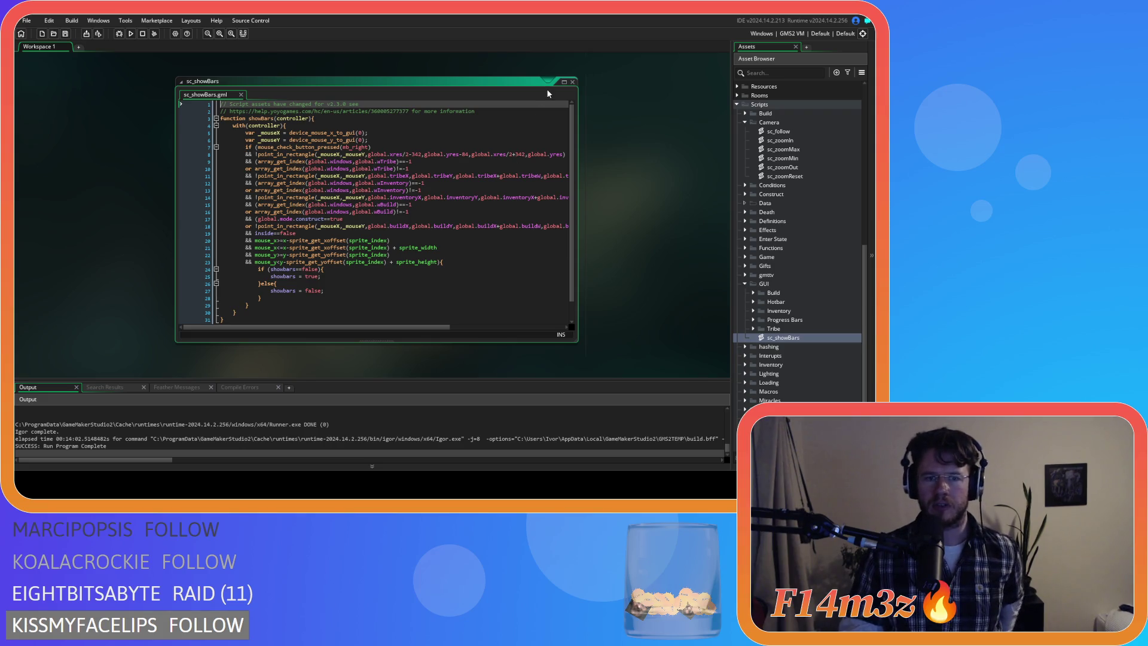
left_click(572, 81)
left_click(460, 217)
Step: Bring ob_human's Step event with its showBars(id) call into view
scroll(460, 218, "down", 3)
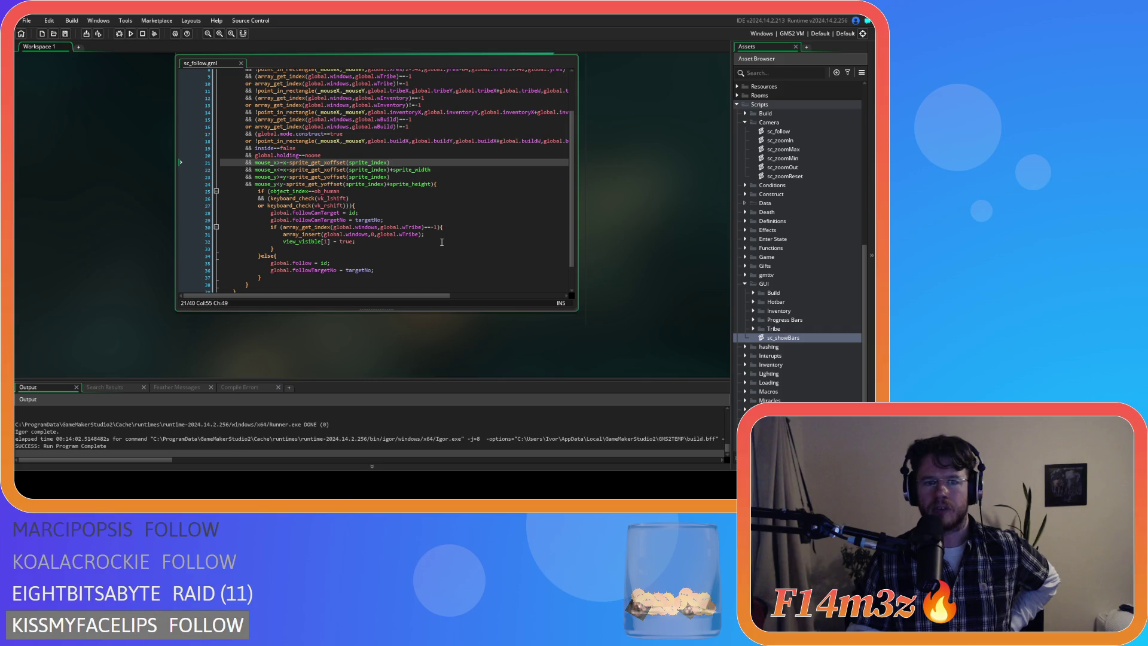
left_click(404, 217)
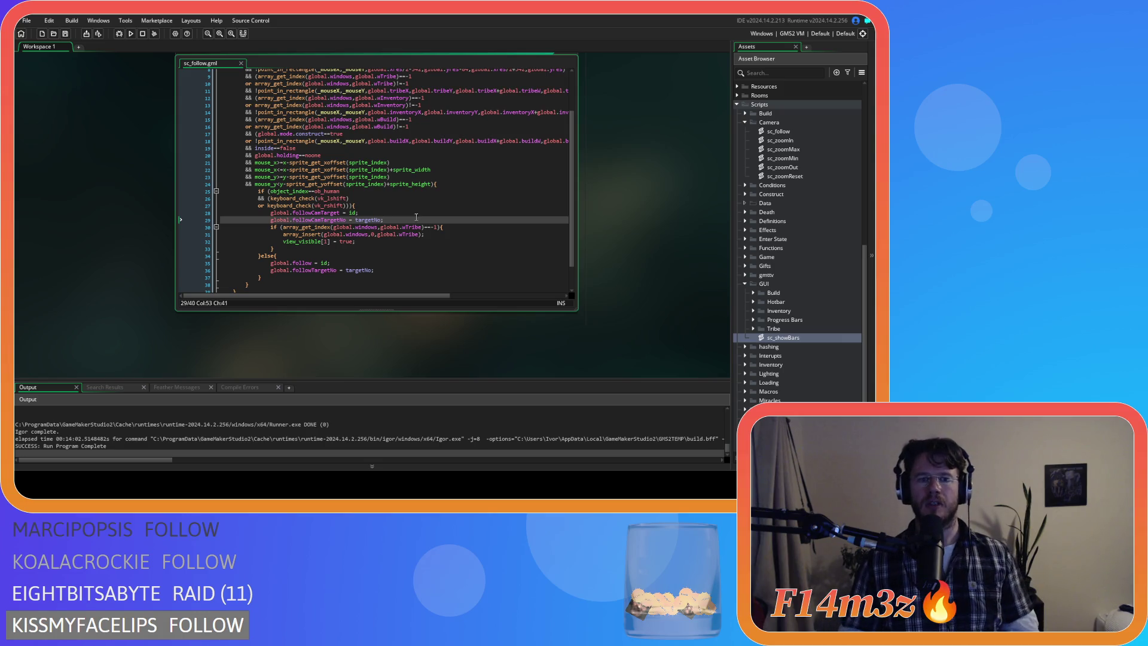
scroll(405, 218, "up", 4)
scroll(623, 250, "up", 5)
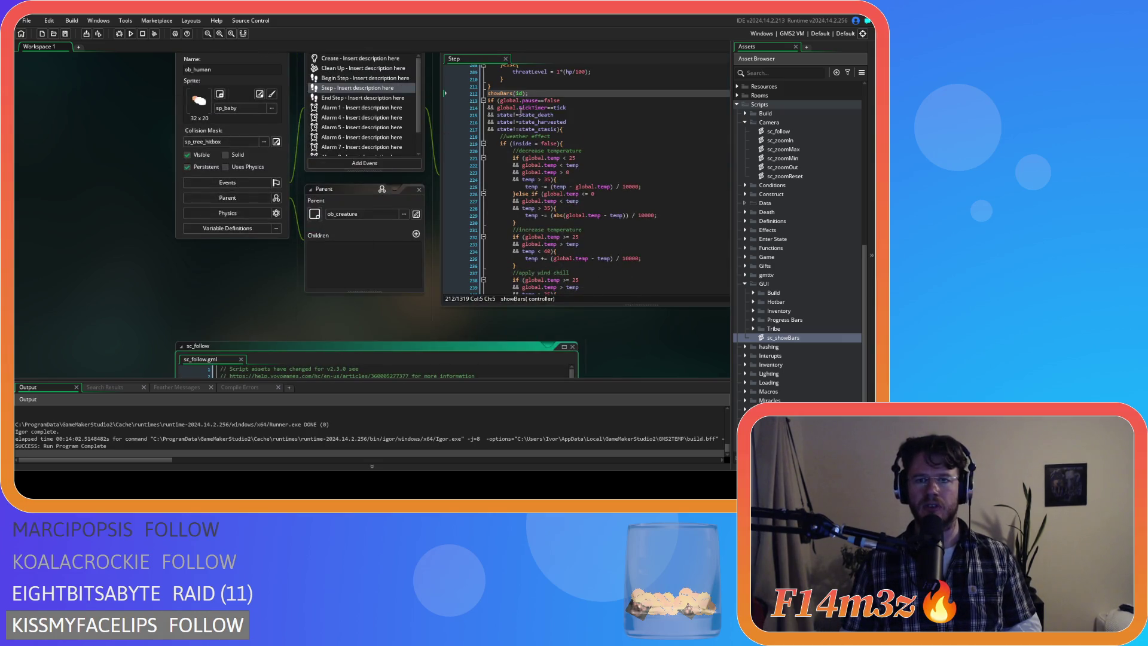
Step: Add a follow(id) line right after showBars(id) in ob_human's Step event
left_click(533, 93)
key("Return")
type("follow")
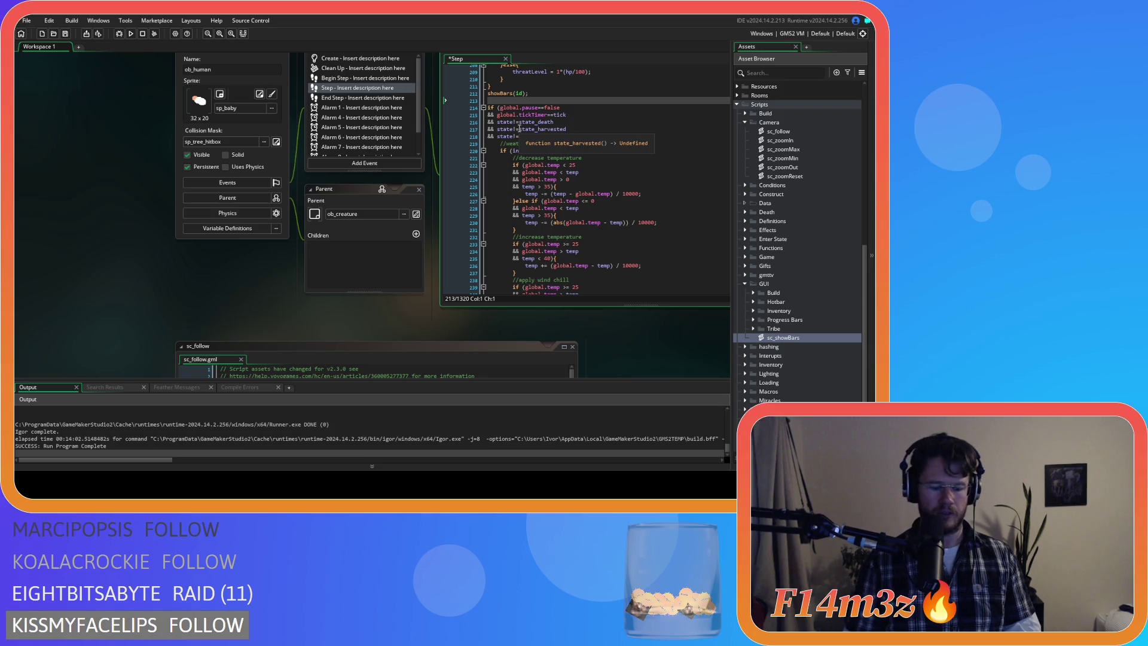
type("(id)")
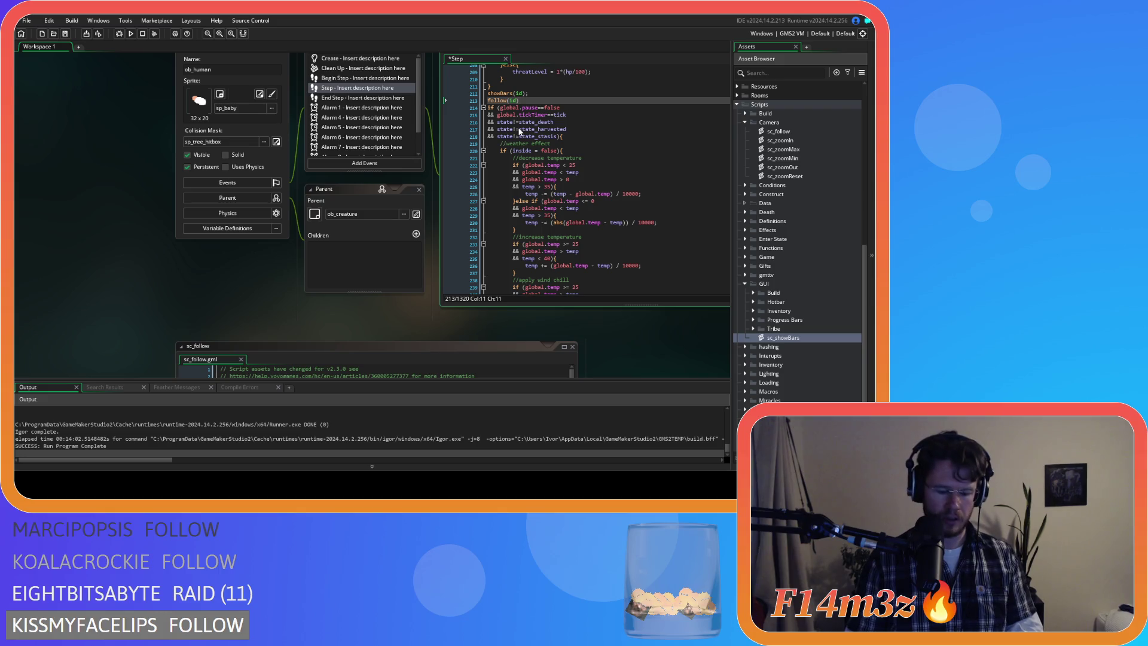
left_click(493, 93)
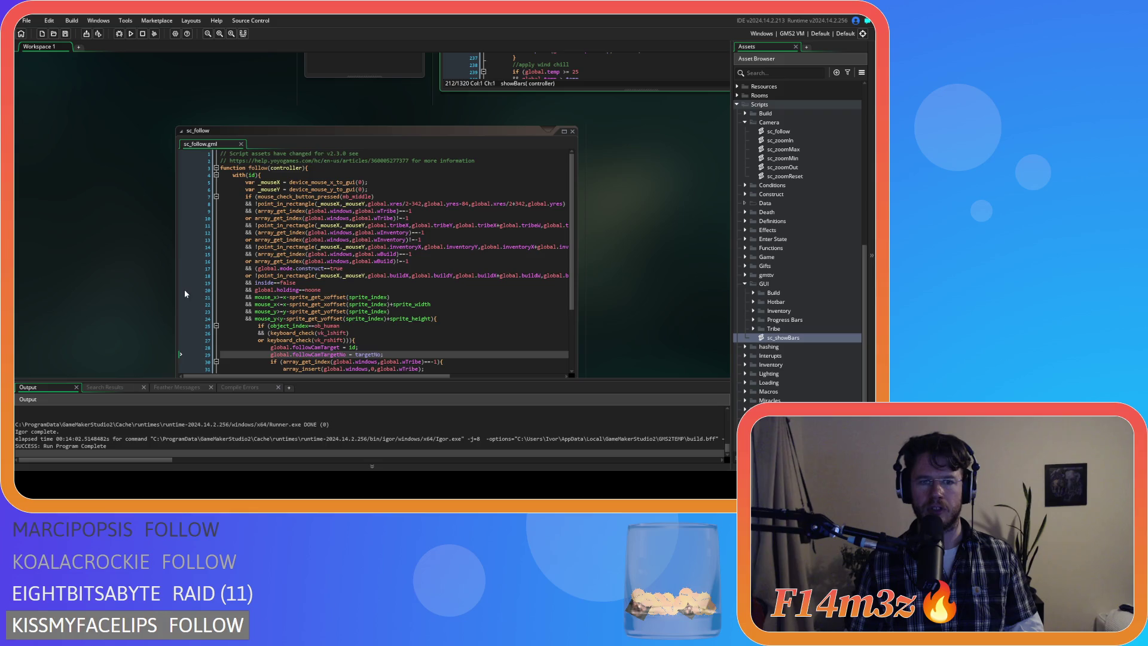
Step: Close all workspace windows and collapse the GUI scripts folder
scroll(184, 290, "down", 4)
right_click(138, 252)
mouse_move(162, 265)
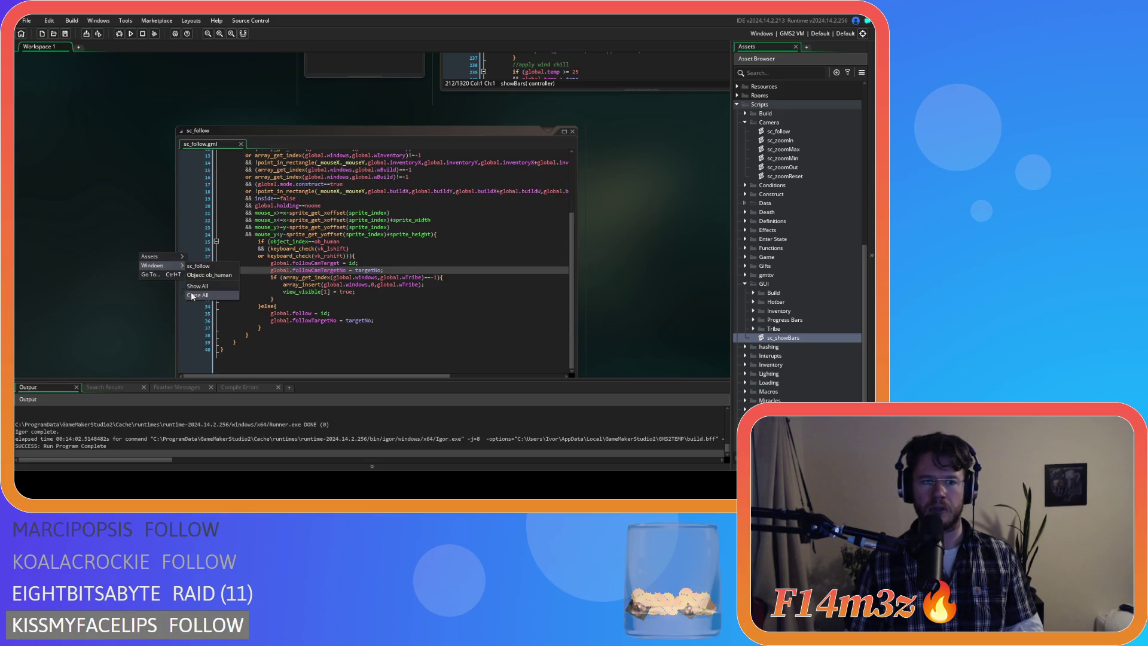
left_click(191, 295)
left_click(745, 284)
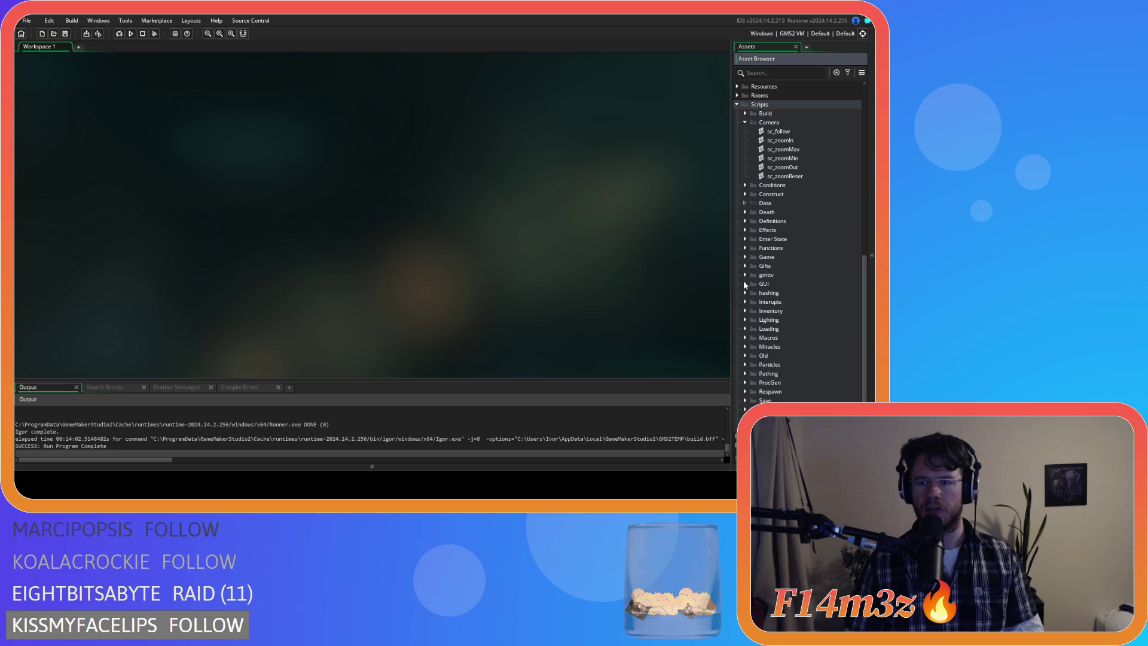
Step: Collapse the Camera folder and select ob_bear under Objects > Animal > Predators
left_click(745, 122)
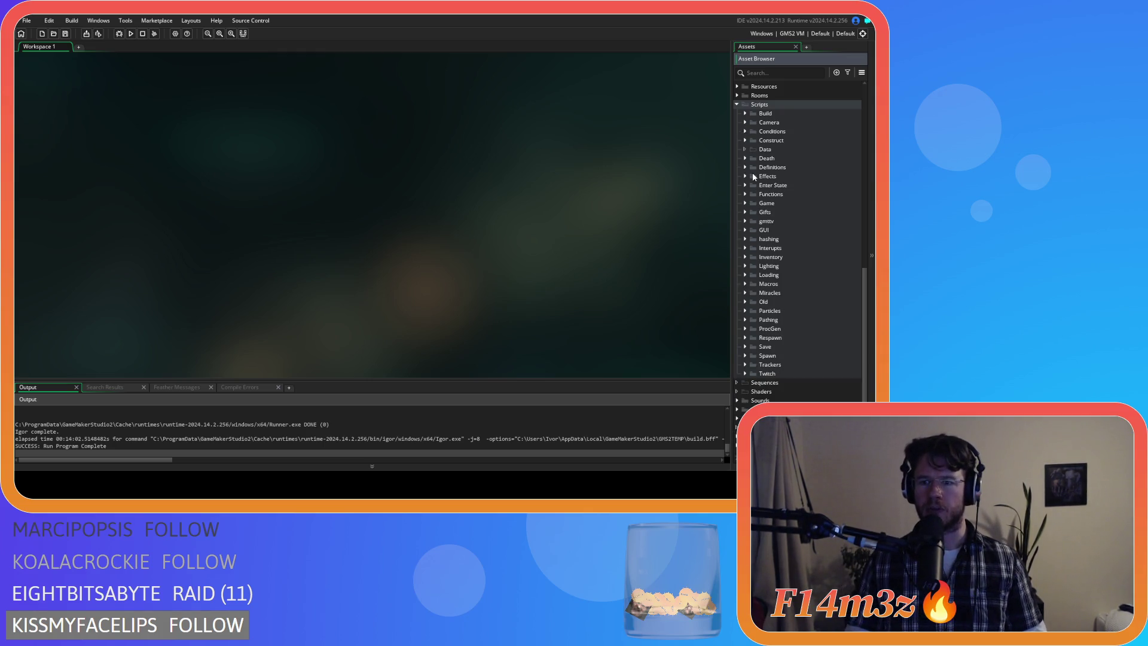
scroll(782, 238, "up", 3)
scroll(781, 237, "down", 2)
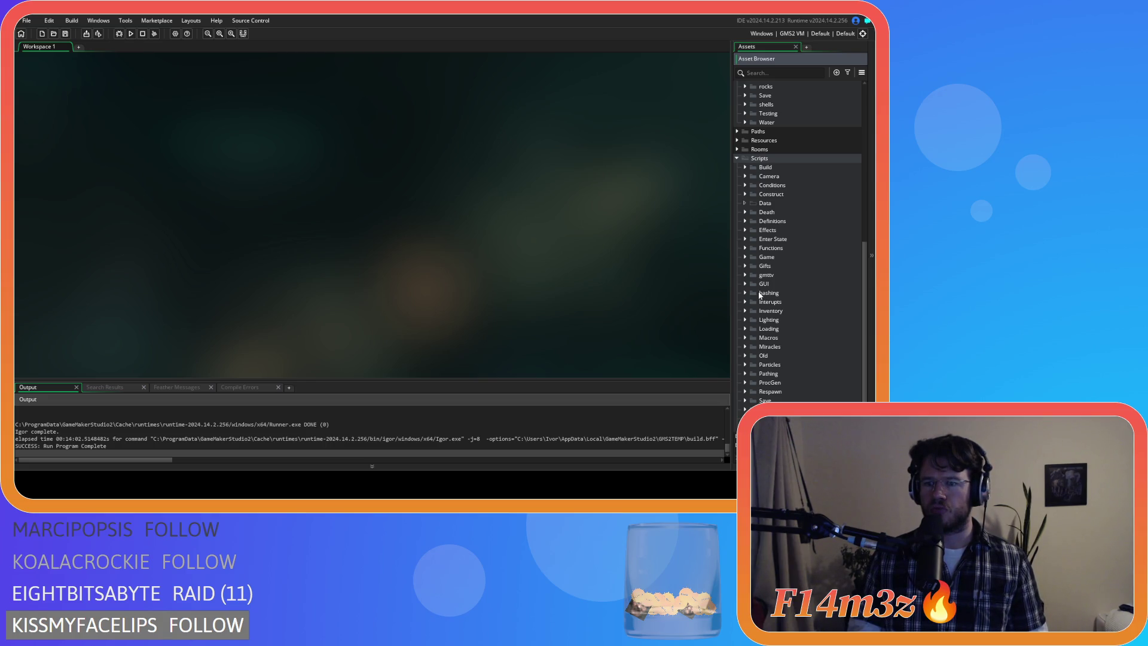
scroll(760, 294, "up", 10)
left_click(796, 200)
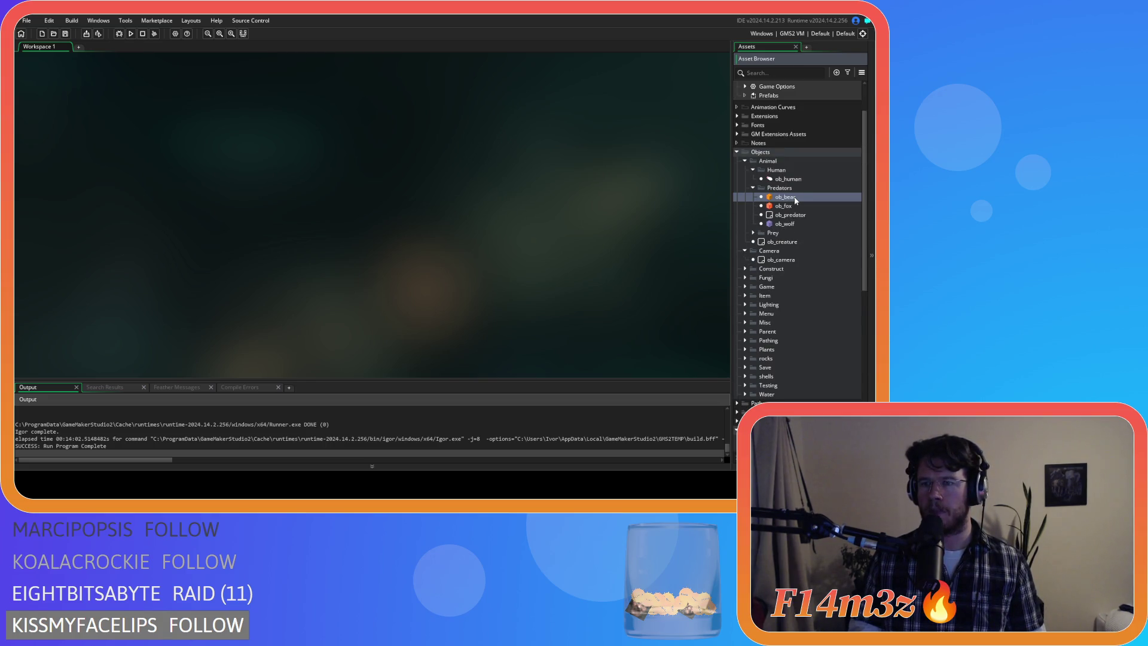
Step: Open ob_bear and select the show-stats and follow-cam blocks in its Step event
double_click(796, 201)
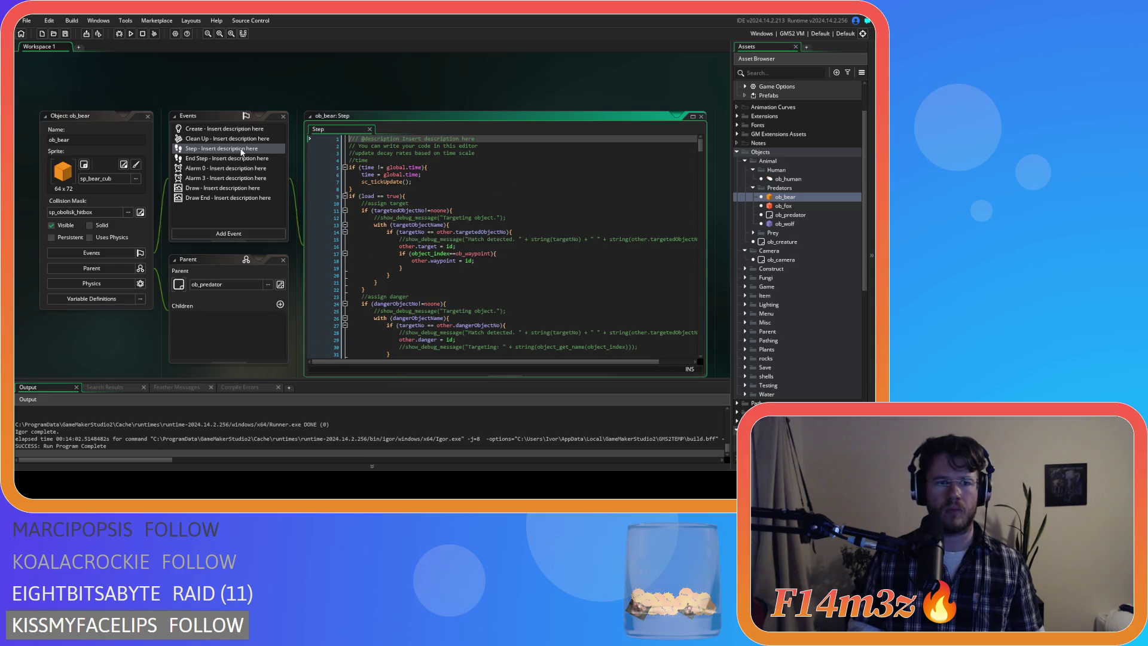
scroll(469, 191, "down", 15)
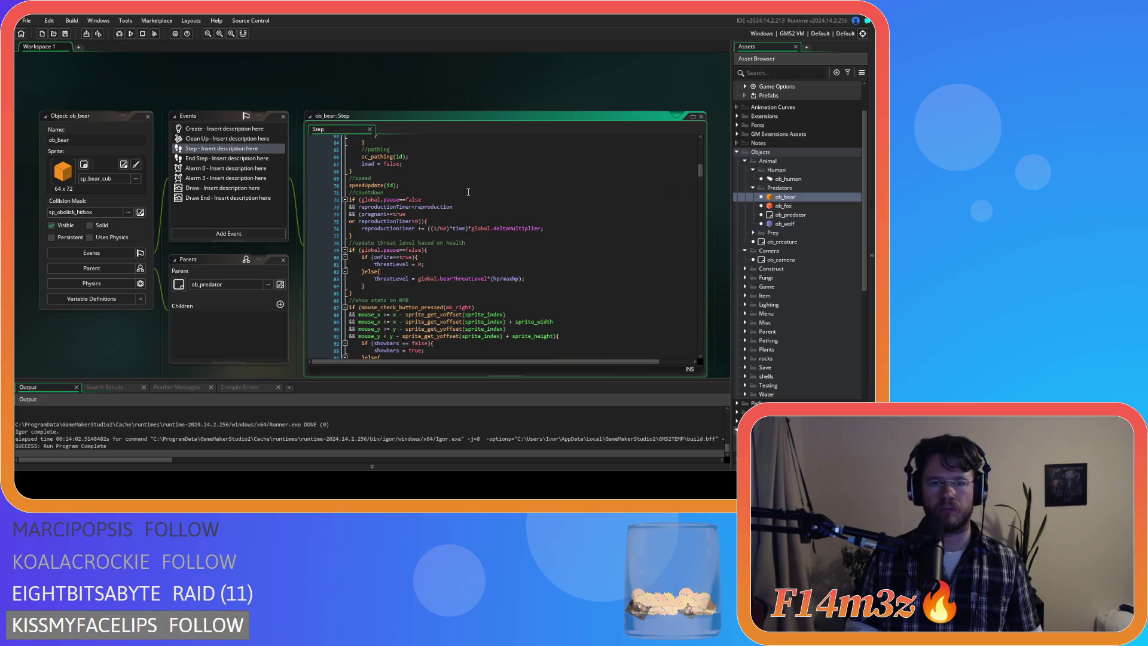
scroll(468, 191, "down", 5)
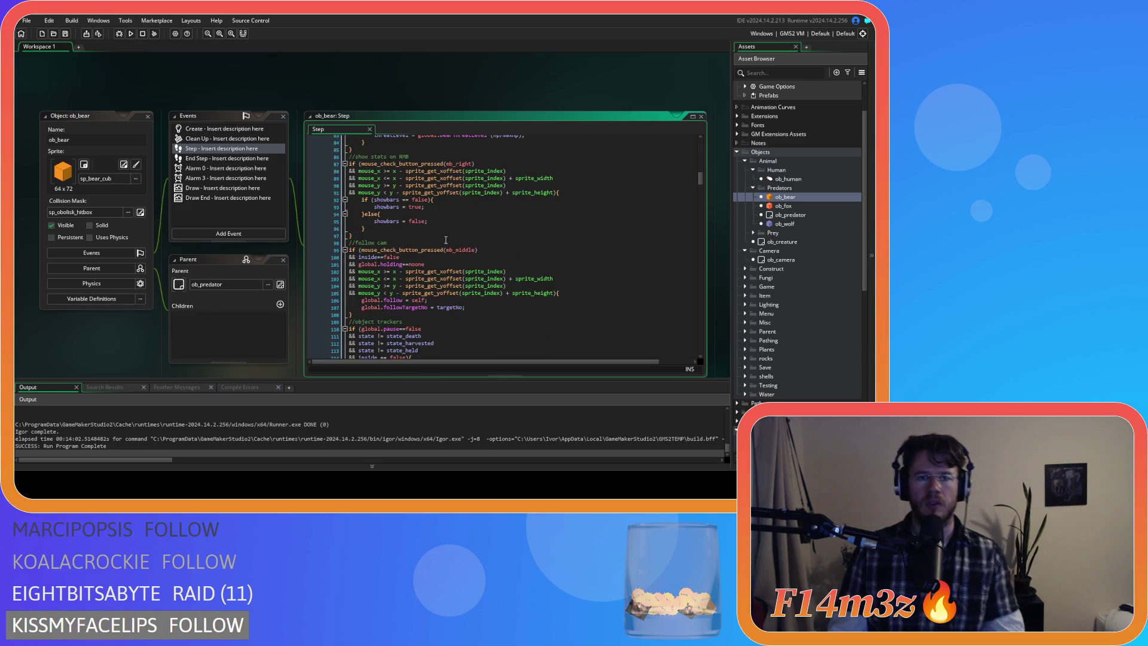
mouse_move(446, 238)
left_mouse_down()
mouse_move(357, 230)
mouse_move(325, 160)
left_mouse_up()
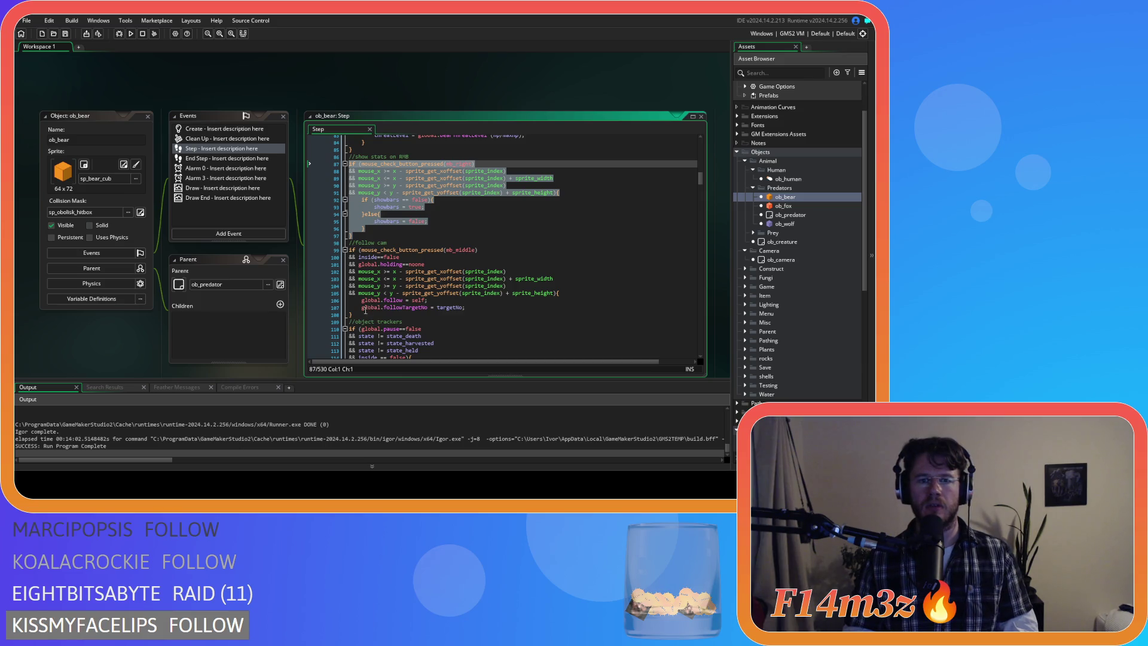
left_click_drag(359, 314, 339, 156)
Step: Replace those blocks with showBars(id); and follow(id); calls and select the new lines
type("showBars(id);")
key("Return")
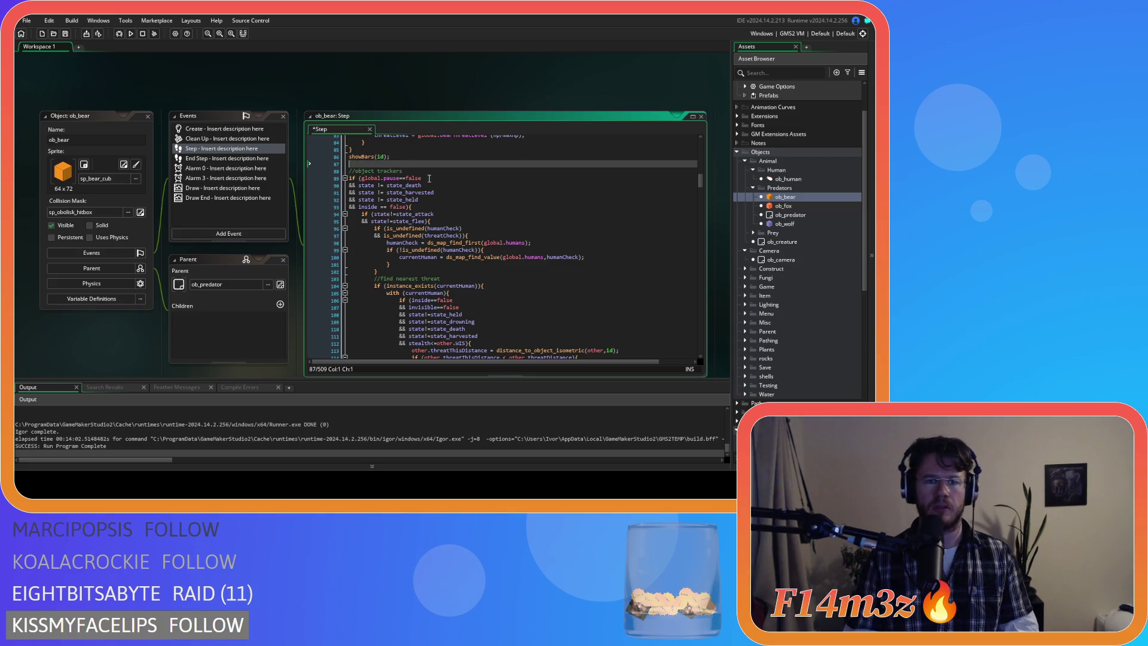
type("foll")
key("Return")
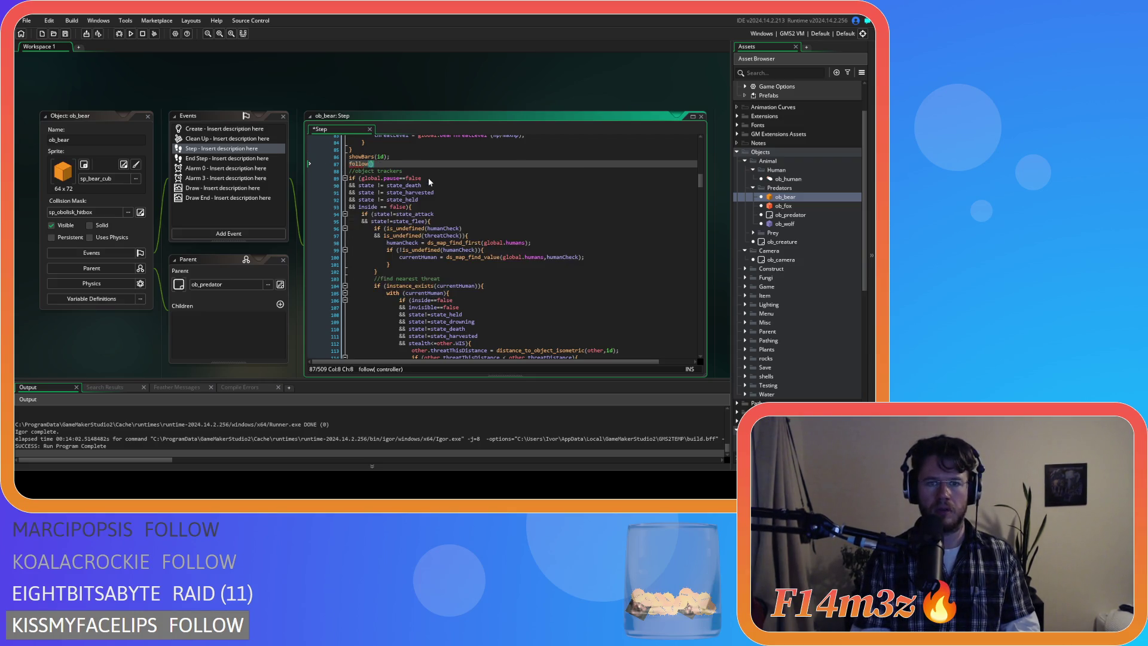
type("(id)")
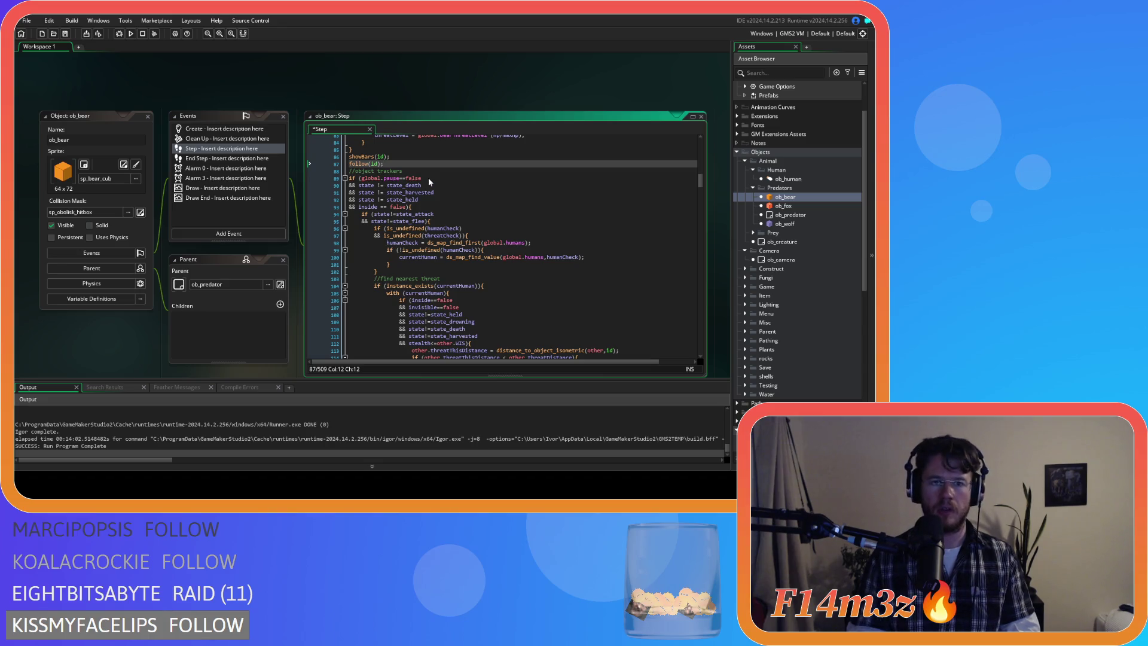
type(";")
left_click_drag(385, 163, 350, 159)
key("ctrl+c")
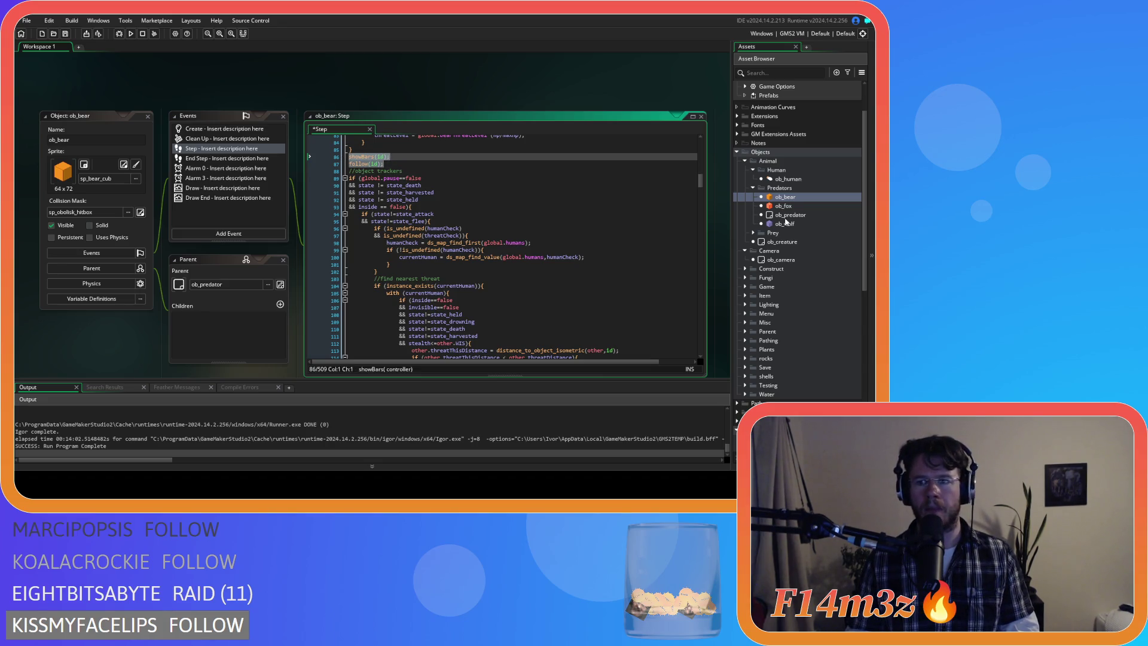
double_click(784, 206)
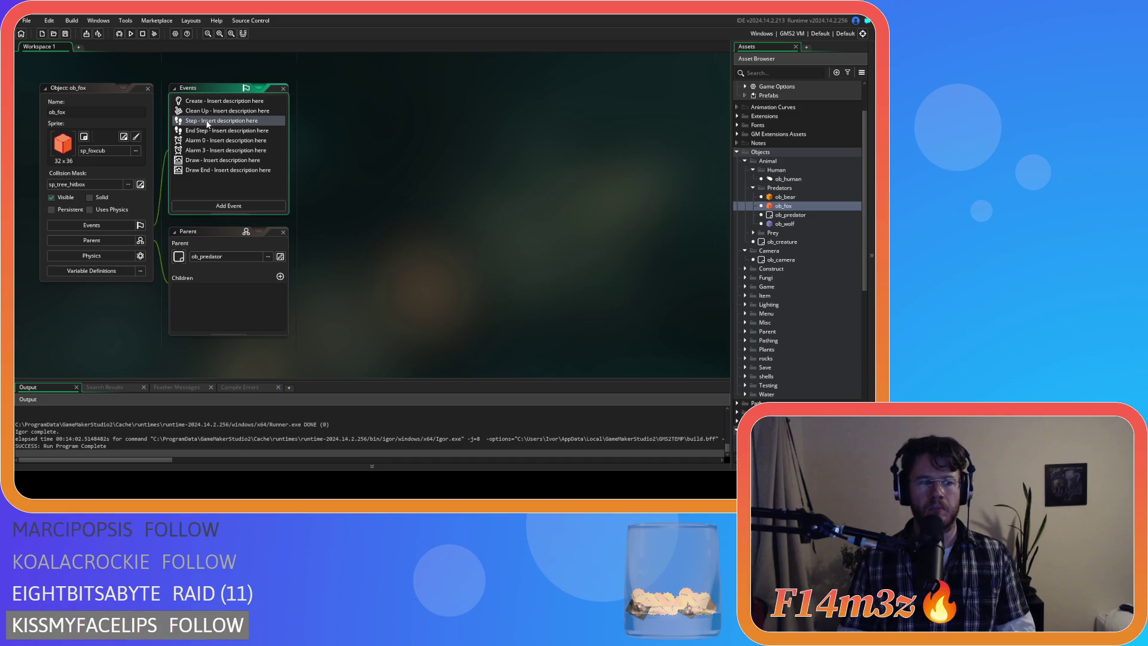
Step: Open ob_fox's Step event and scroll down to the speedUpdate(id) line
left_click(208, 121)
scroll(537, 187, "down", 10)
scroll(537, 187, "down", 20)
scroll(537, 188, "down", 7)
scroll(537, 187, "down", 3)
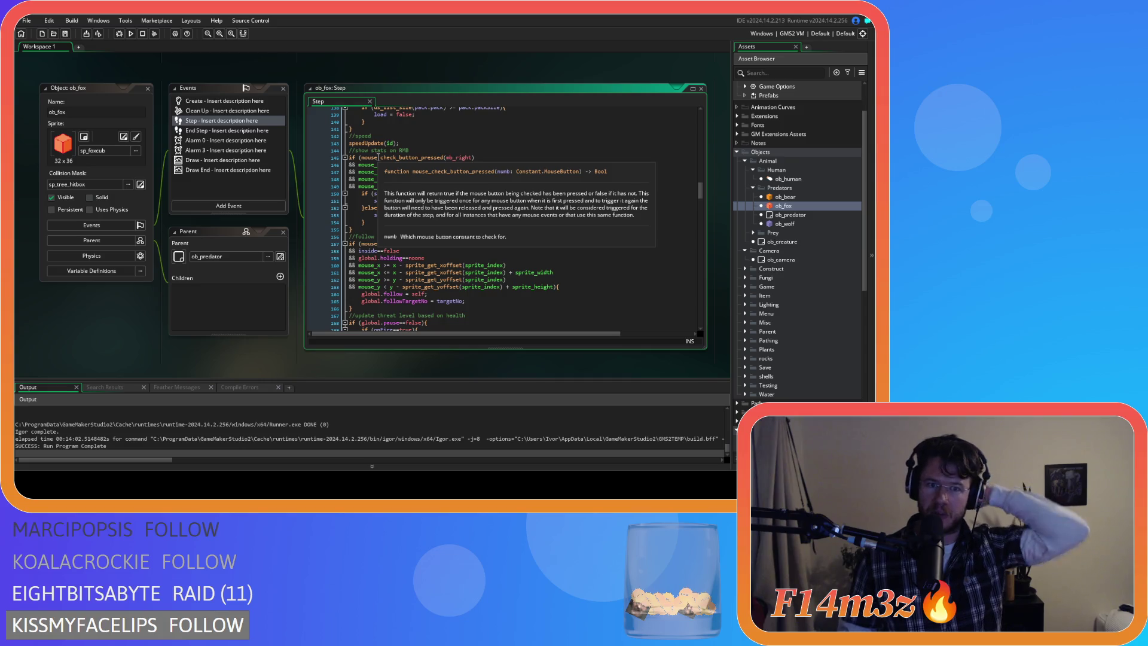
left_click(414, 144)
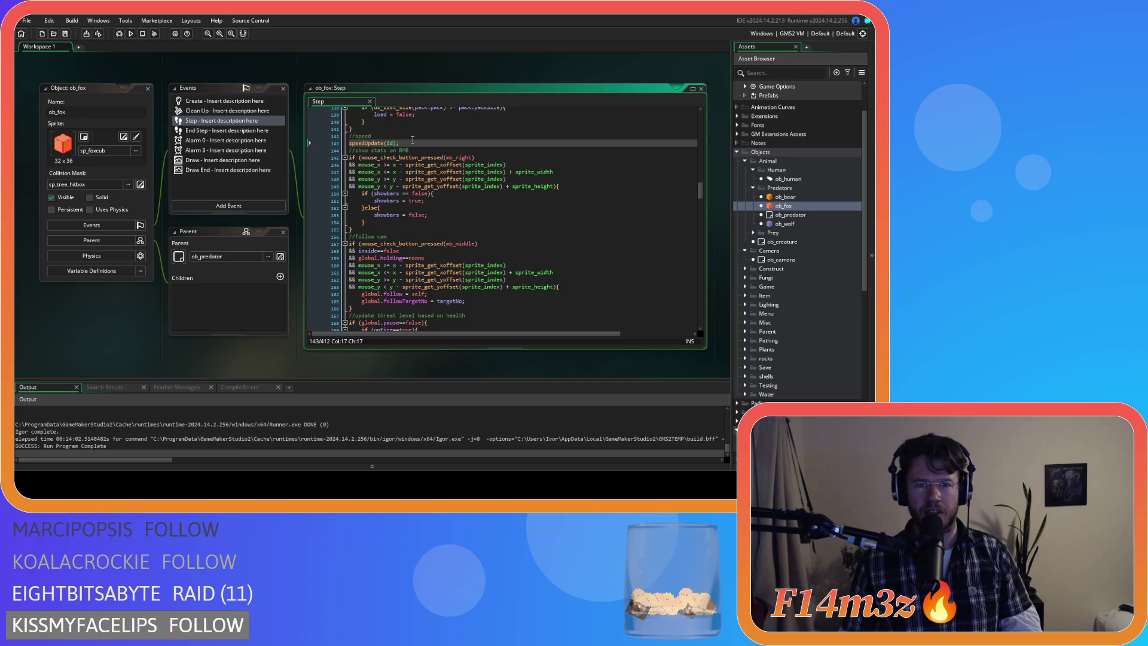
Step: Paste showBars(id); follow(id); over ob_fox's mouse-check and follow-cam blocks
scroll(413, 139, "up", 2)
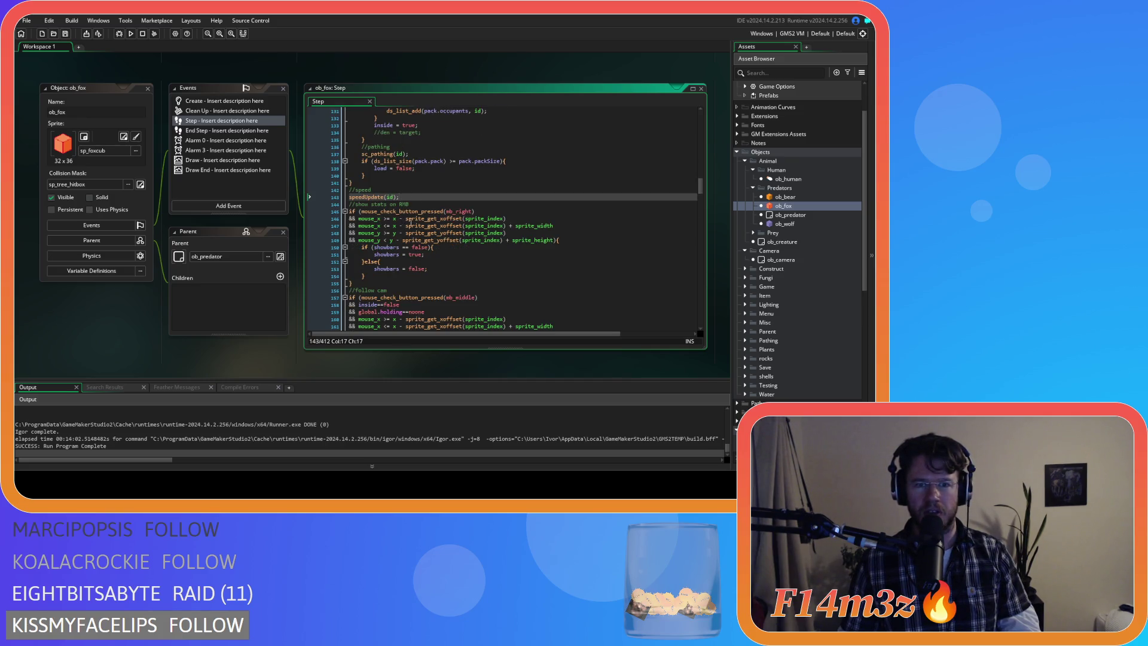
scroll(408, 223, "down", 3)
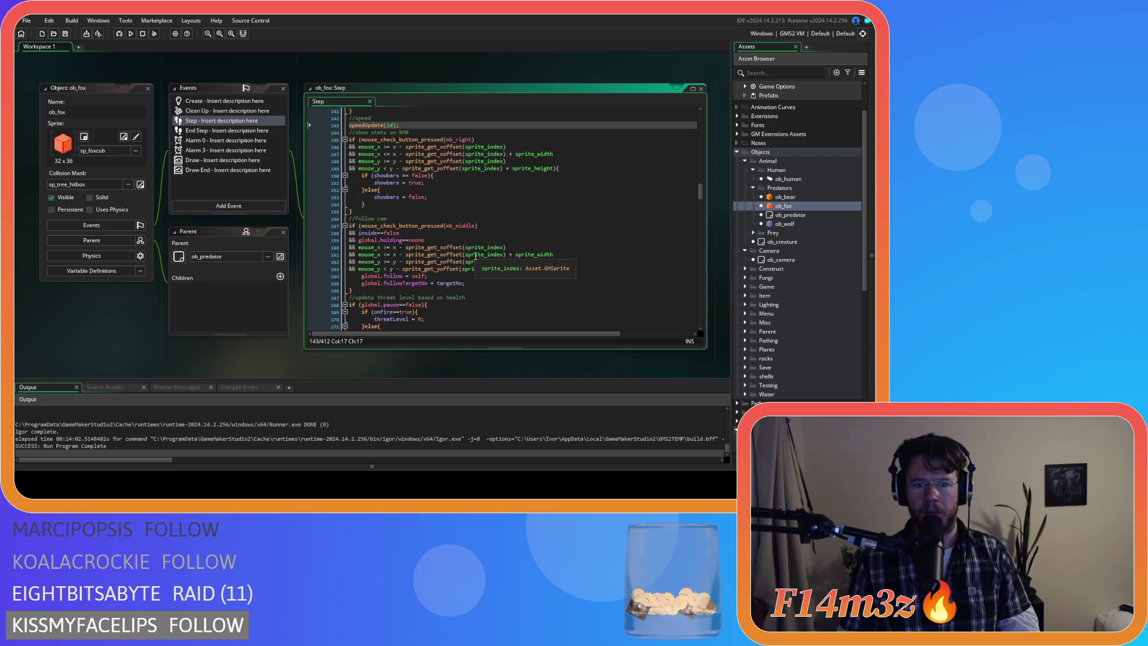
scroll(454, 258, "down", 3)
left_click_drag(367, 240, 330, 149)
scroll(357, 196, "up", 1)
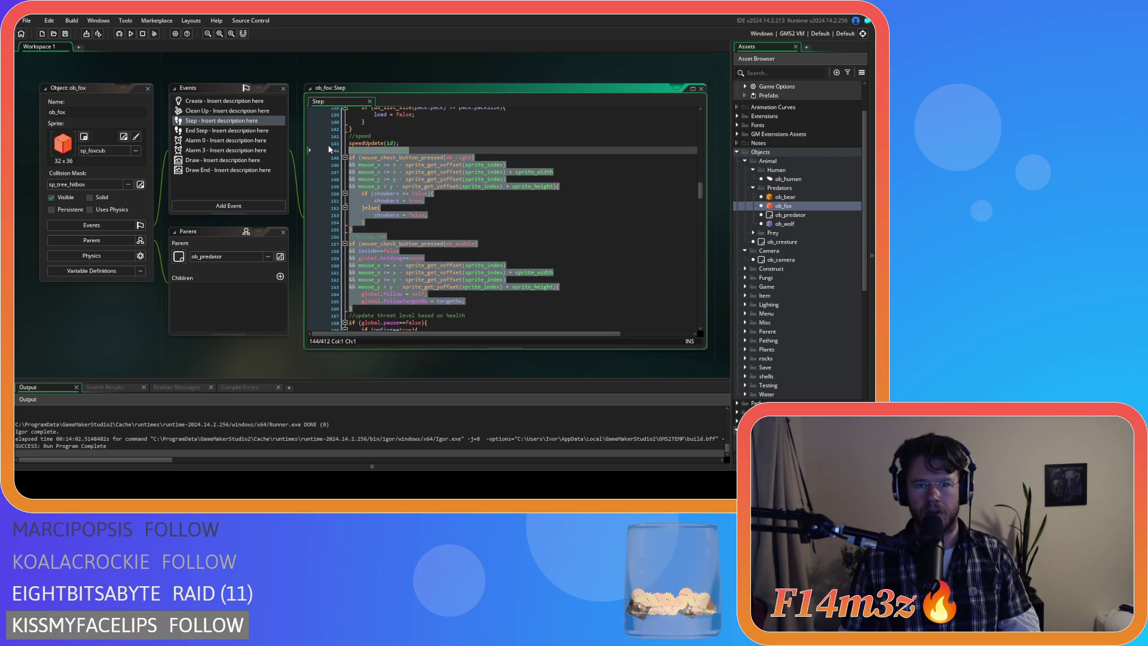
mouse_move(414, 177)
key("ctrl+v")
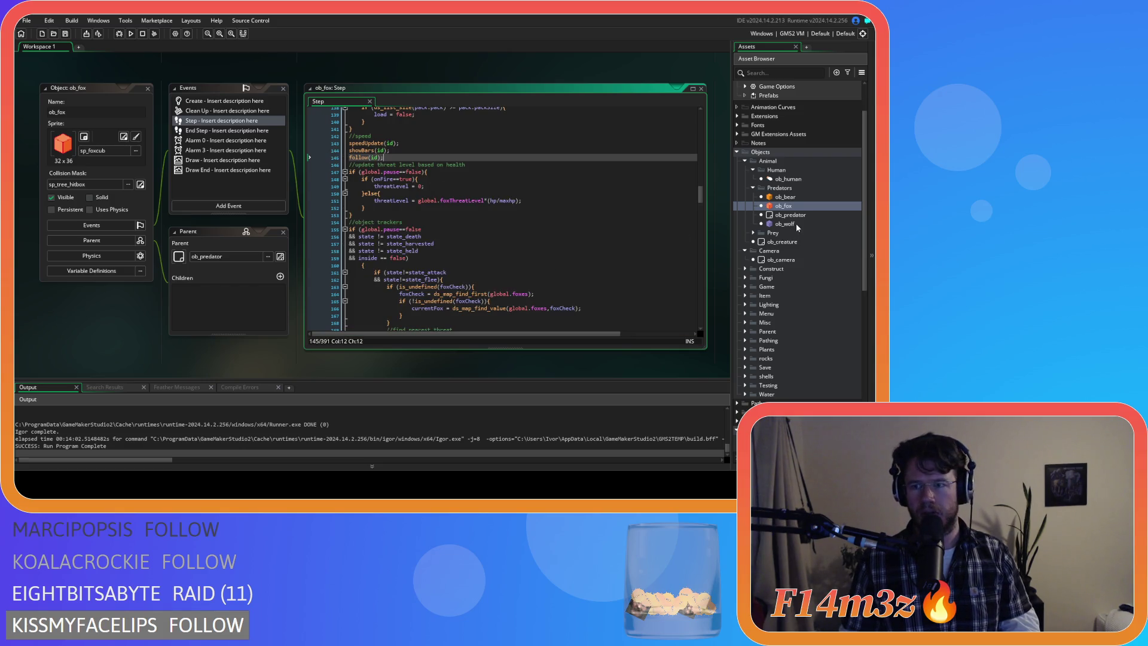
double_click(799, 223)
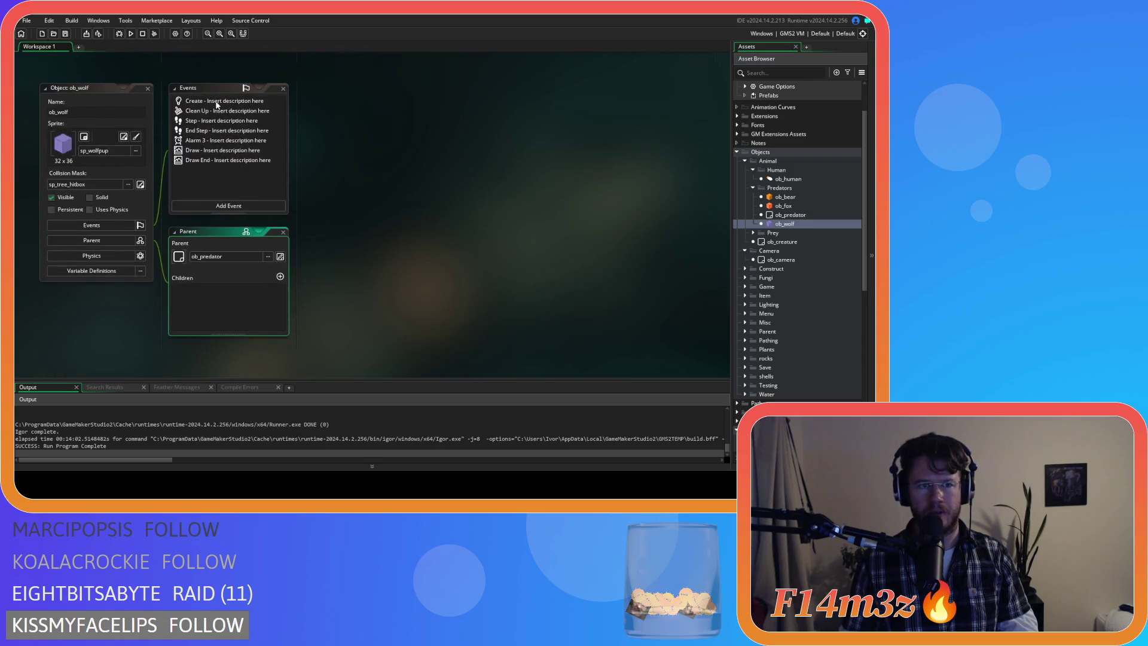
Step: Open ob_wolf's Step event, then expand the Prey folder and open ob_deer
double_click(222, 120)
scroll(448, 233, "down", 8)
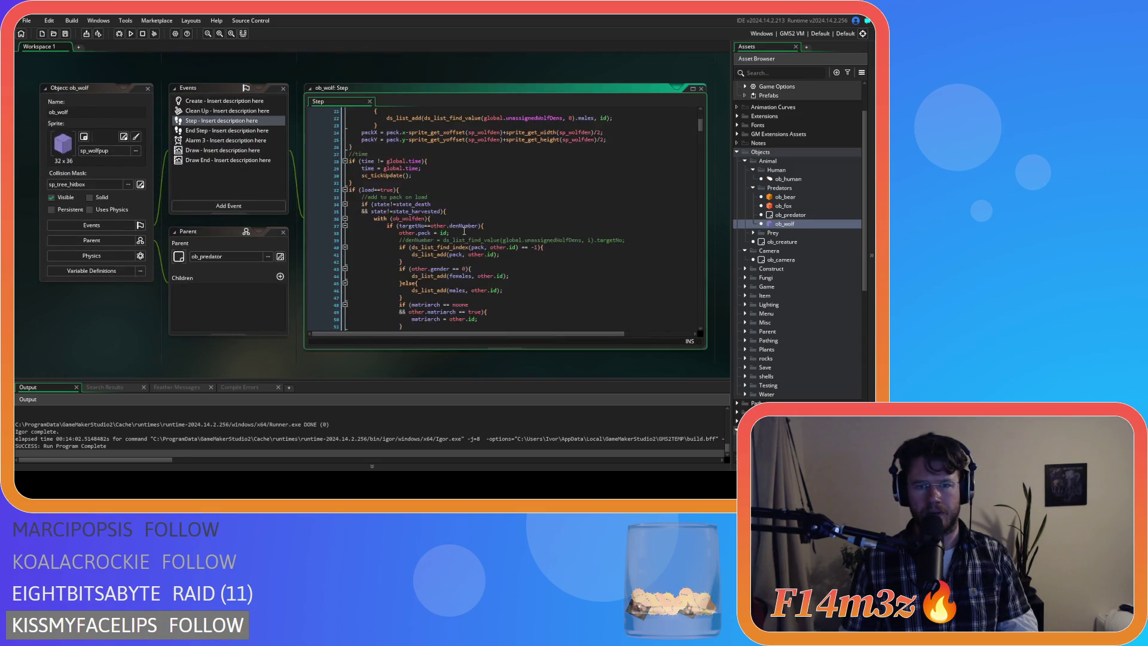
left_click(753, 233)
double_click(785, 241)
Step: Paste showBars(id); follow(id); over ob_deer's mouse-check block and save
left_click_drag(465, 272, 317, 127)
key("ctrl+v")
key("ctrl+s")
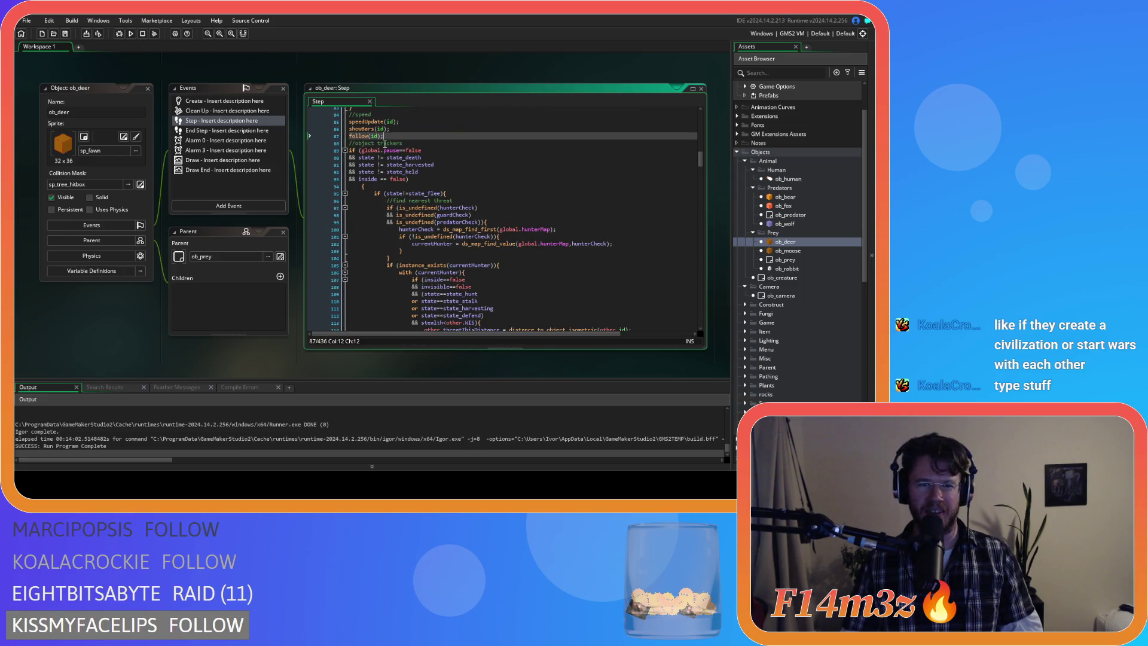
double_click(788, 251)
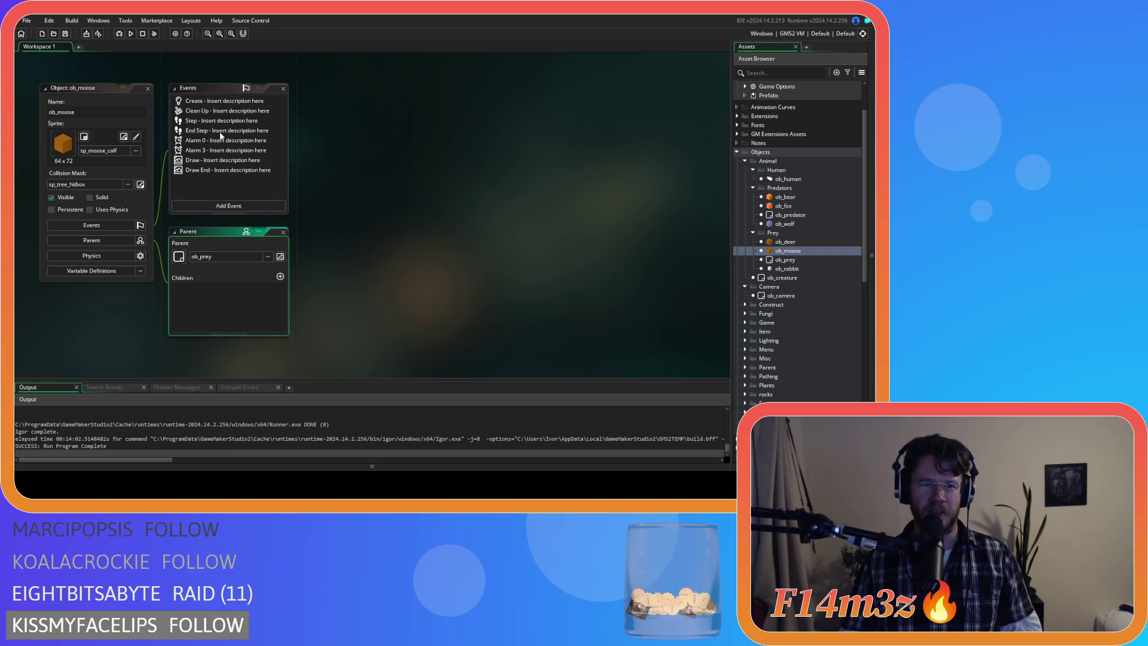
Step: Open ob_moose's Step event and select its mouse_check_button_pressed show-stats and follow-cam blocks
left_click(201, 122)
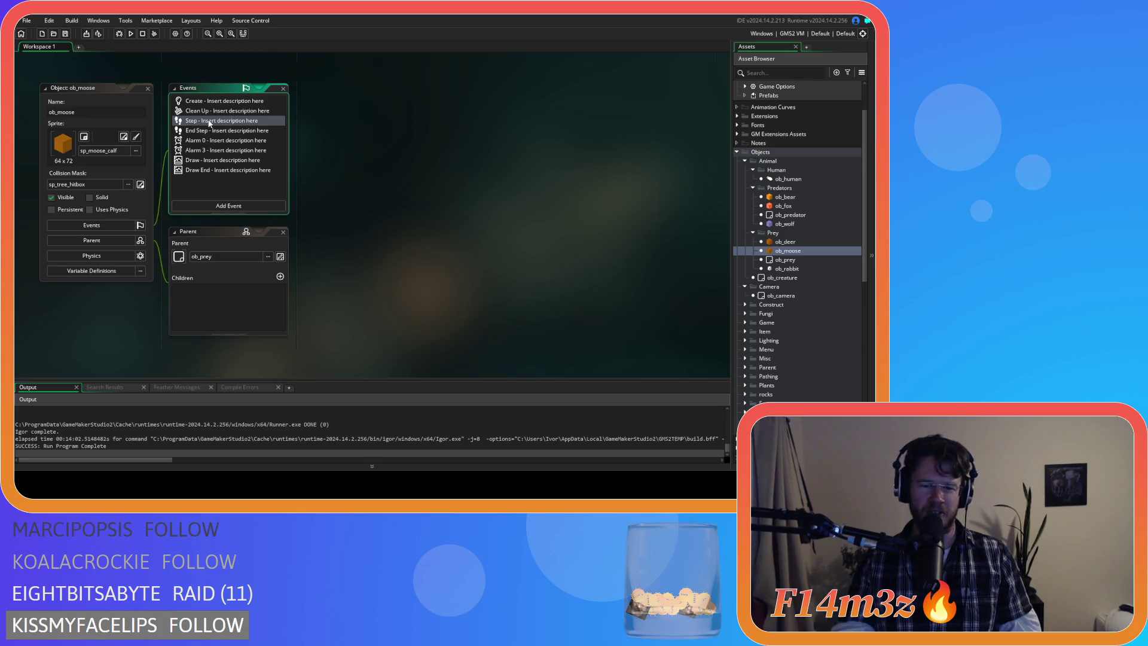
double_click(208, 123)
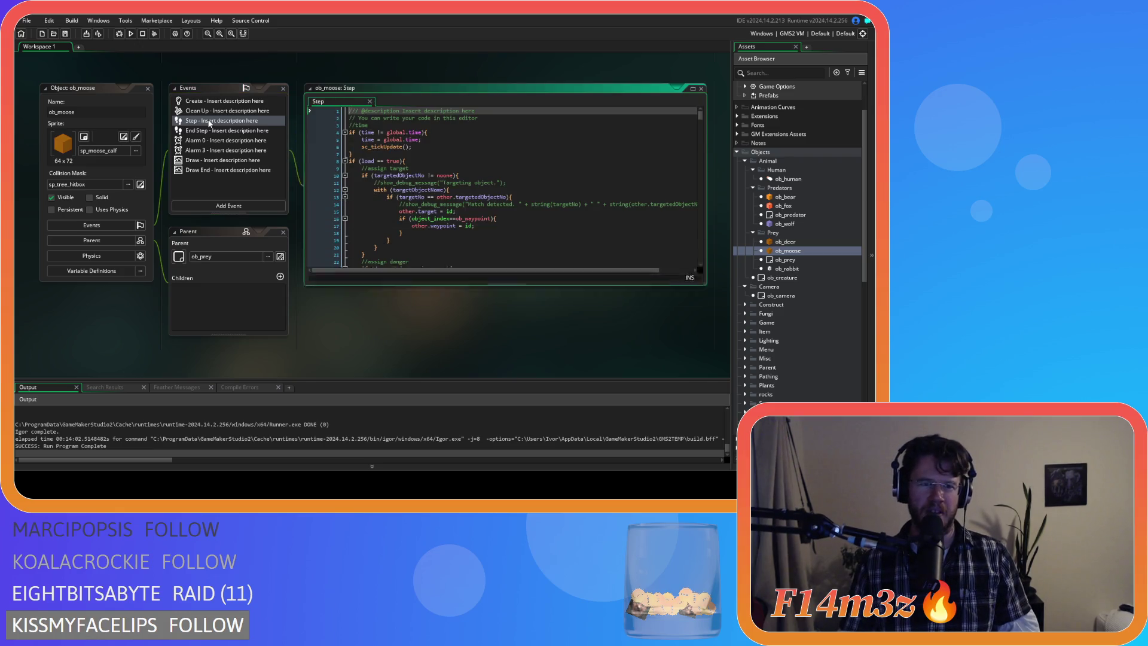
scroll(427, 190, "down", 15)
scroll(427, 190, "down", 3)
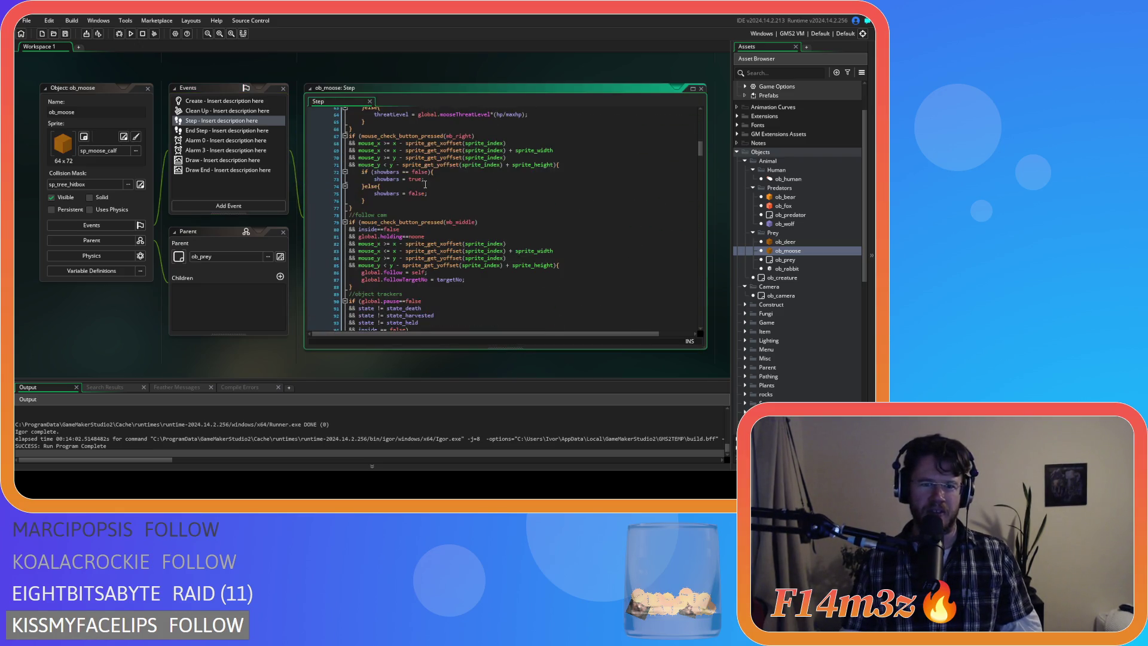
scroll(438, 191, "down", 3)
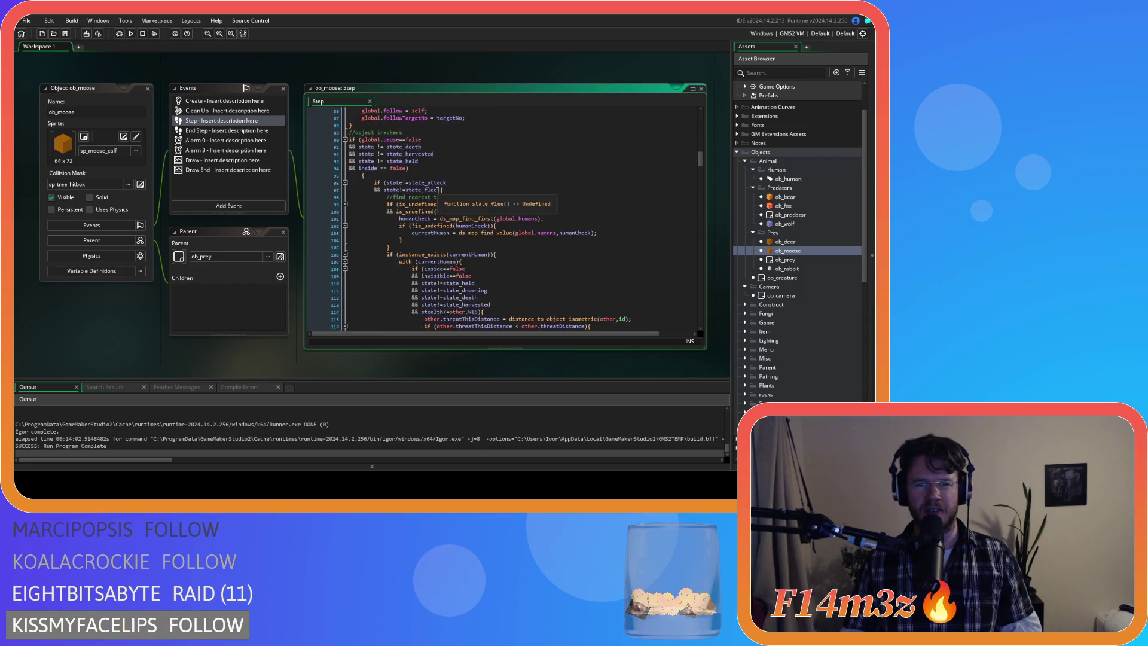
scroll(438, 190, "up", 2)
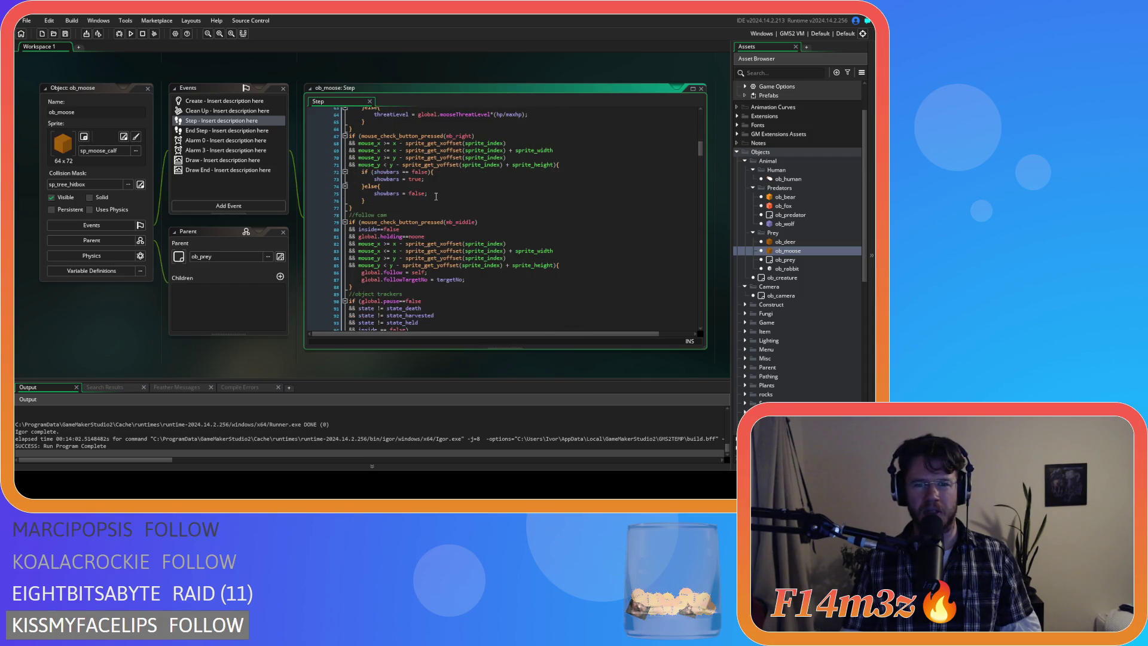
scroll(436, 196, "up", 1)
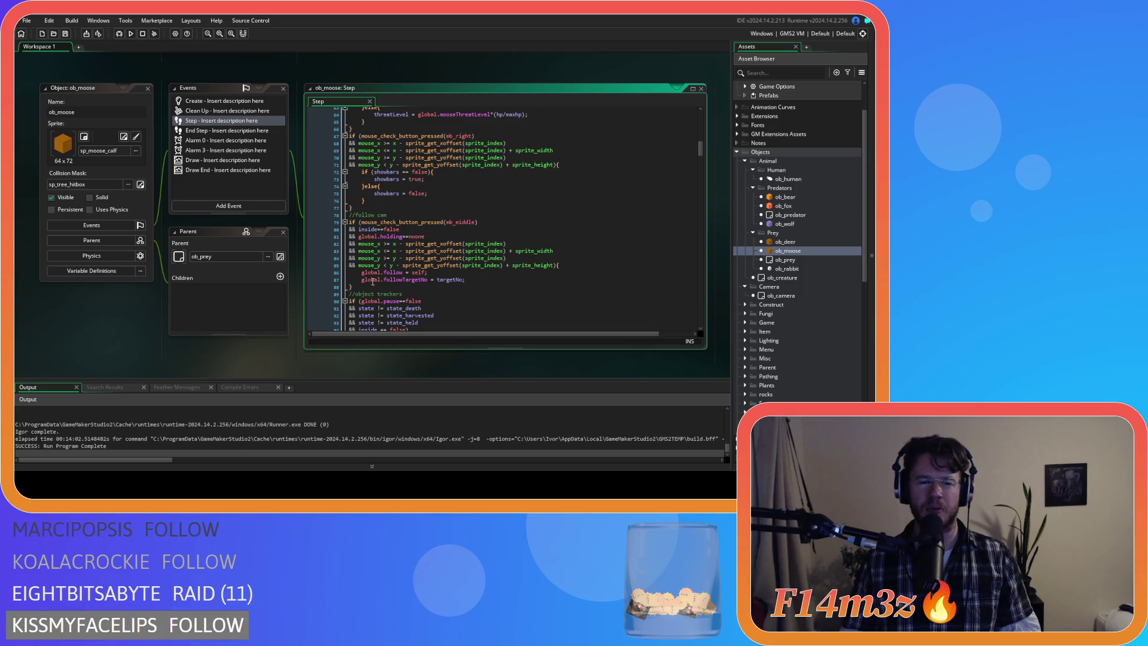
mouse_move(366, 286)
left_mouse_down()
mouse_move(325, 178)
mouse_move(322, 134)
left_mouse_up()
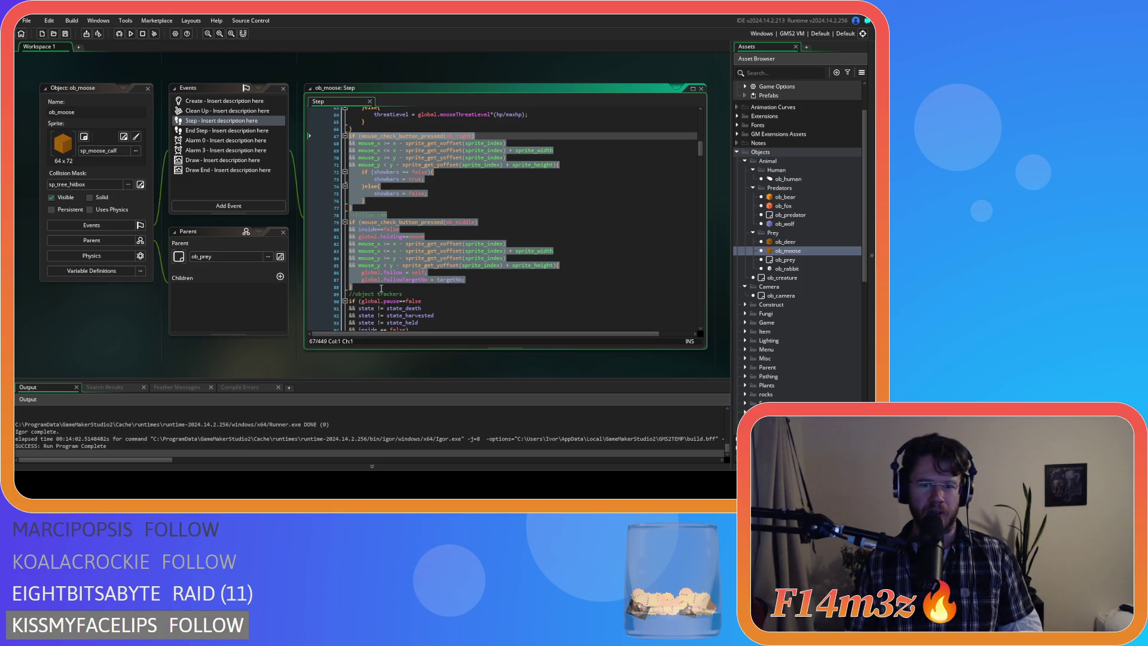
Step: Paste showBars(id); follow(id); over ob_moose's block and save, using undo/redo to compare
type("showBars(id); follow(id);")
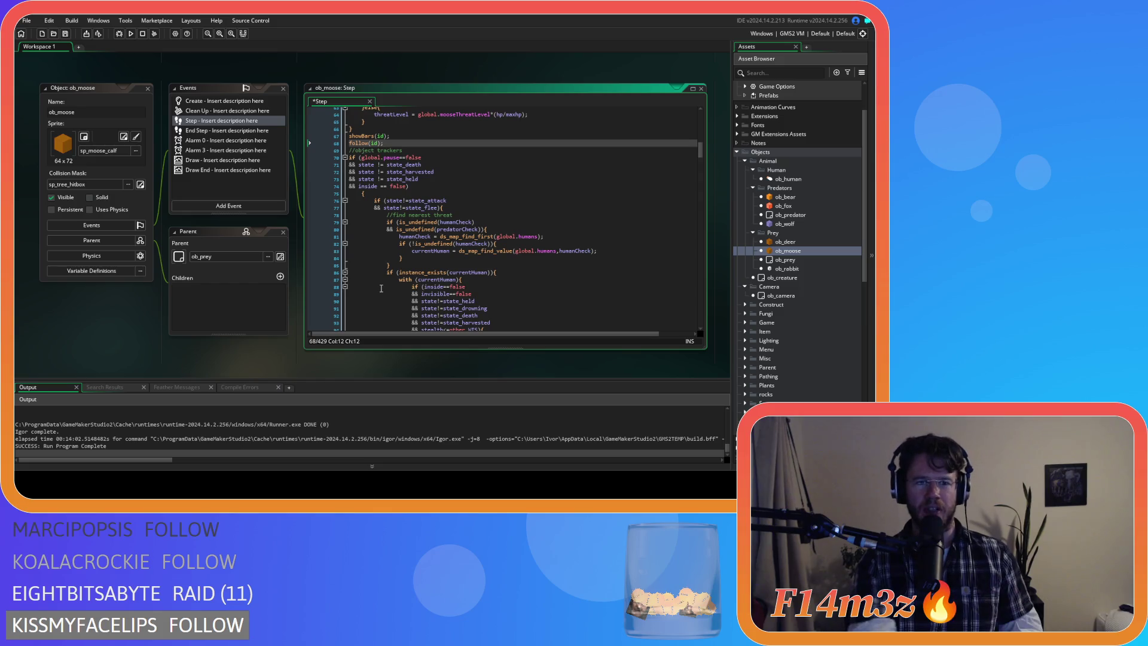
key("ctrl+s")
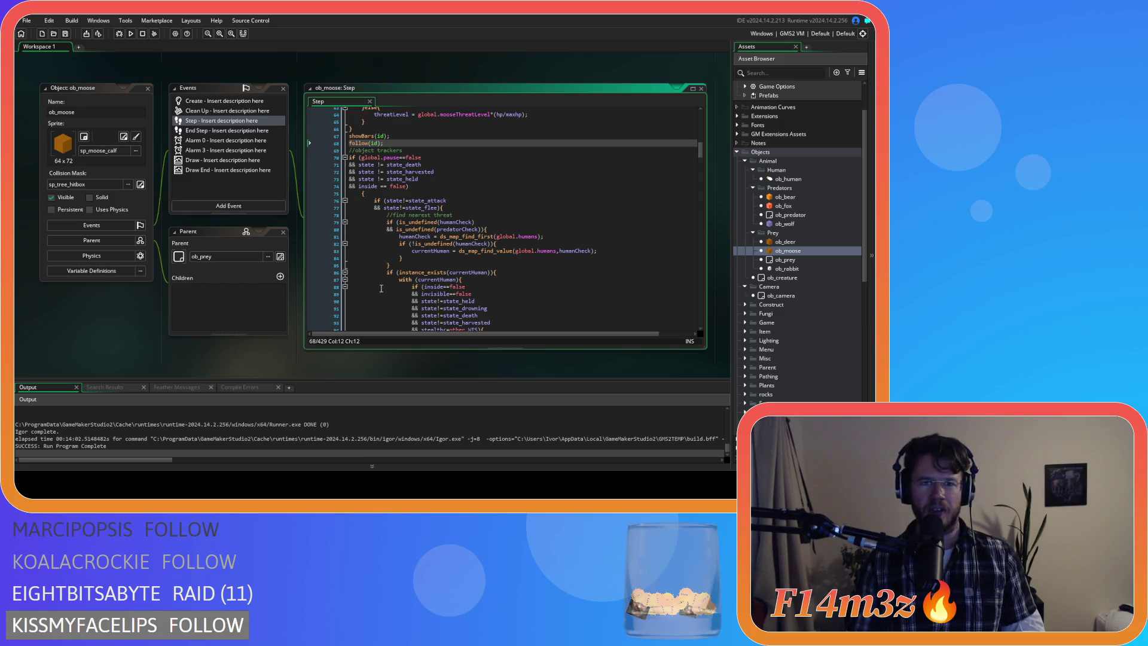
scroll(381, 288, "up", 4)
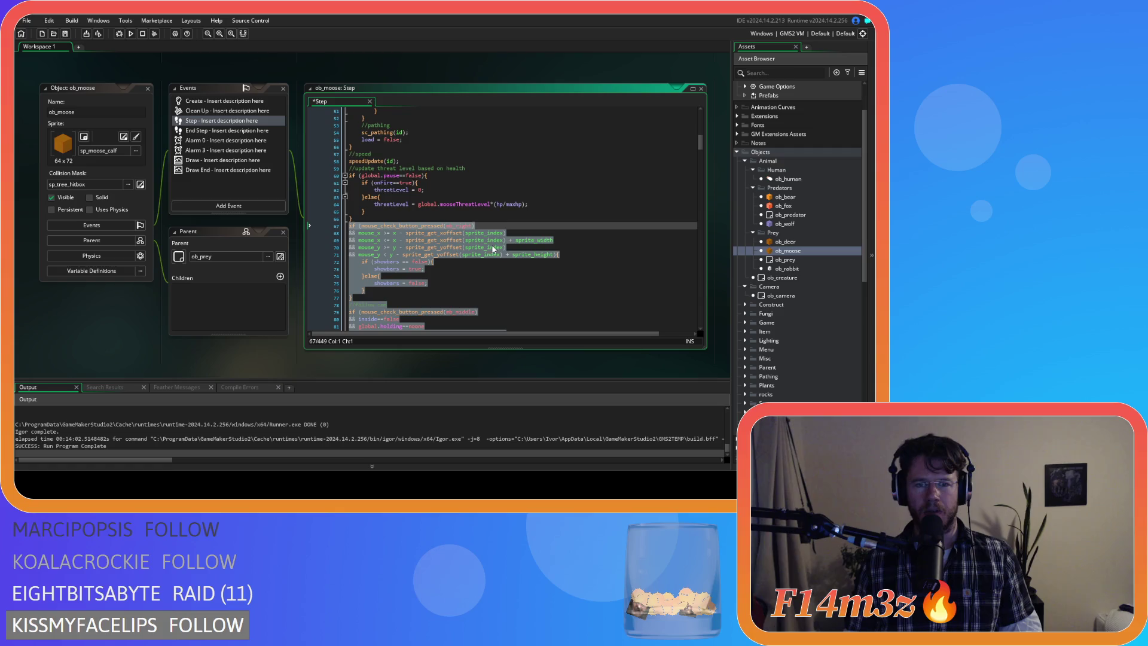
key("ctrl+z")
key("ctrl+y")
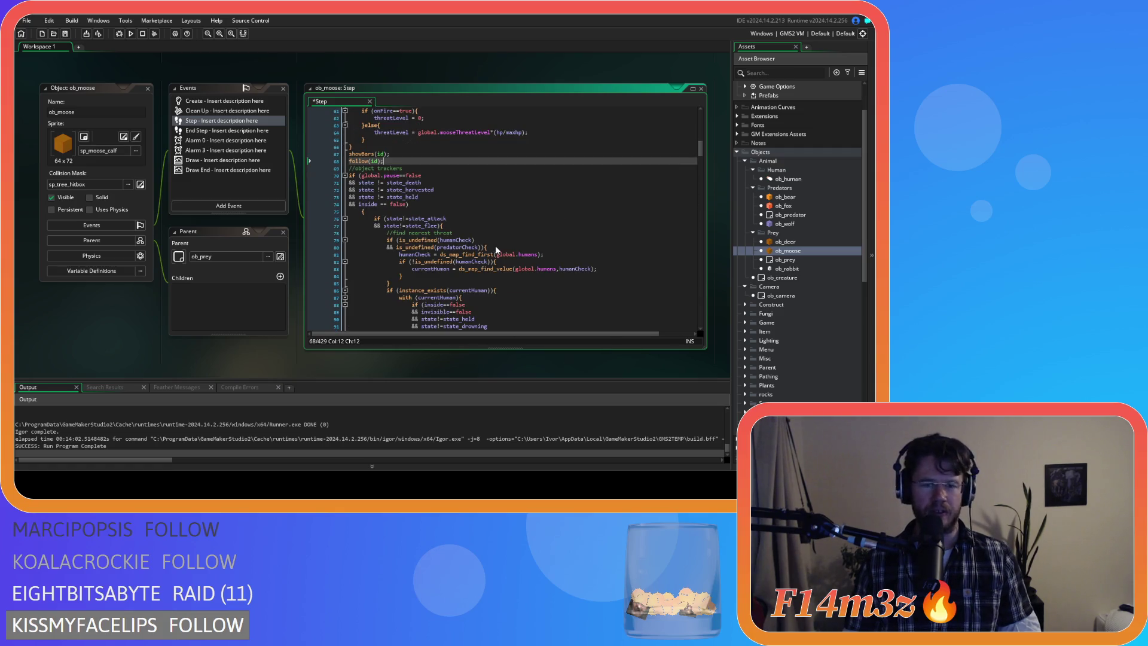
key("ctrl+s")
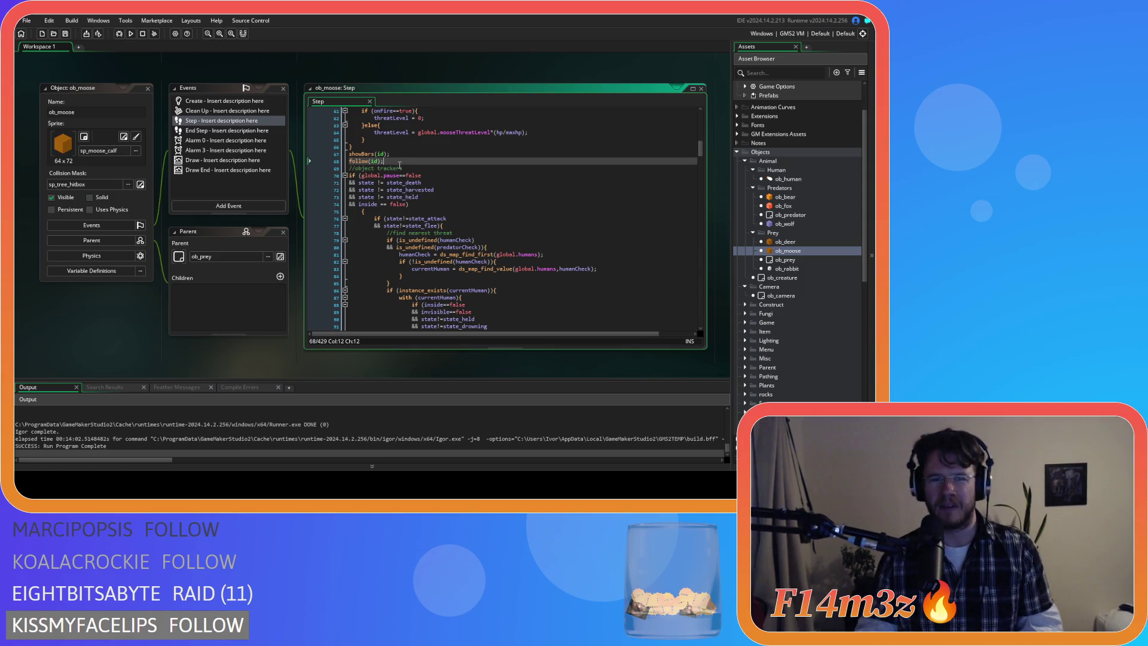
key("ctrl+z")
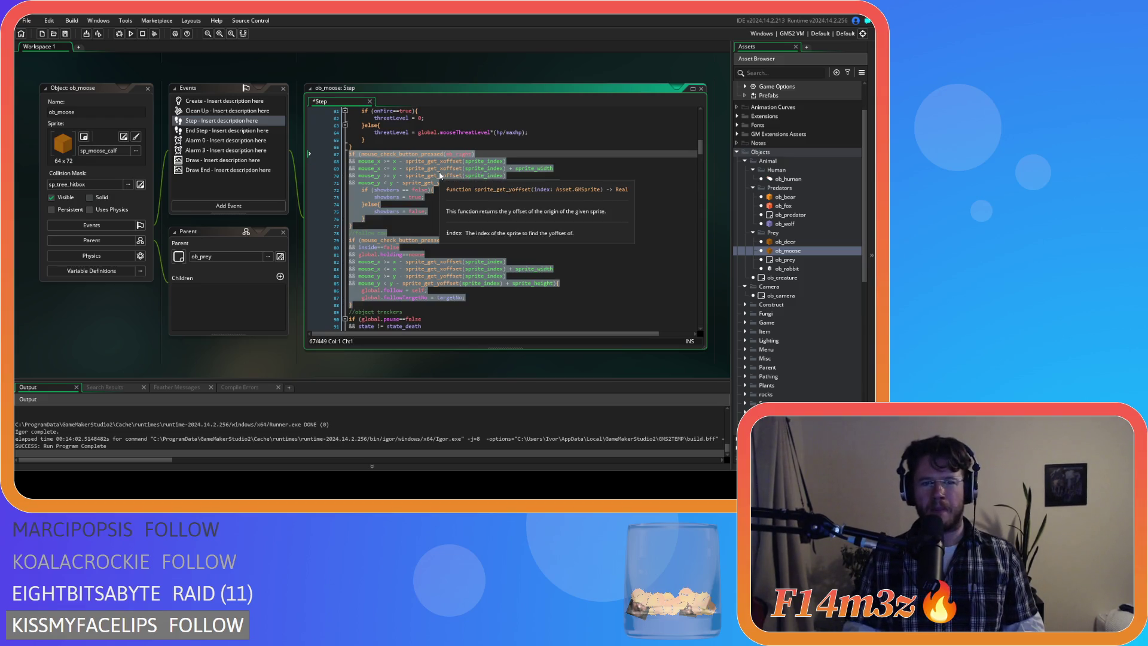
key("ctrl+y")
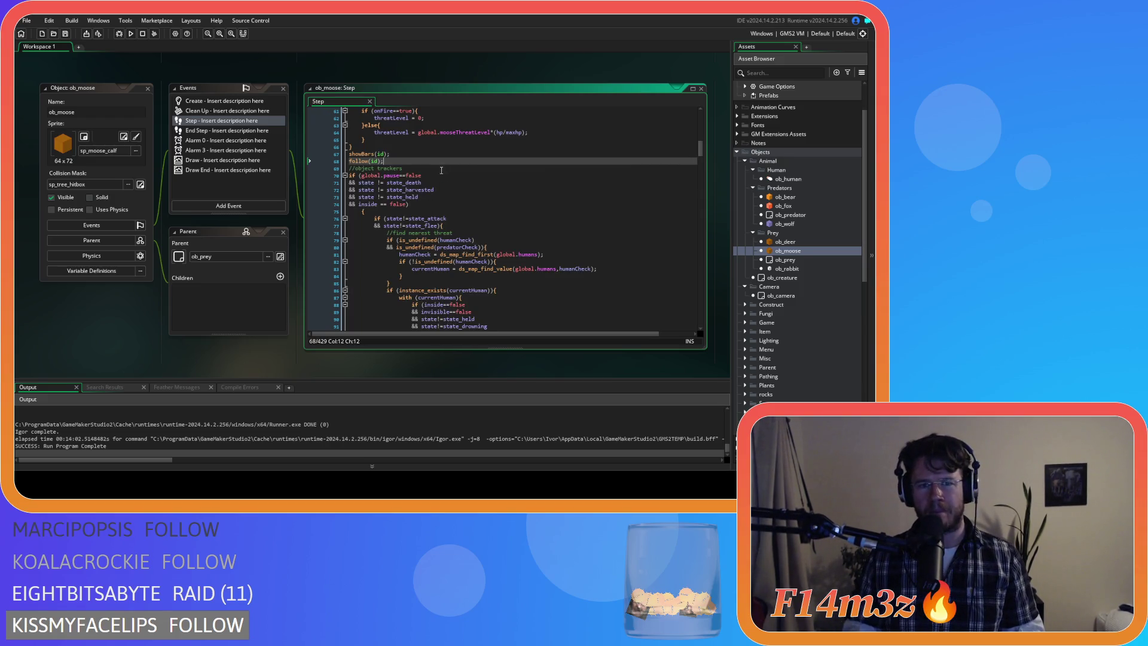
double_click(798, 269)
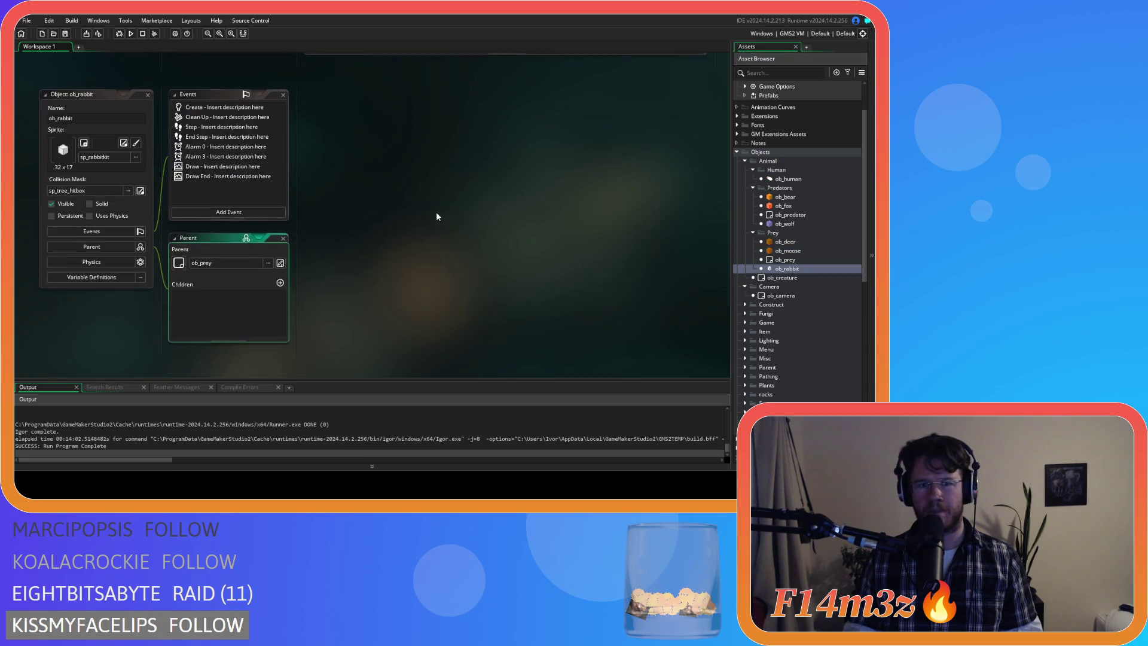
Step: Open ob_rabbit's Step event and paste showBars(id); follow(id); over its mouse-check blocks
left_click(207, 121)
scroll(533, 207, "down", 15)
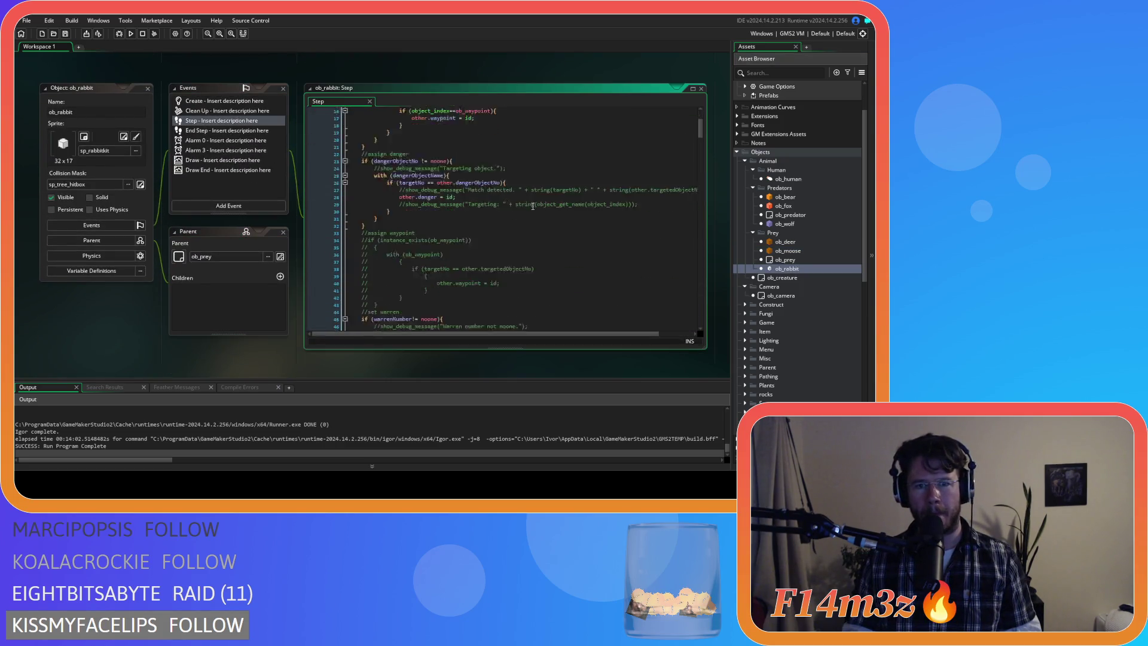
scroll(533, 207, "down", 12)
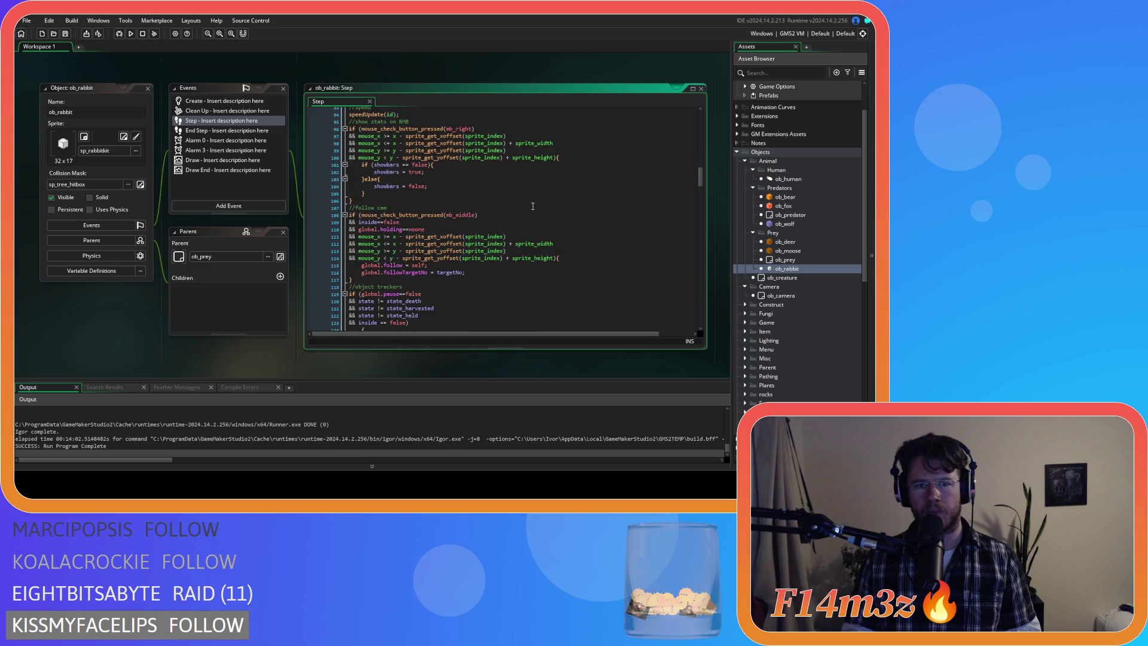
scroll(533, 206, "down", 2)
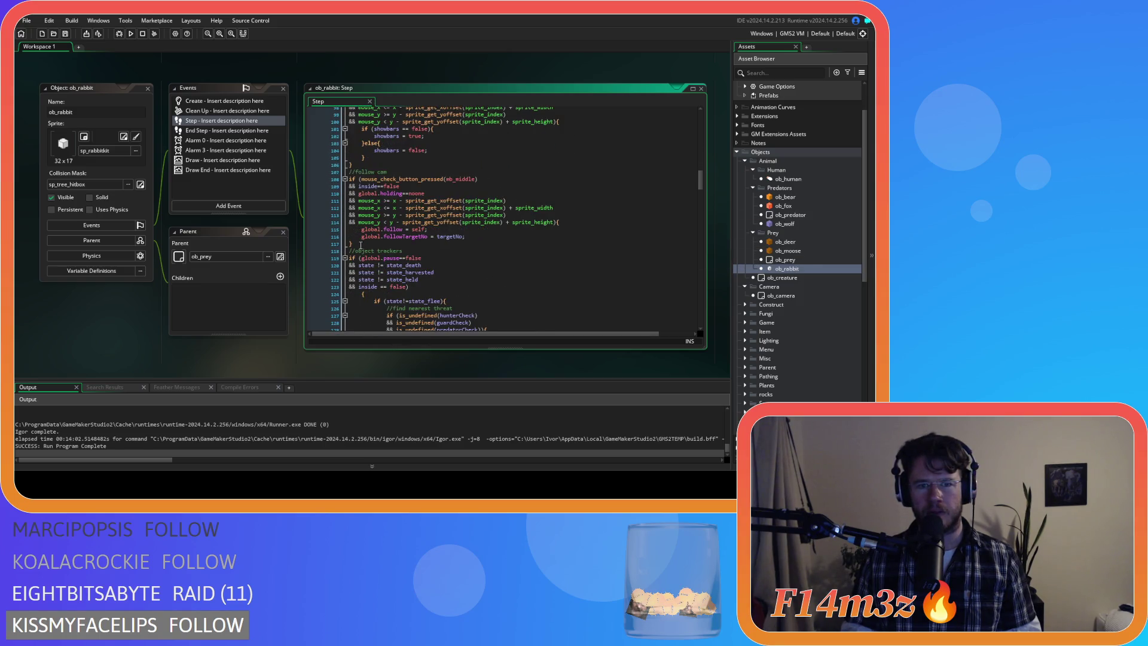
left_click_drag(356, 242, 350, 139)
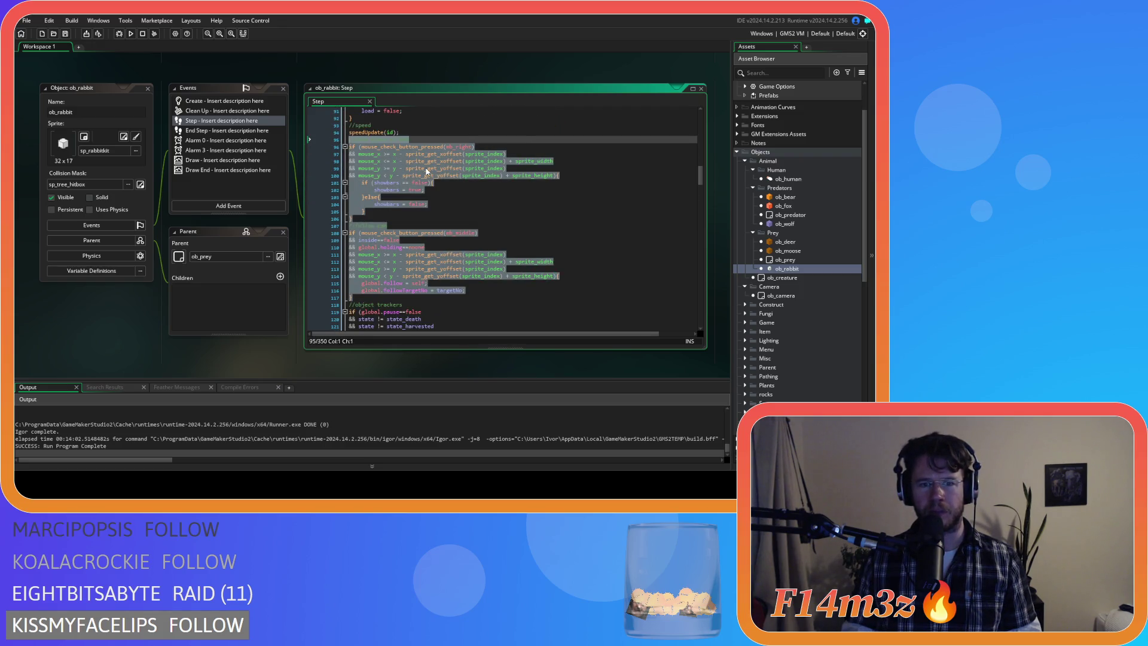
type("showBars(id); follow(id);")
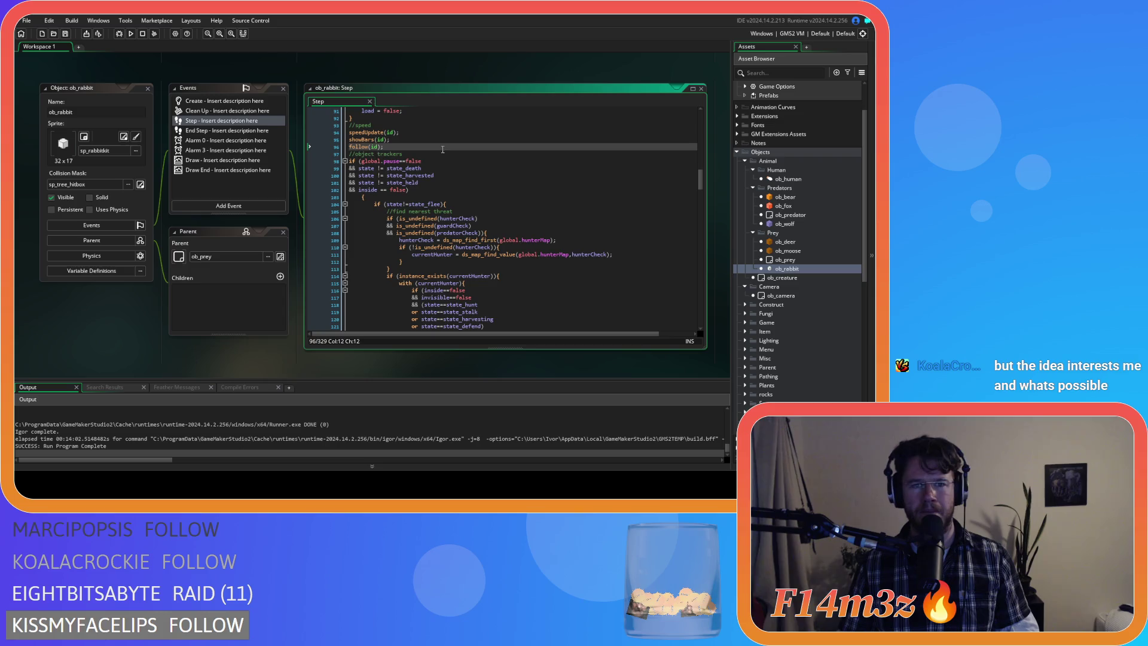
Step: Close all editor windows and collapse the Human, Predators, Prey and Animal folders
right_click(95, 338)
left_click(168, 415)
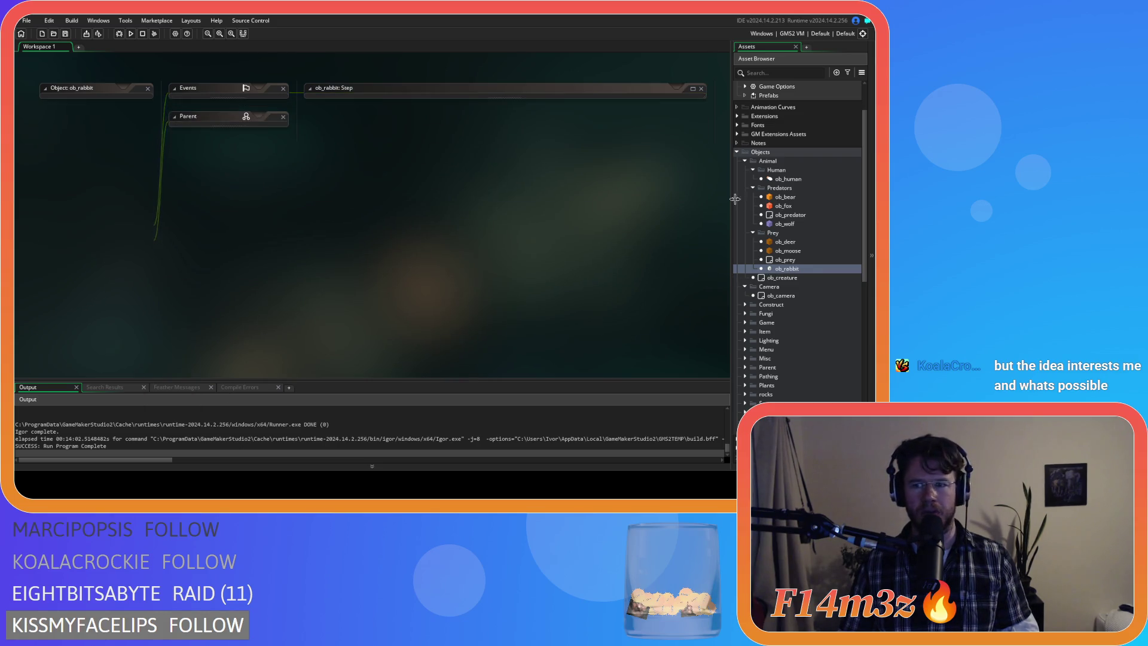
left_click(753, 188)
left_click(753, 196)
left_click(753, 170)
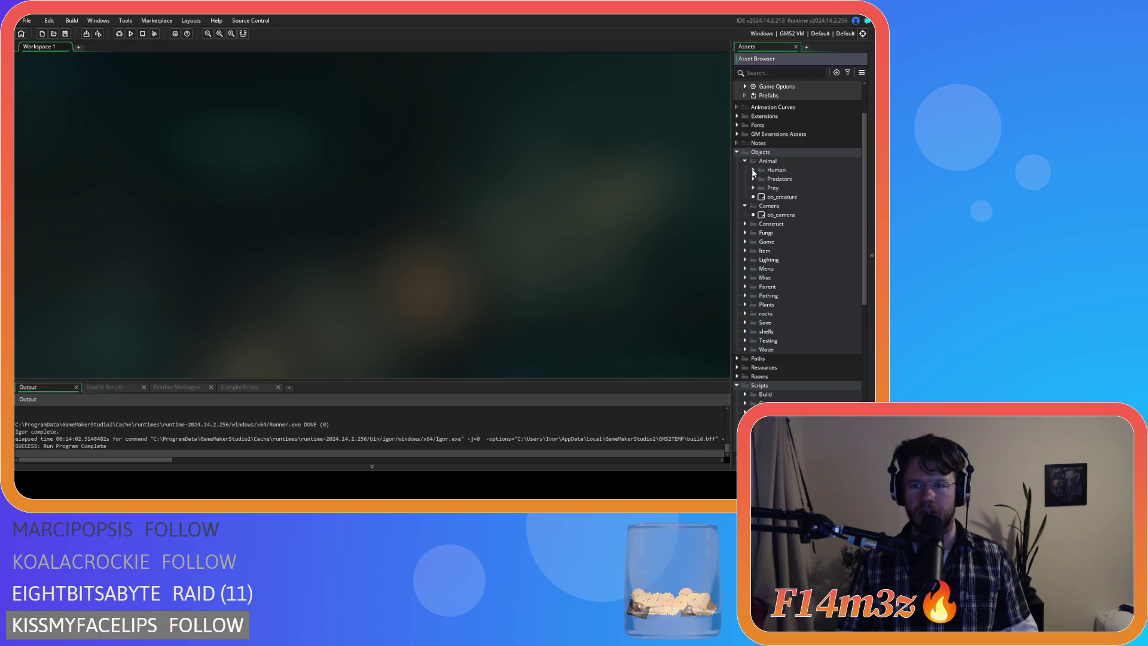
left_click(745, 161)
Step: Collapse the Camera, Objects and Scripts folders and run the game with F5
left_click(746, 170)
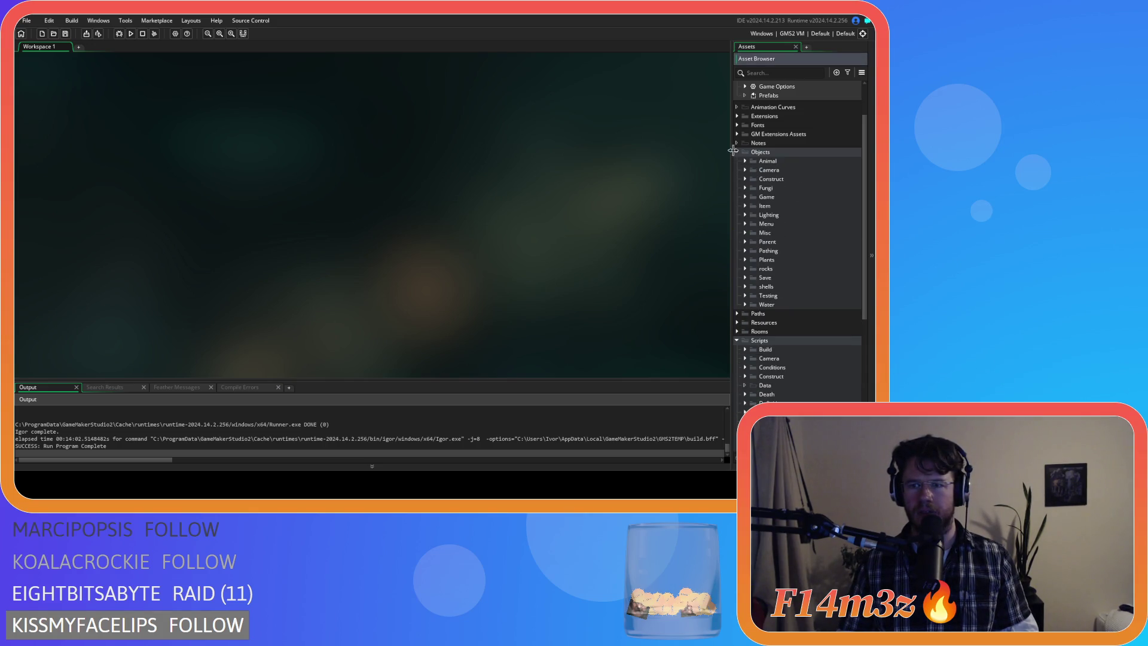
left_click(737, 152)
left_click(738, 188)
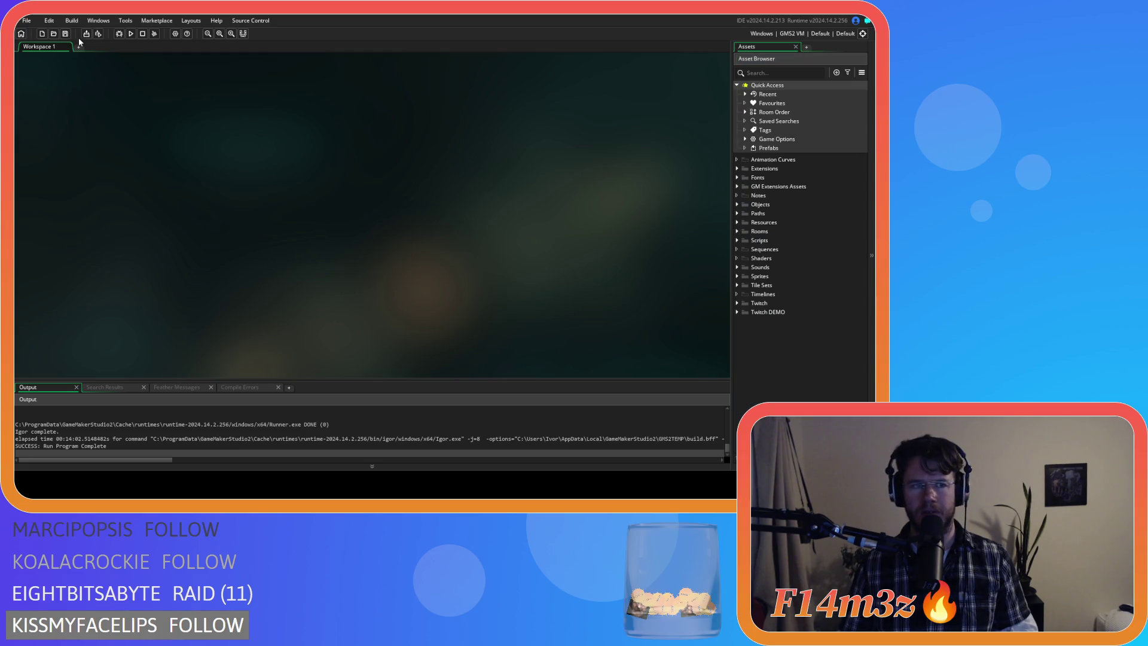
key("F5")
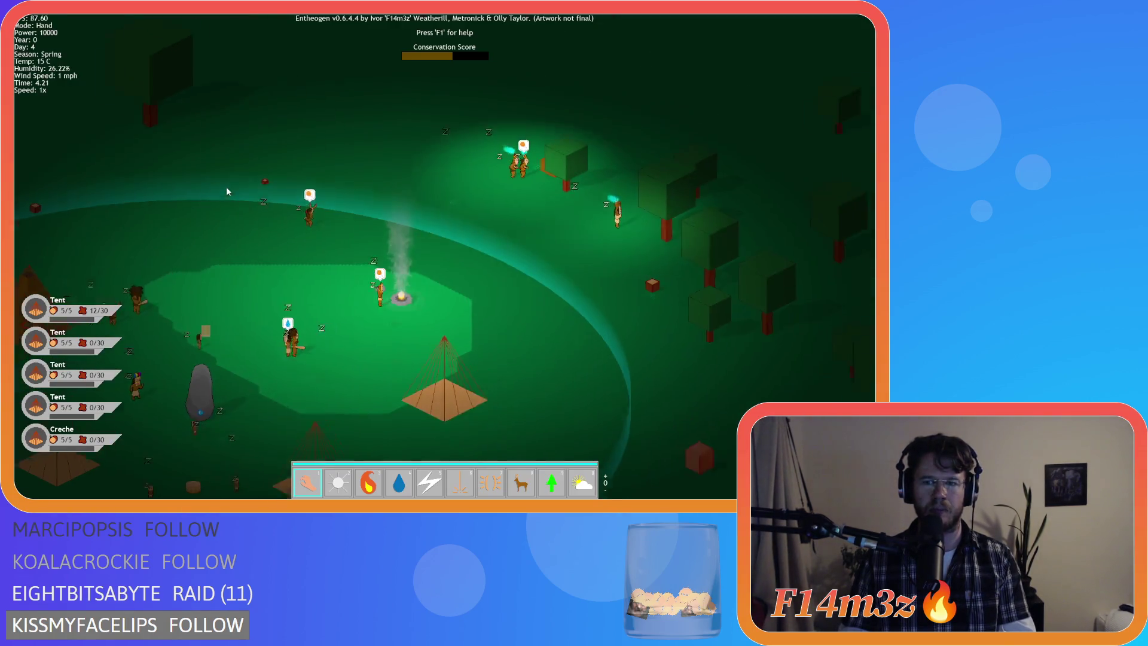
key("Down")
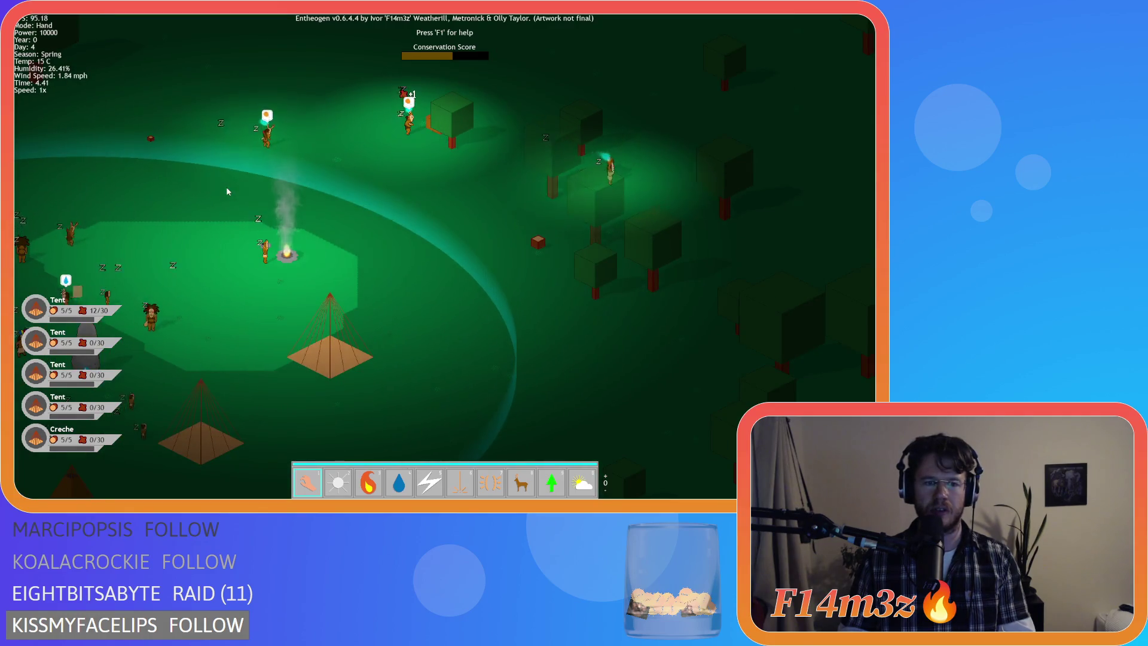
key("Right")
key("Right")
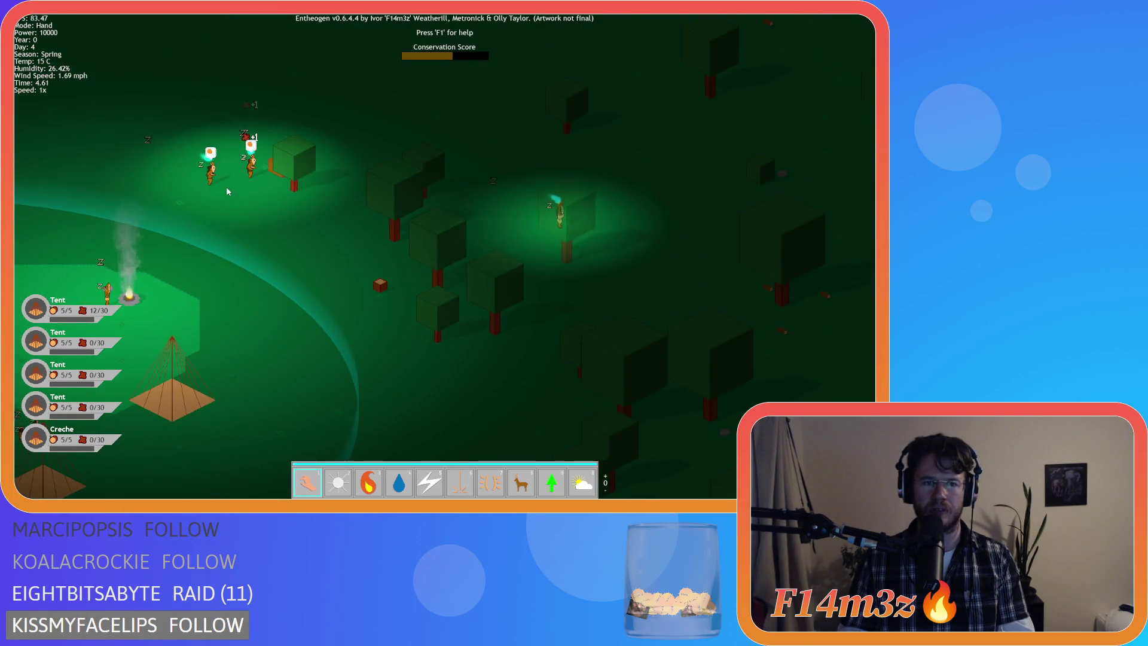
key("Right")
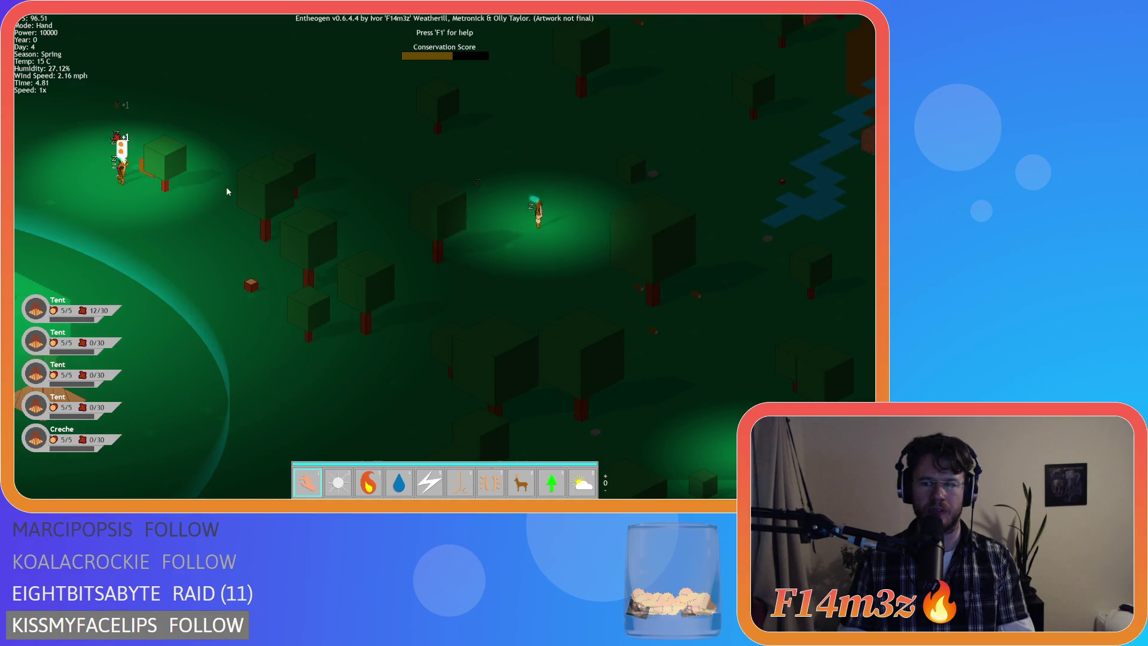
key("Down")
key("Left")
key("Up")
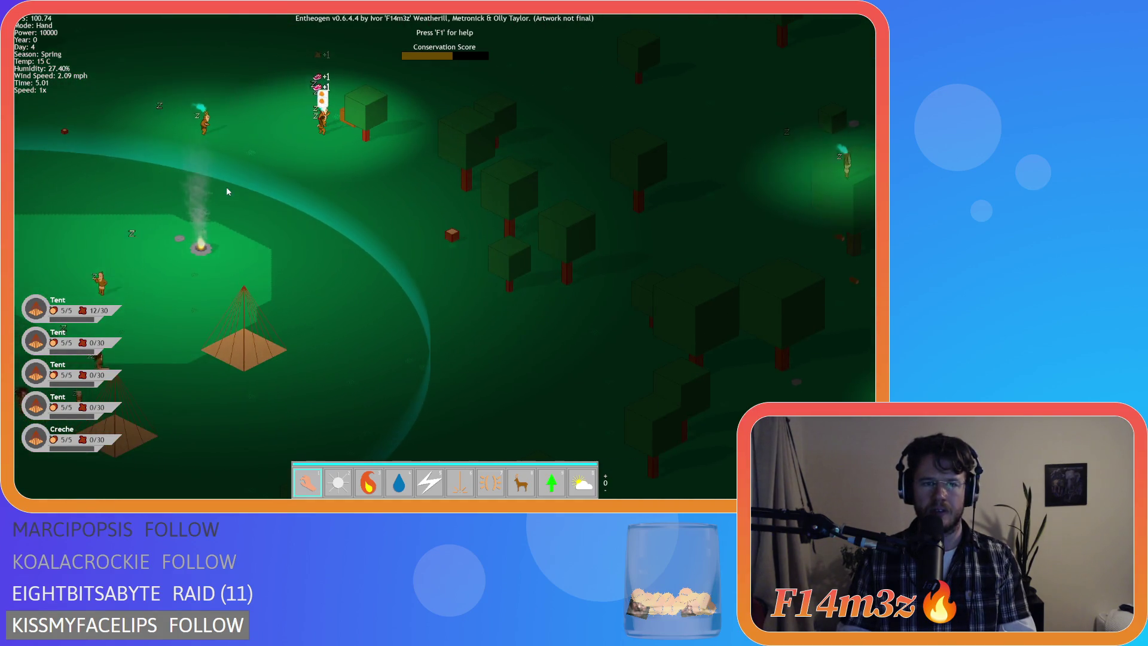
key("Right")
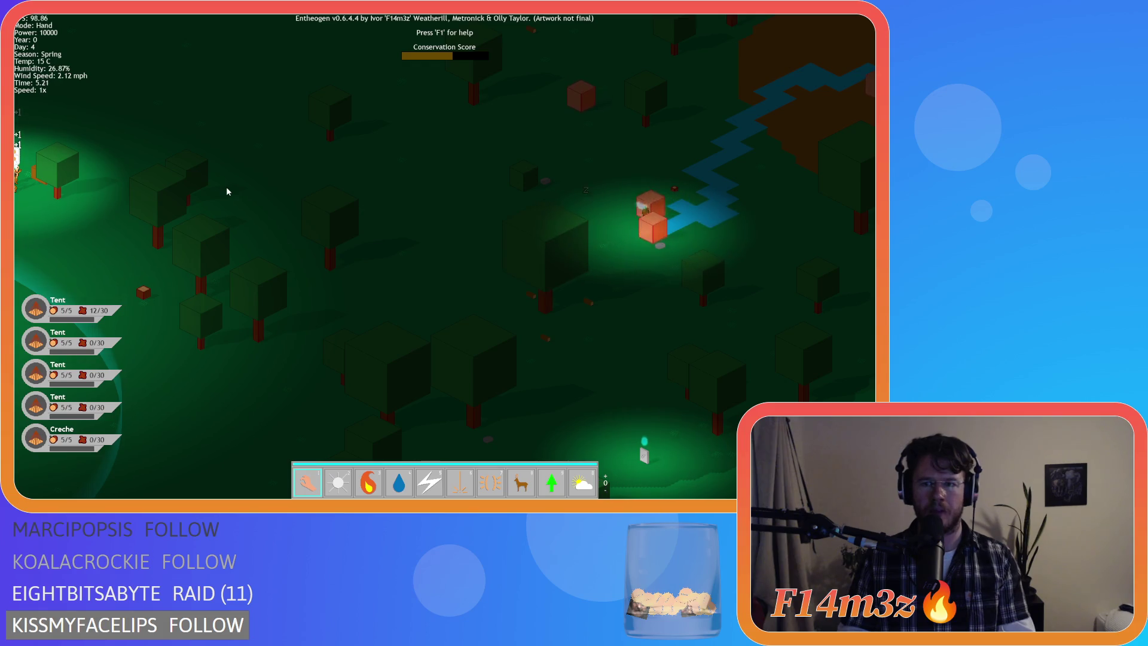
key("Left")
key("Down")
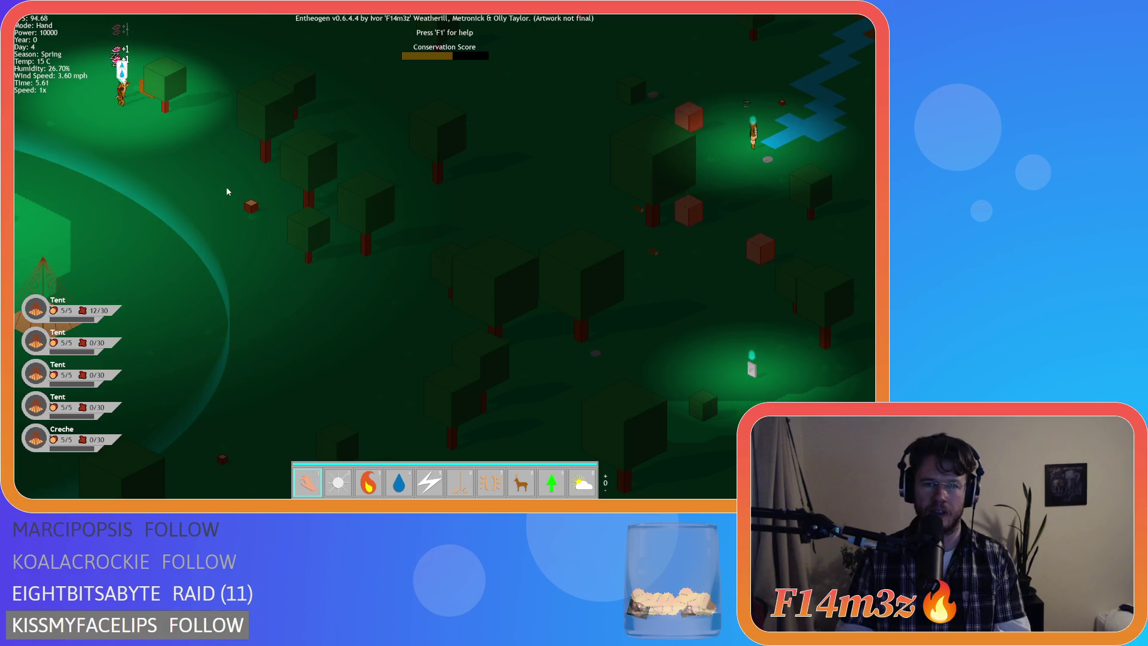
key("Up")
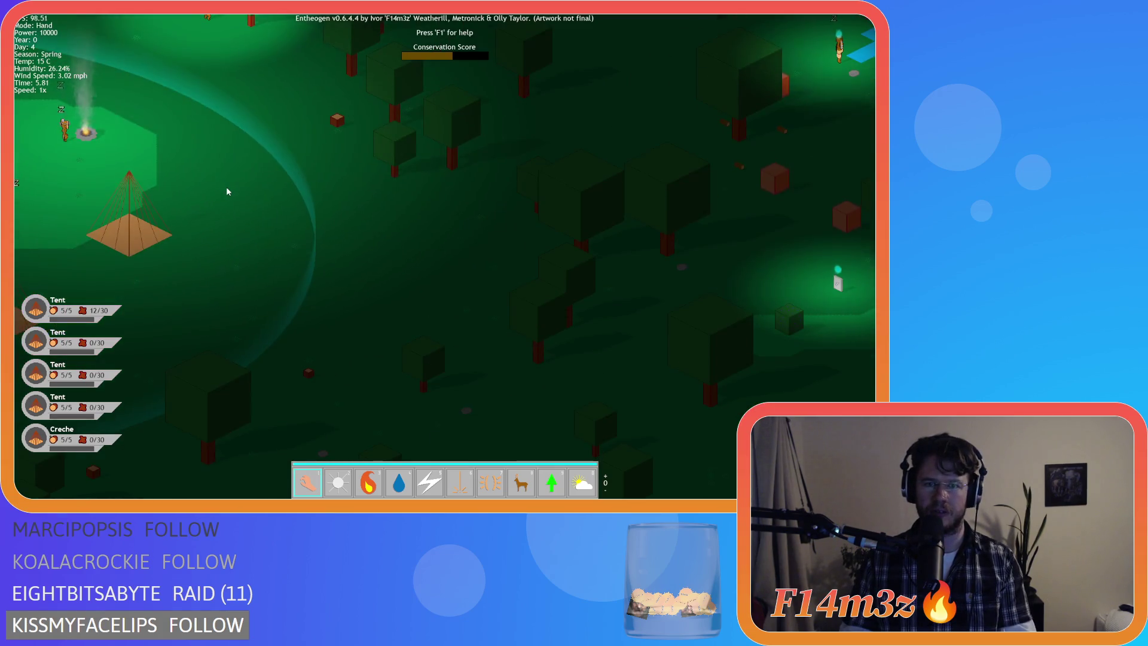
key("Left")
key("Left")
key("Down")
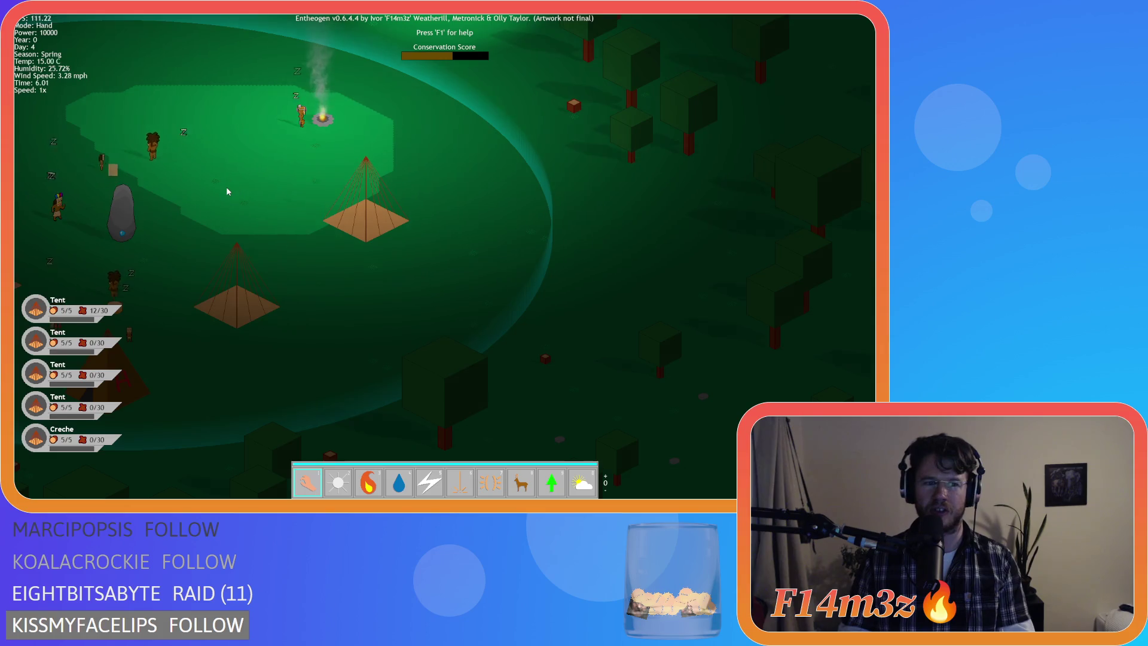
key("Left")
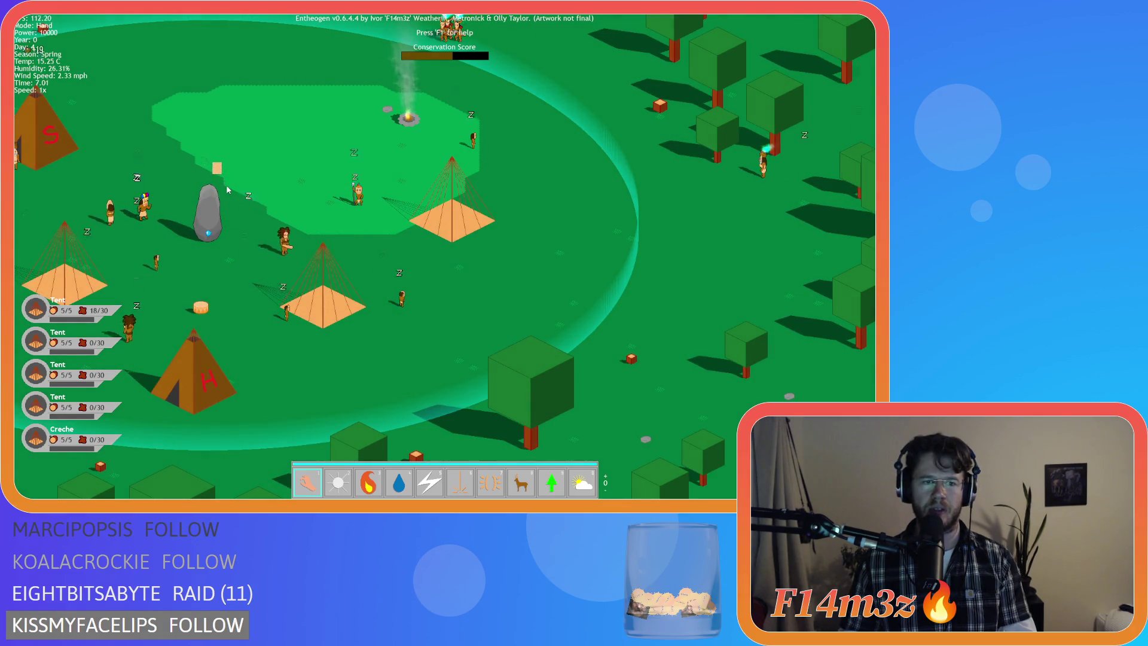
key("a")
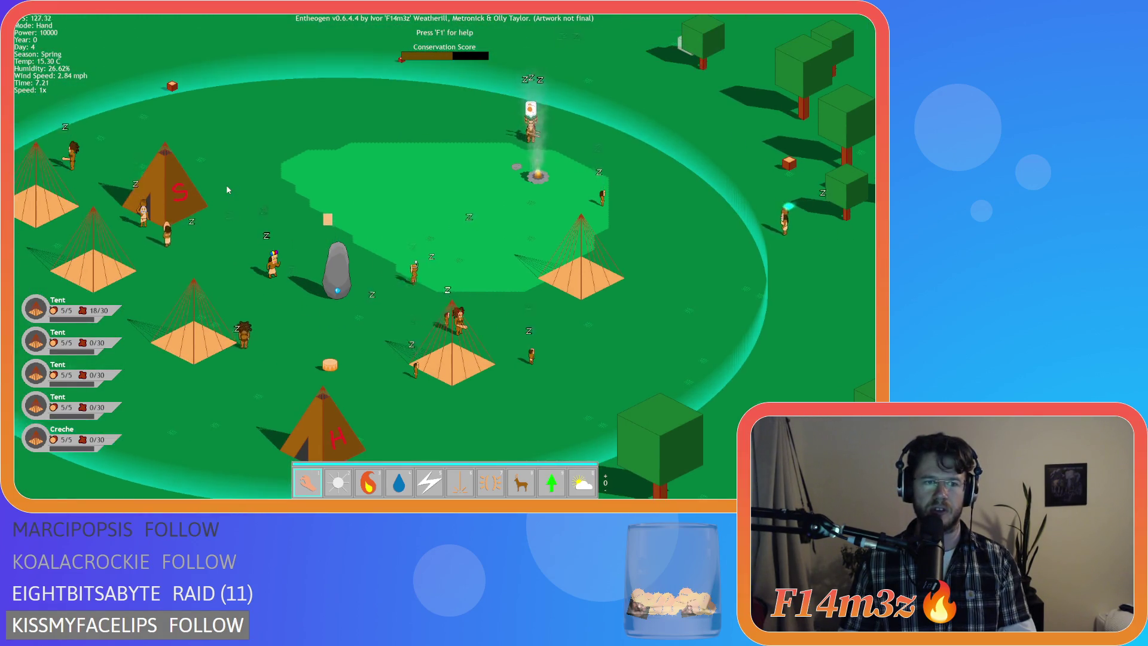
key("d")
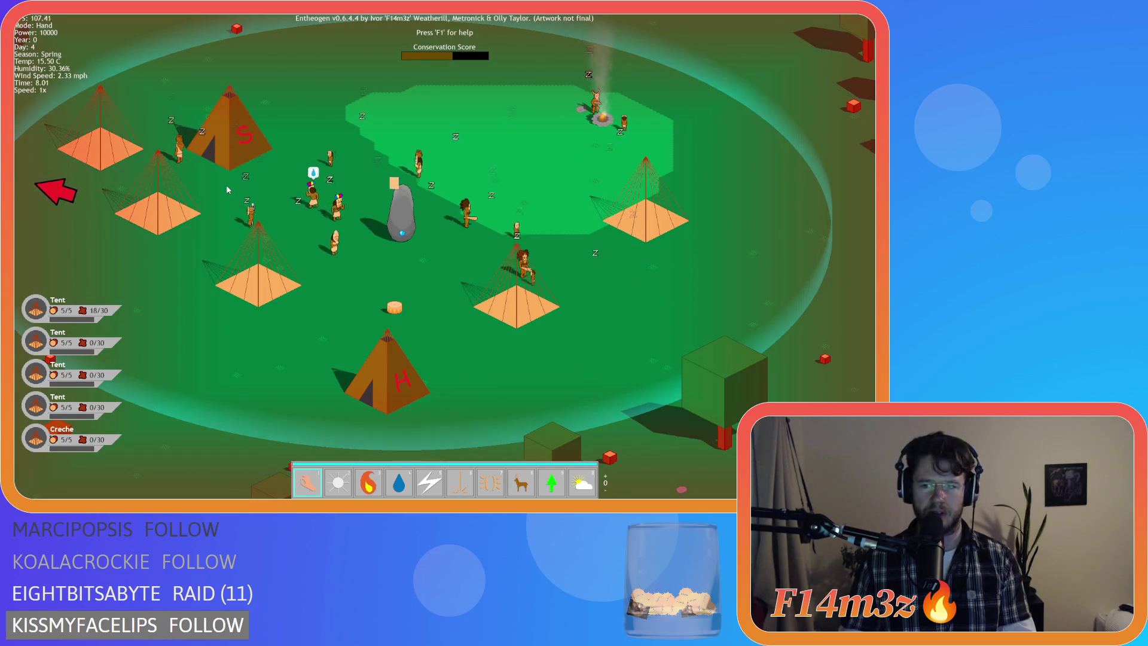
key("w")
key("a")
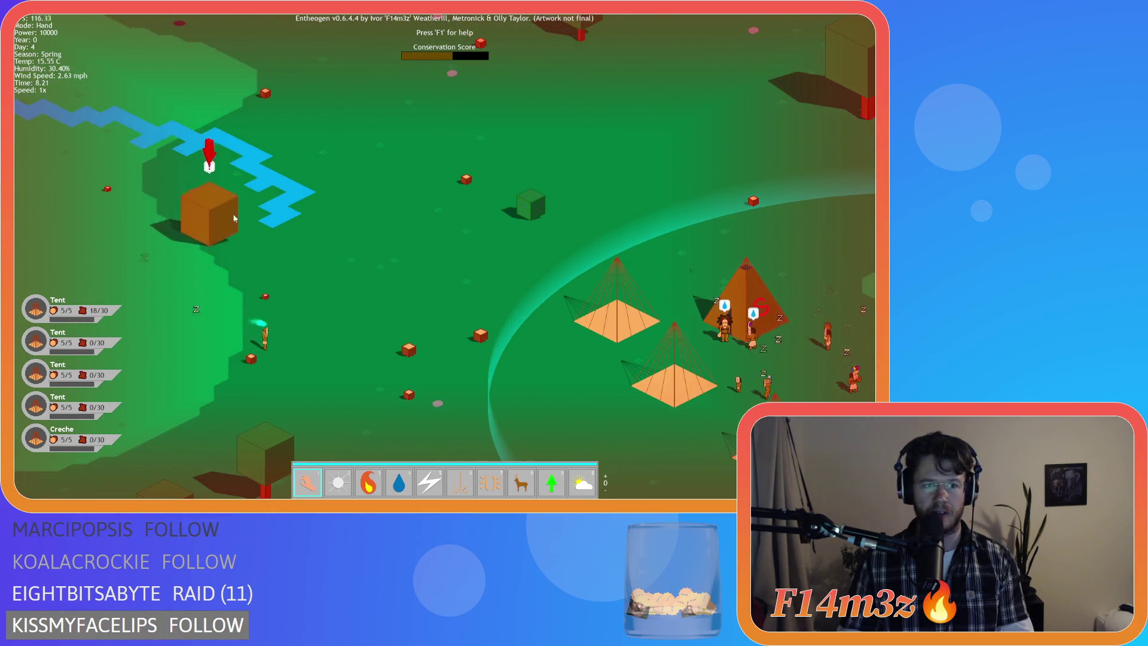
key("d")
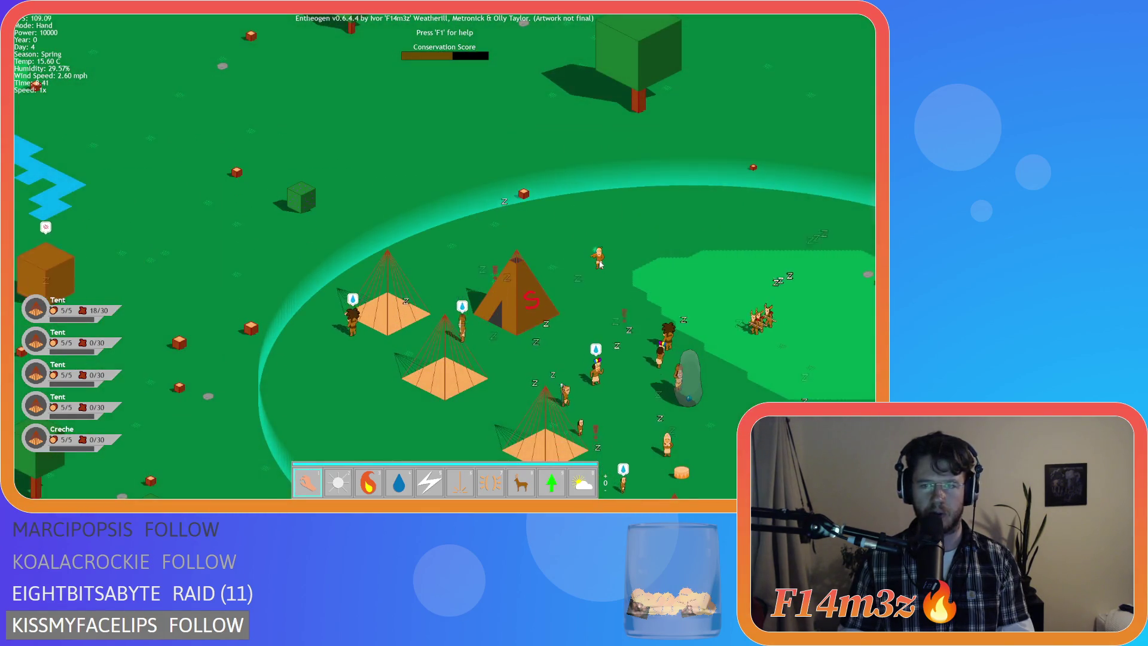
key("s")
key("d")
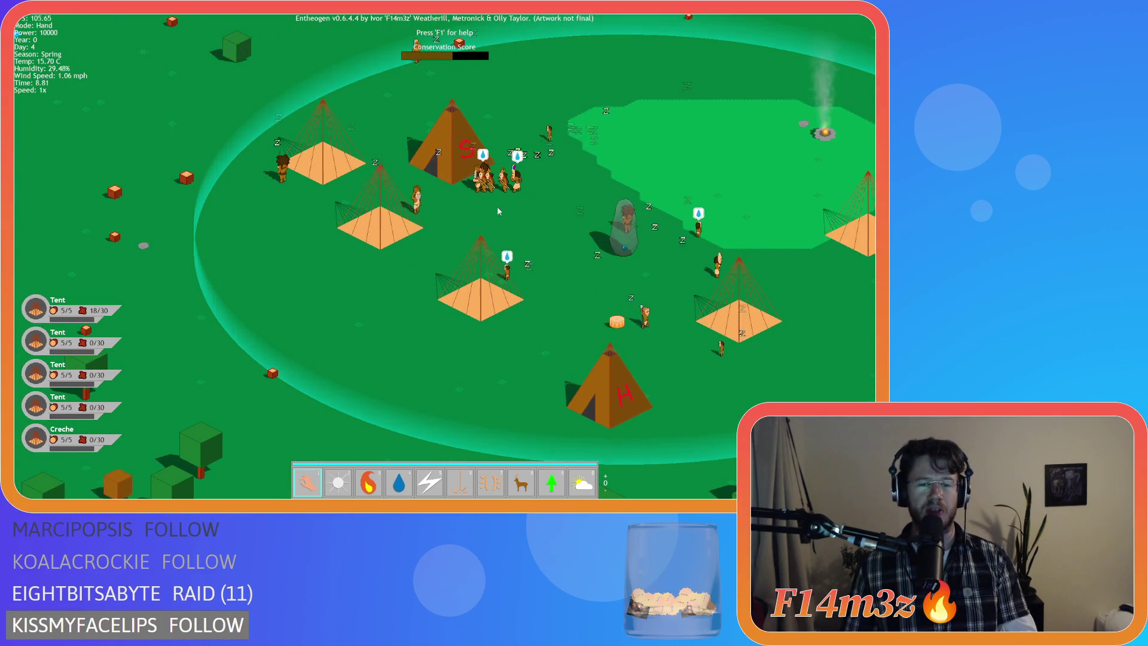
left_click(463, 121)
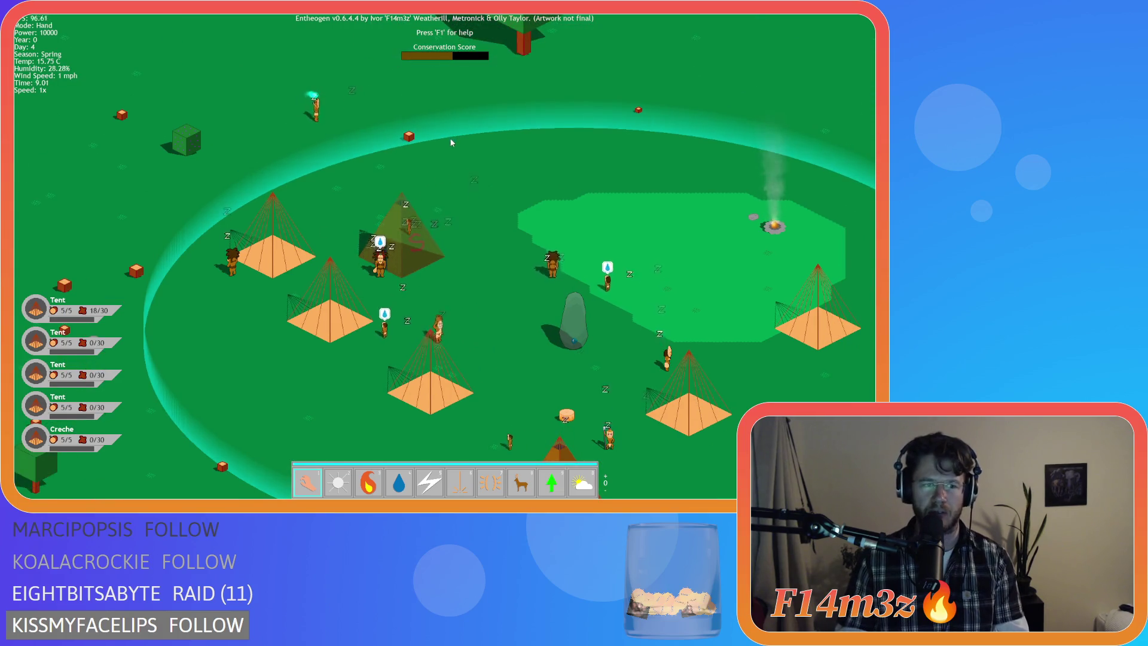
key("d")
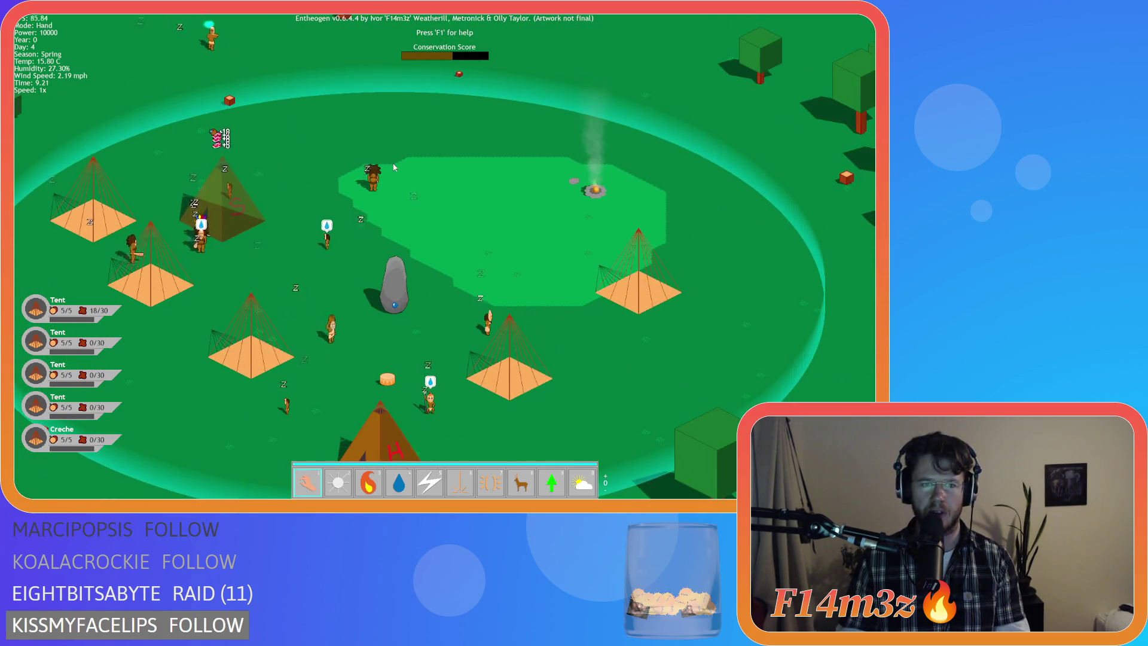
key("a")
key("s")
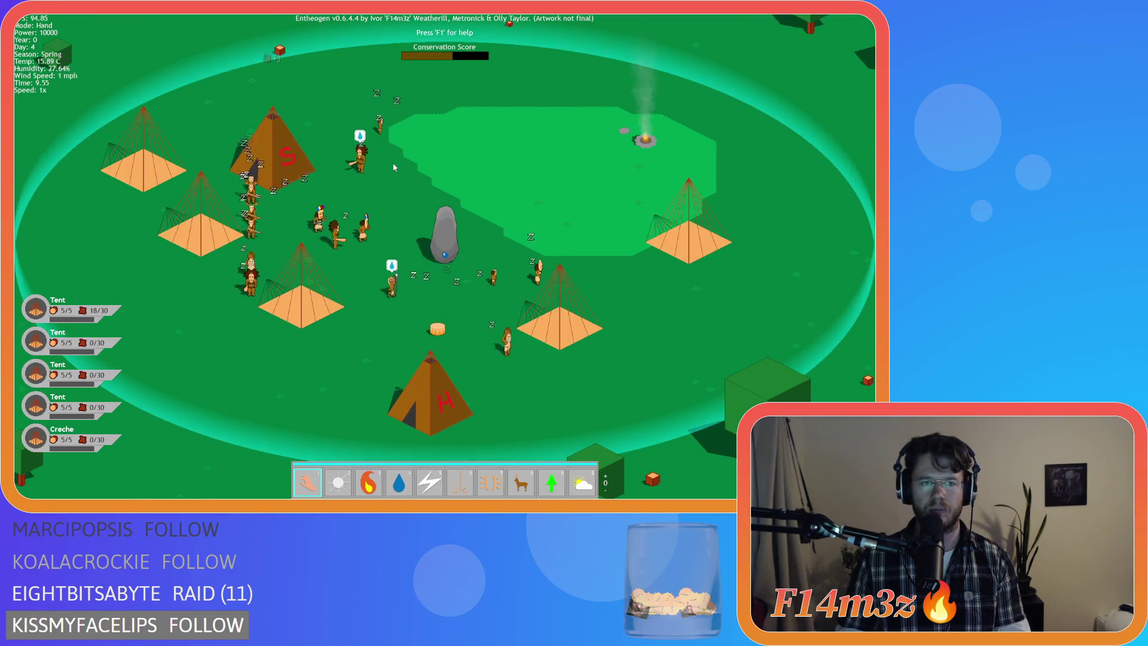
key("d")
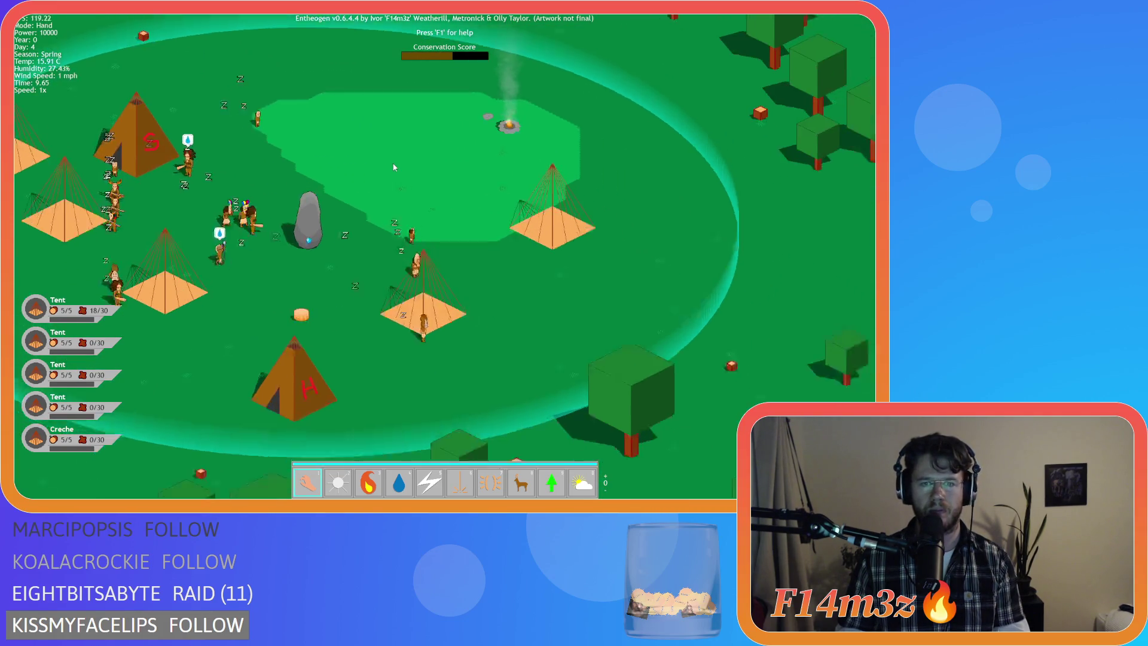
scroll(394, 168, "down", 5)
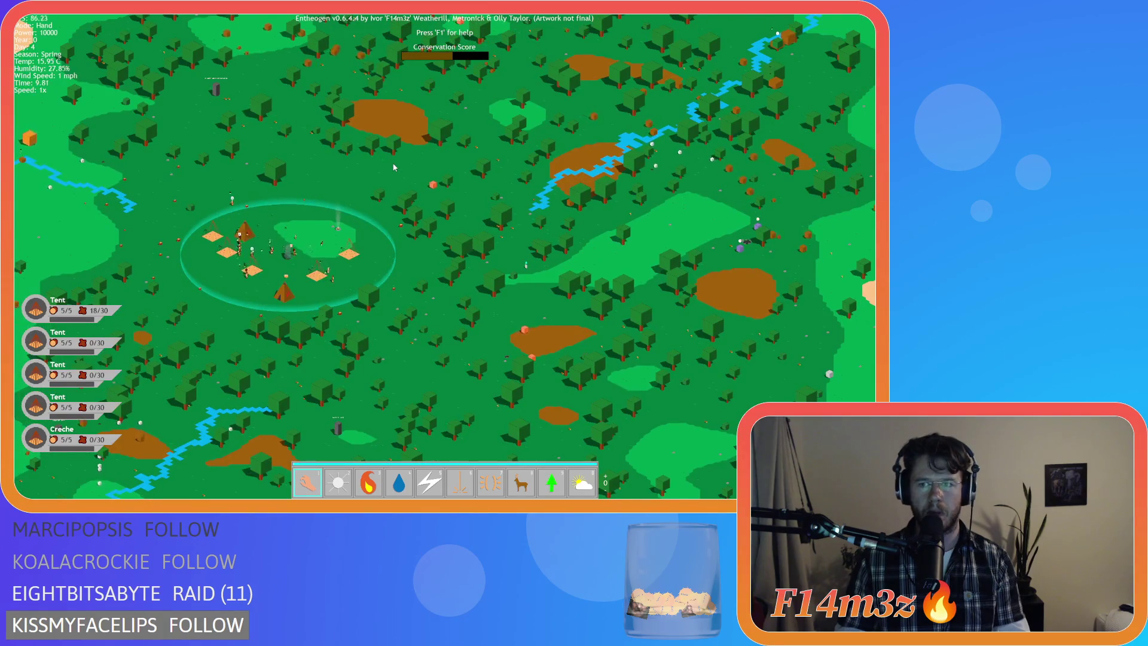
scroll(371, 208, "up", 5)
scroll(566, 273, "up", 5)
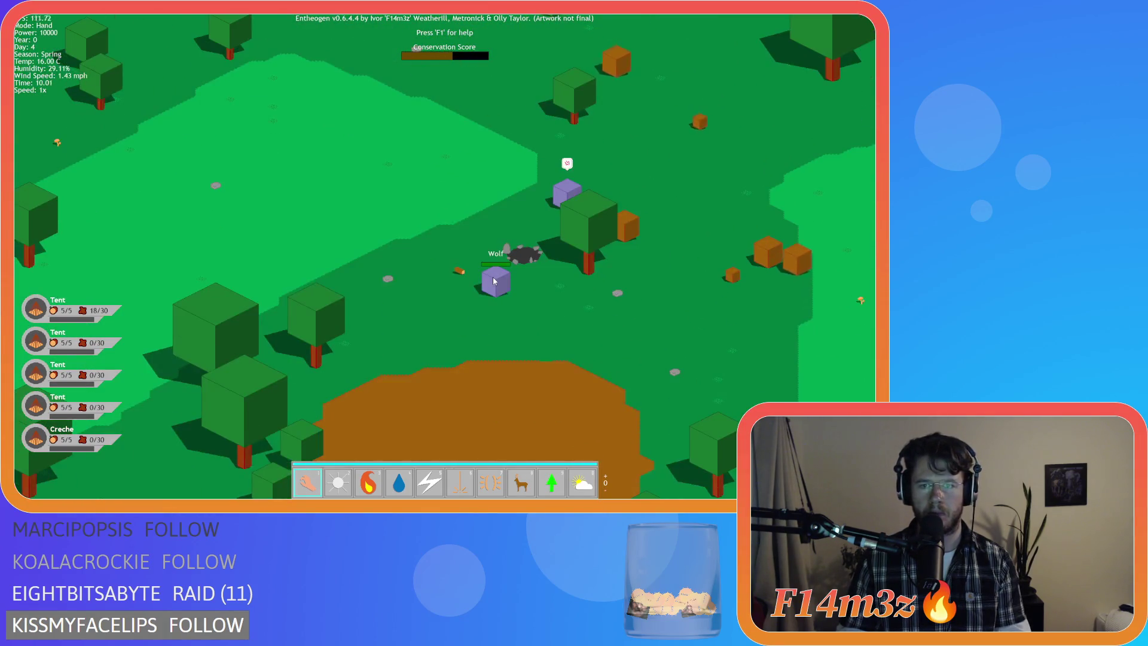
key("space")
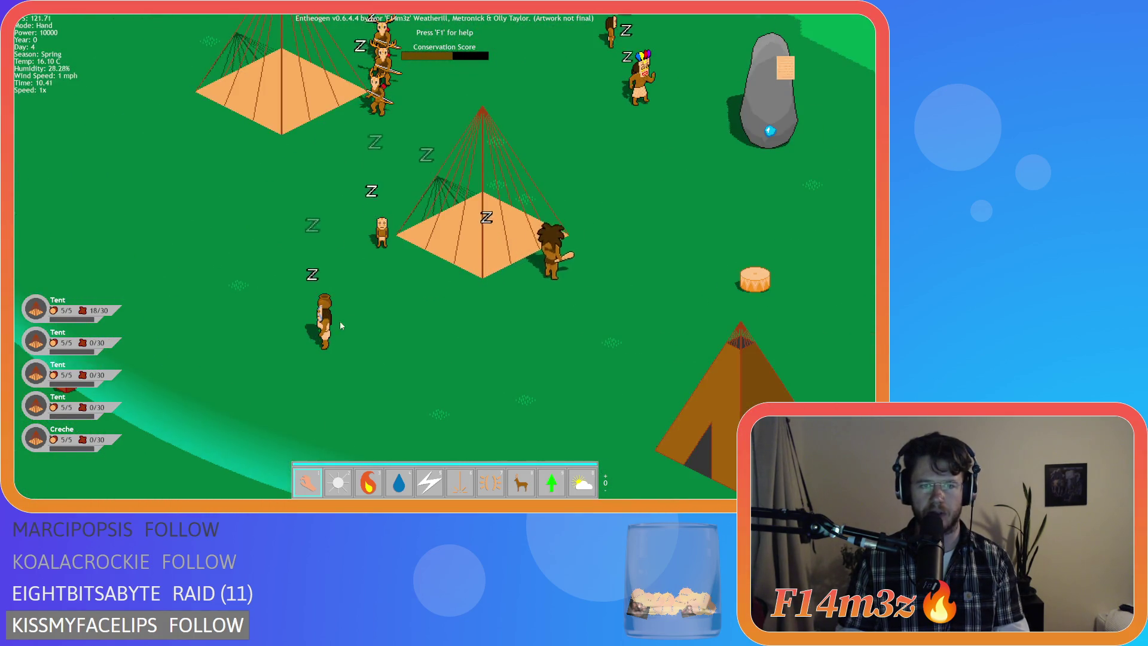
scroll(336, 322, "down", 5)
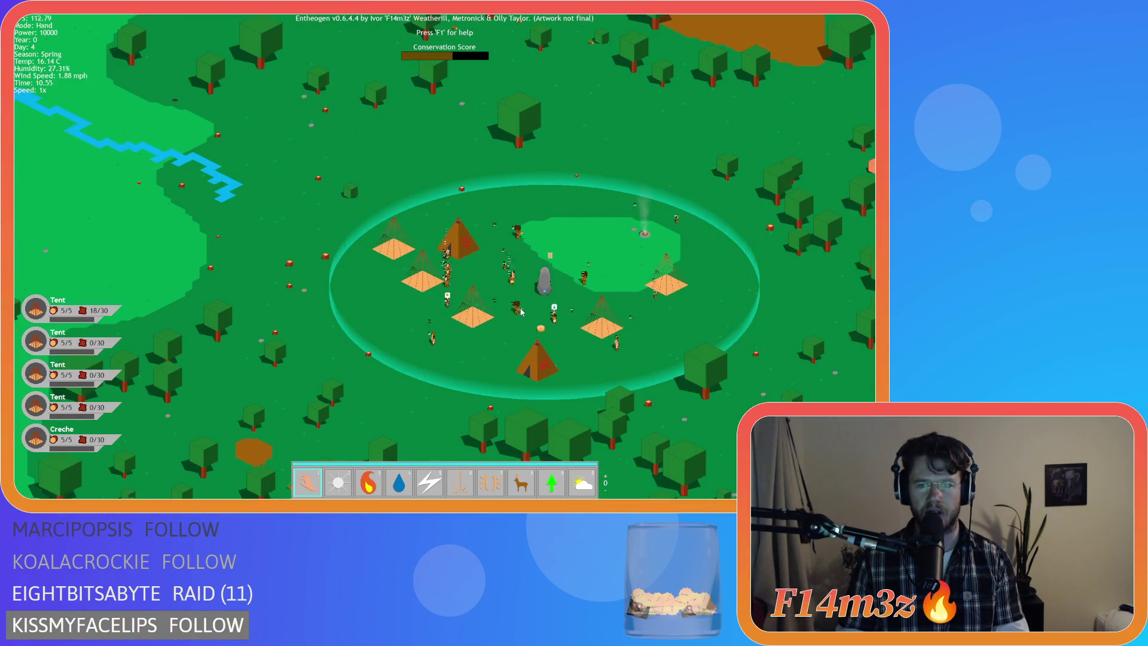
scroll(521, 312, "up", 5)
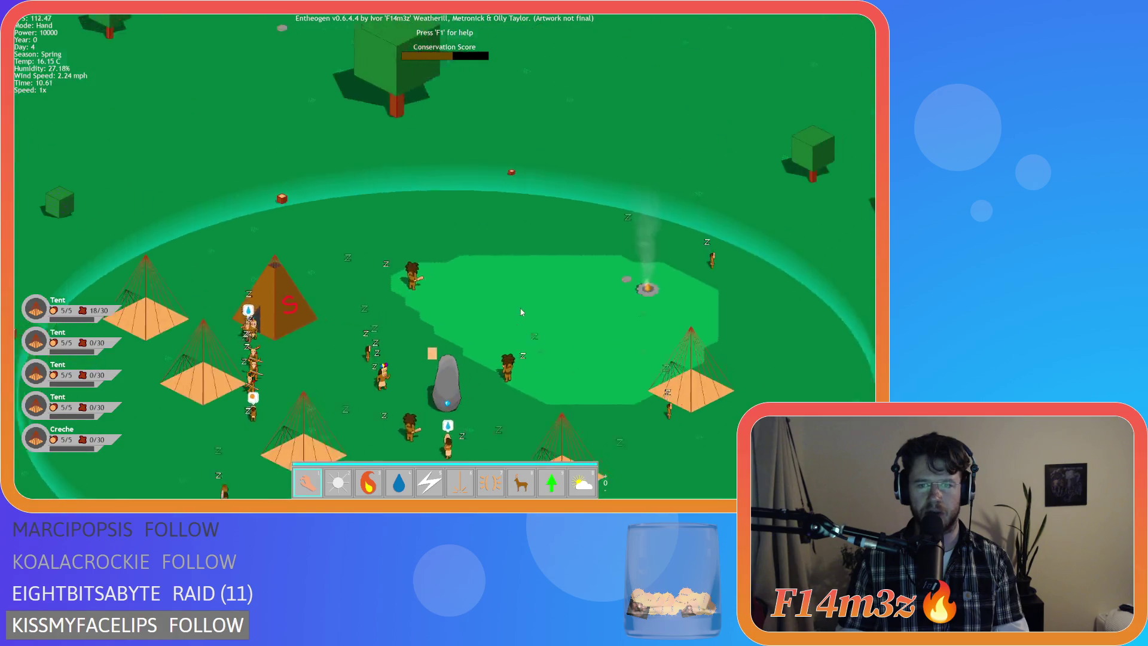
Step: Open the Tribe overview listing the village's 23 followers
key("t")
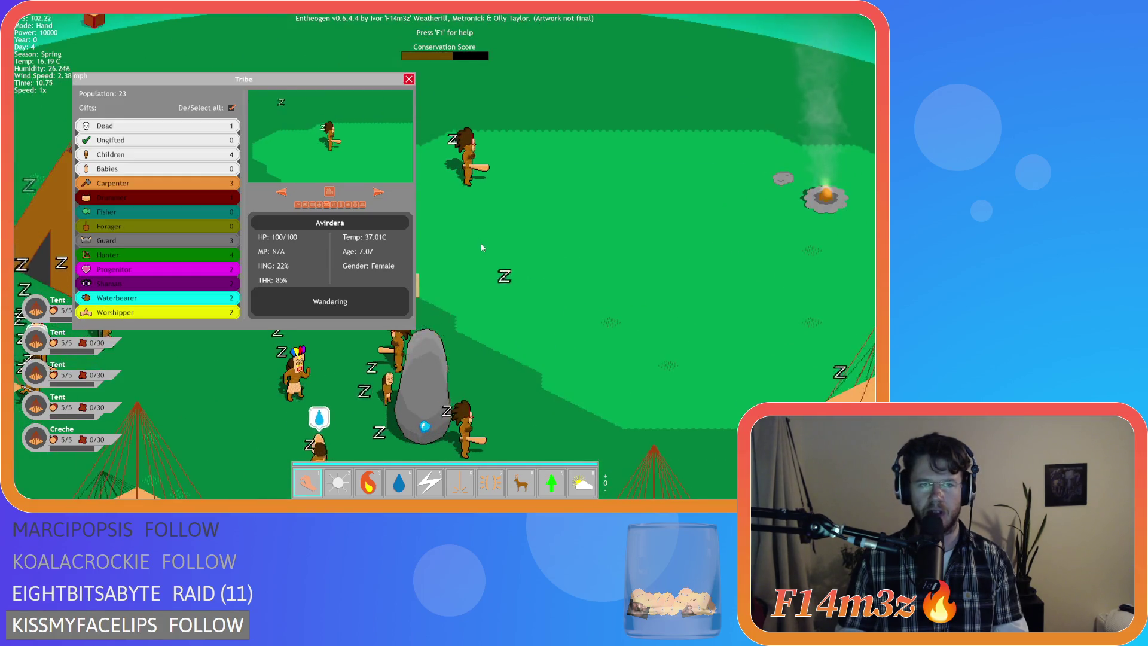
key("Left")
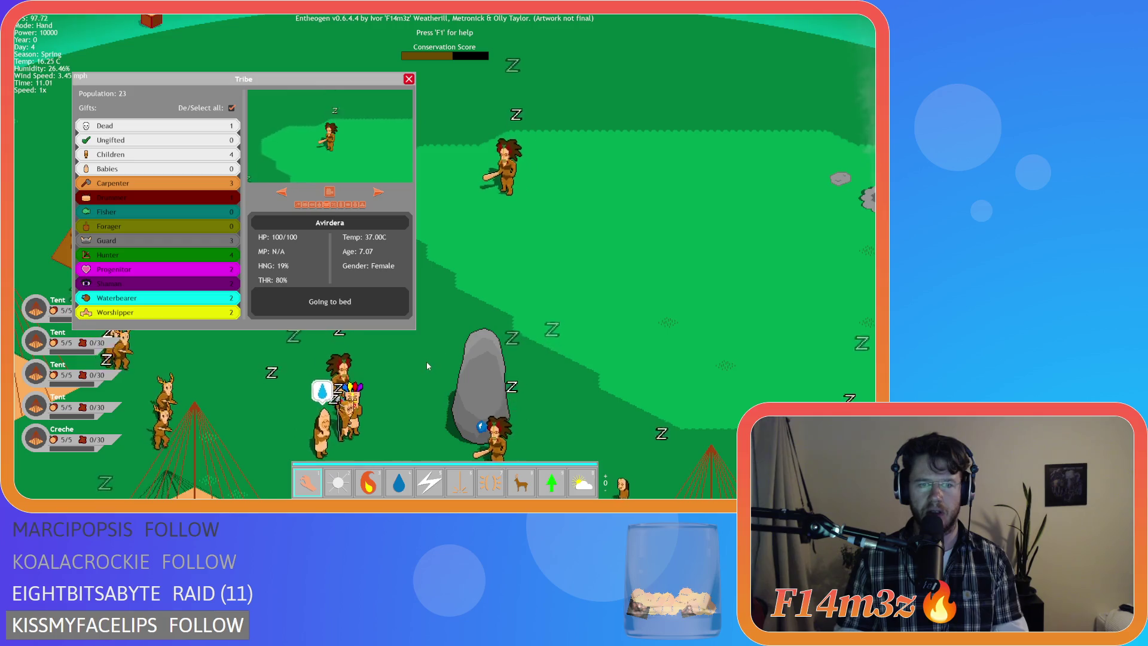
key("Left")
key("Down")
key("t")
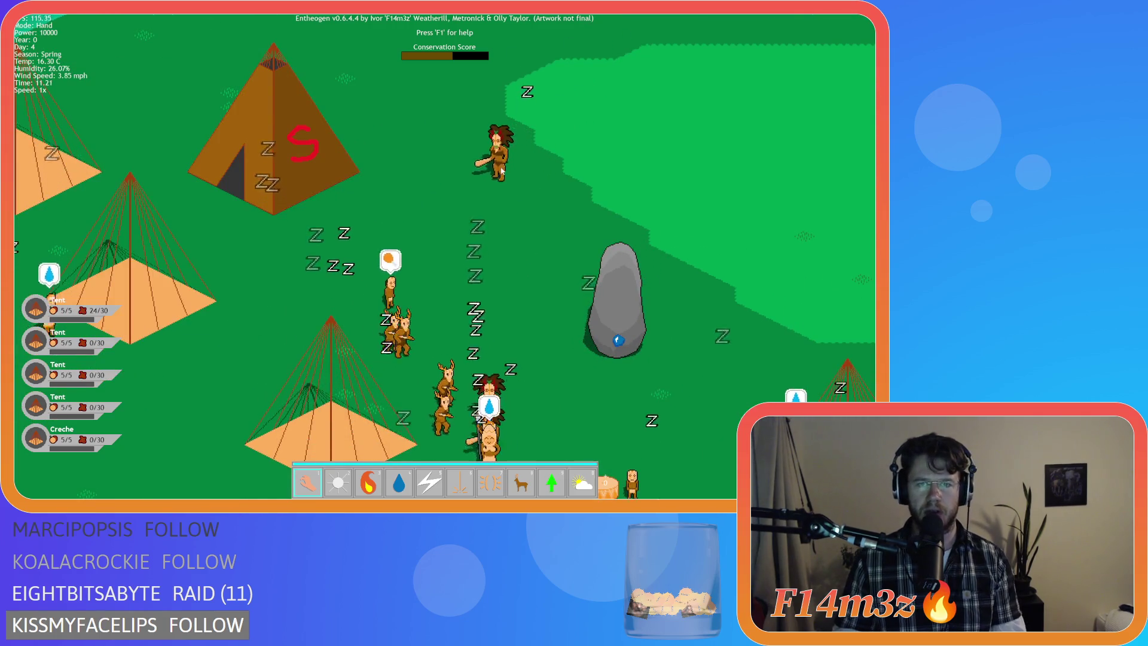
key("t")
key("Right")
key("t")
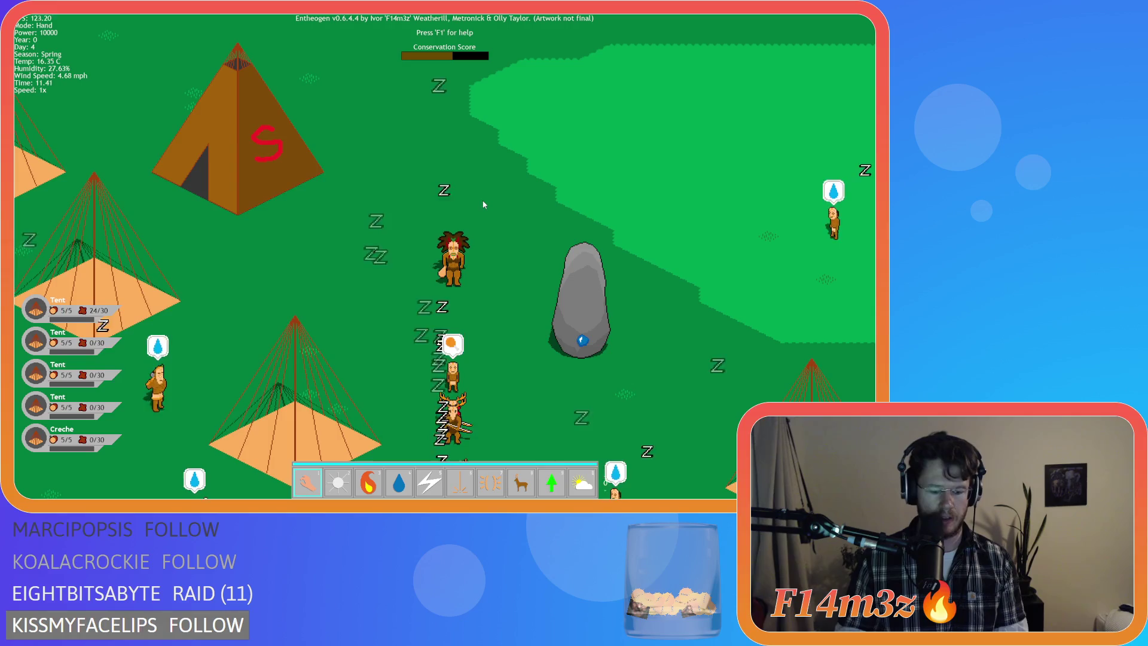
Step: Open the Build menu and inspect villager Goranrenal in the Tribe overview
key("b")
key("Down")
left_click(726, 226)
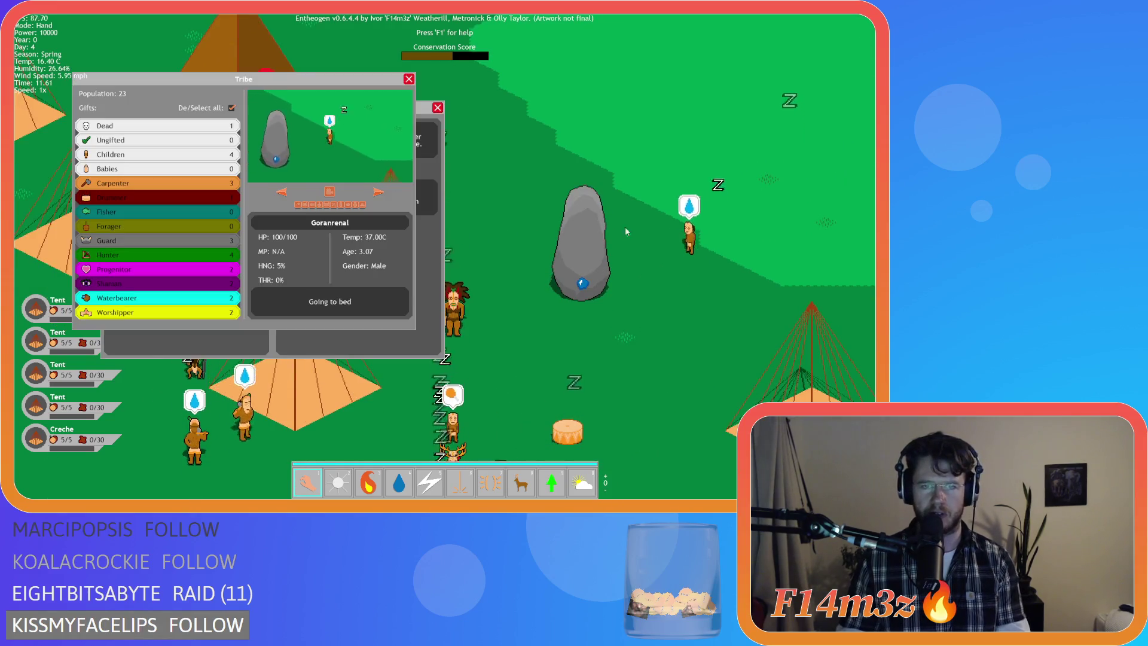
key("Left")
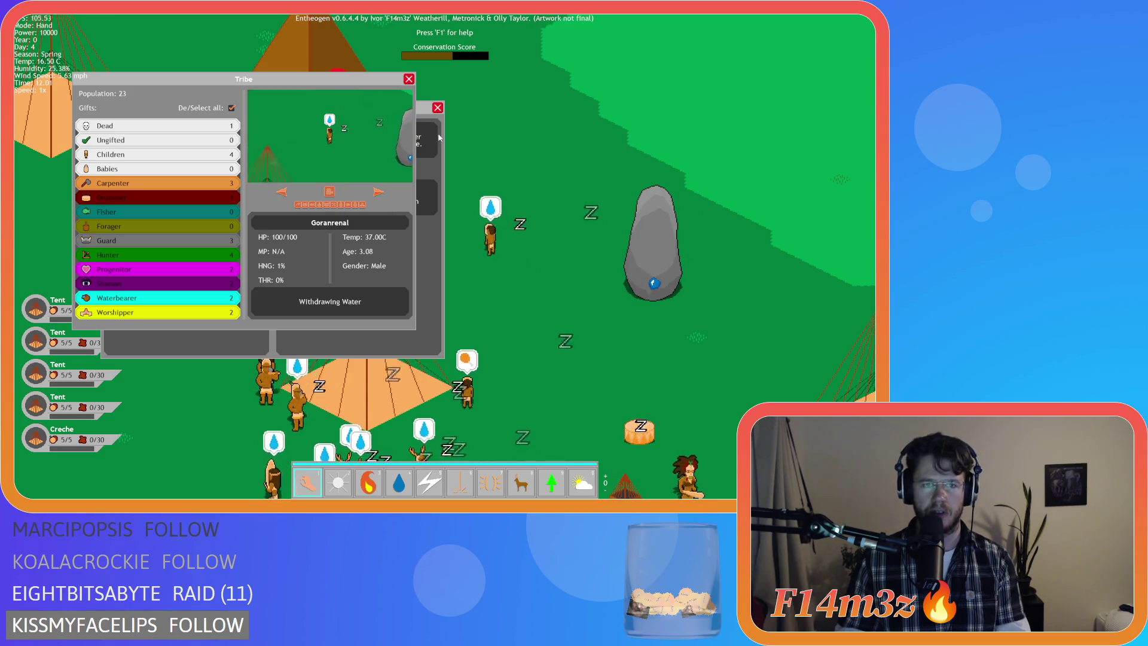
left_click_drag(184, 300, 470, 406)
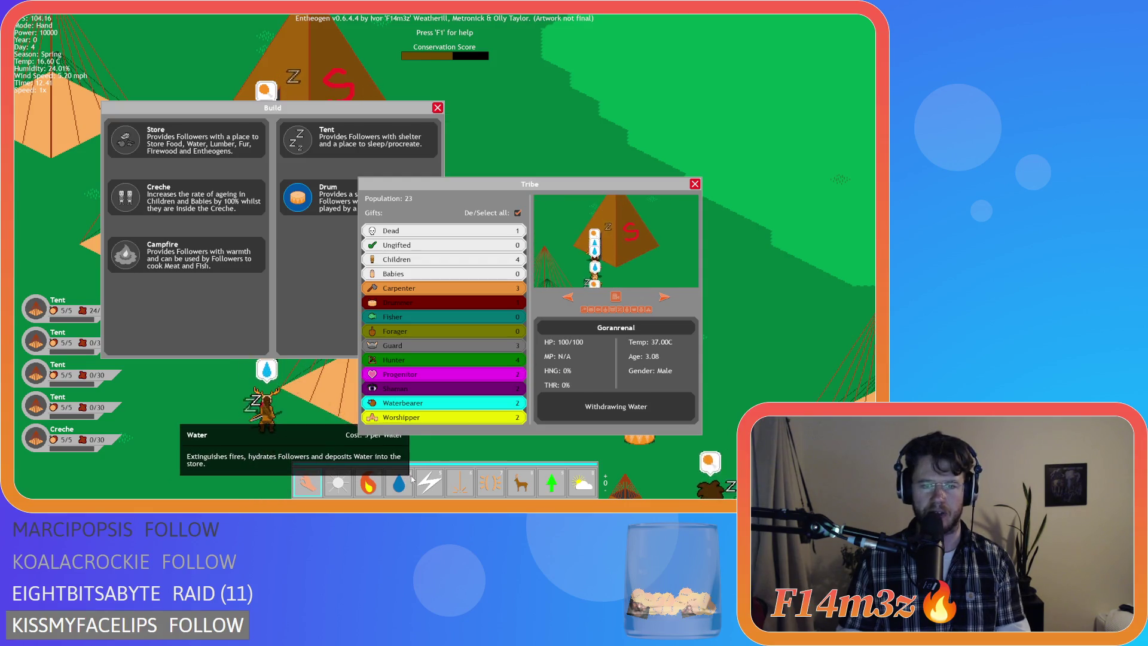
Step: Move the Tribe panel aside, uncheck De/Select all, then close the Tribe and Build panels
mouse_move(533, 192)
left_mouse_down()
mouse_move(495, 252)
mouse_move(464, 220)
mouse_move(438, 223)
mouse_move(455, 246)
mouse_move(465, 206)
mouse_move(472, 217)
mouse_move(461, 244)
mouse_move(449, 211)
mouse_move(478, 245)
mouse_move(472, 253)
left_mouse_up()
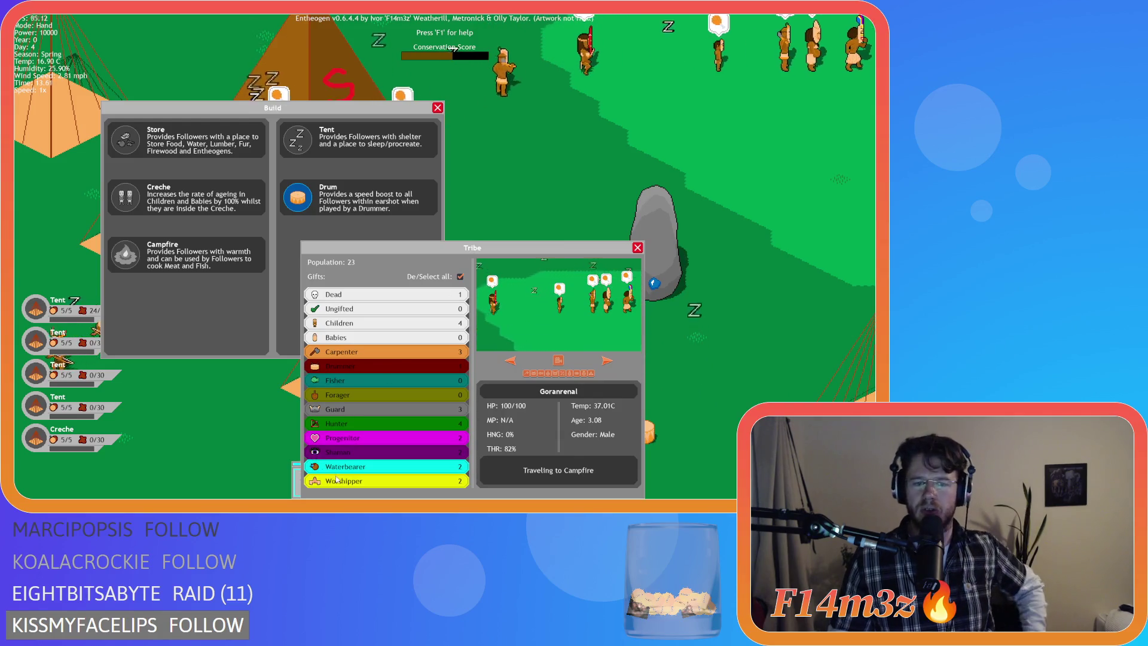
left_click(460, 276)
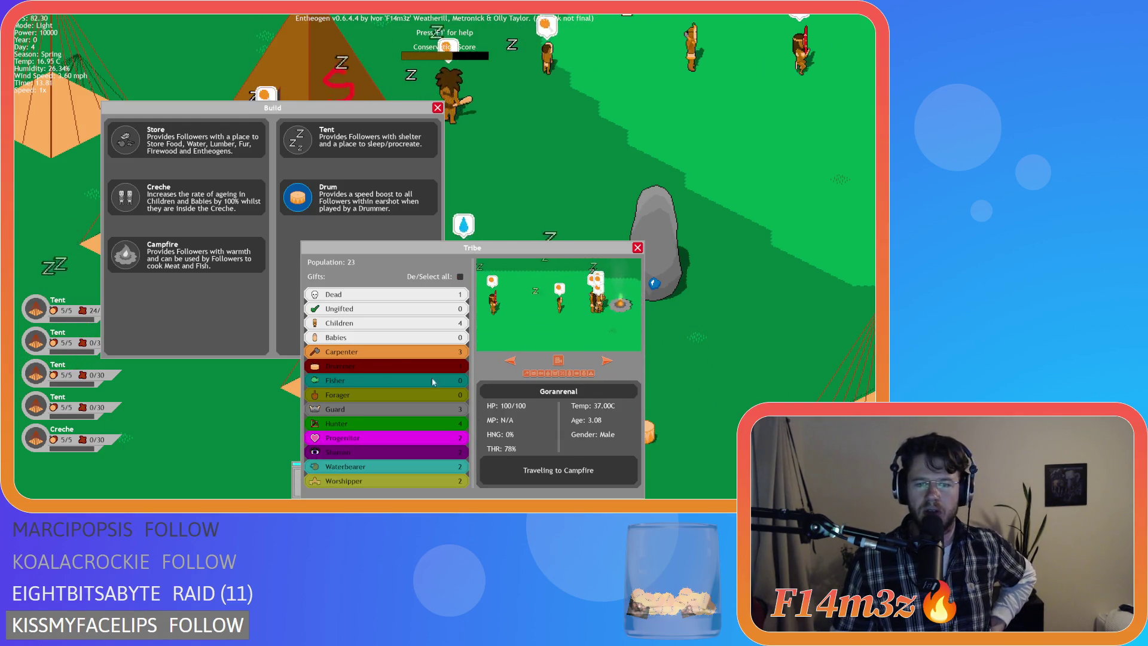
left_click(636, 248)
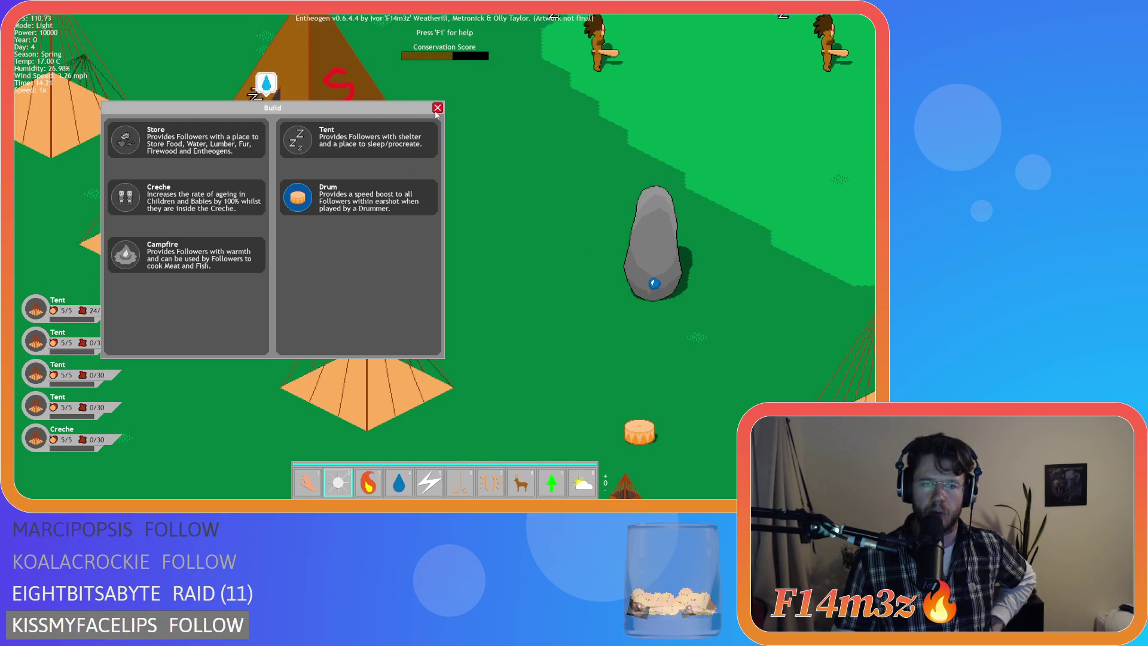
left_click(437, 108)
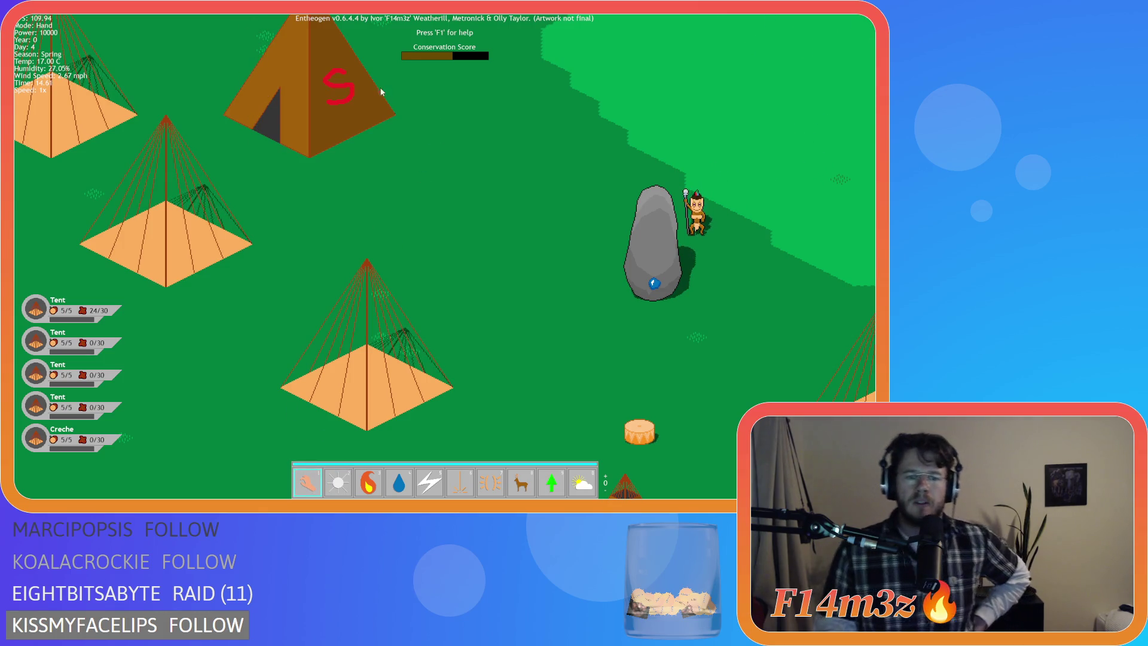
Step: Reopen the Tribe panel and move it to the upper left to view Goranrenal's health and hunger
key("t")
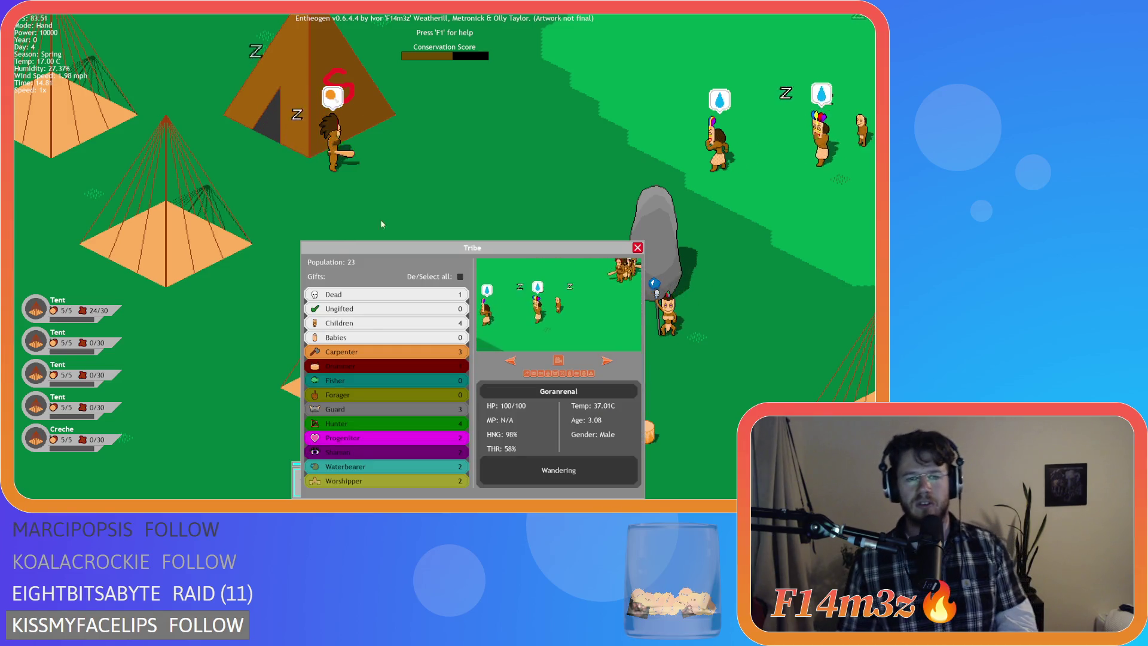
mouse_move(390, 247)
left_mouse_down()
mouse_move(204, 70)
mouse_move(267, 206)
left_mouse_up()
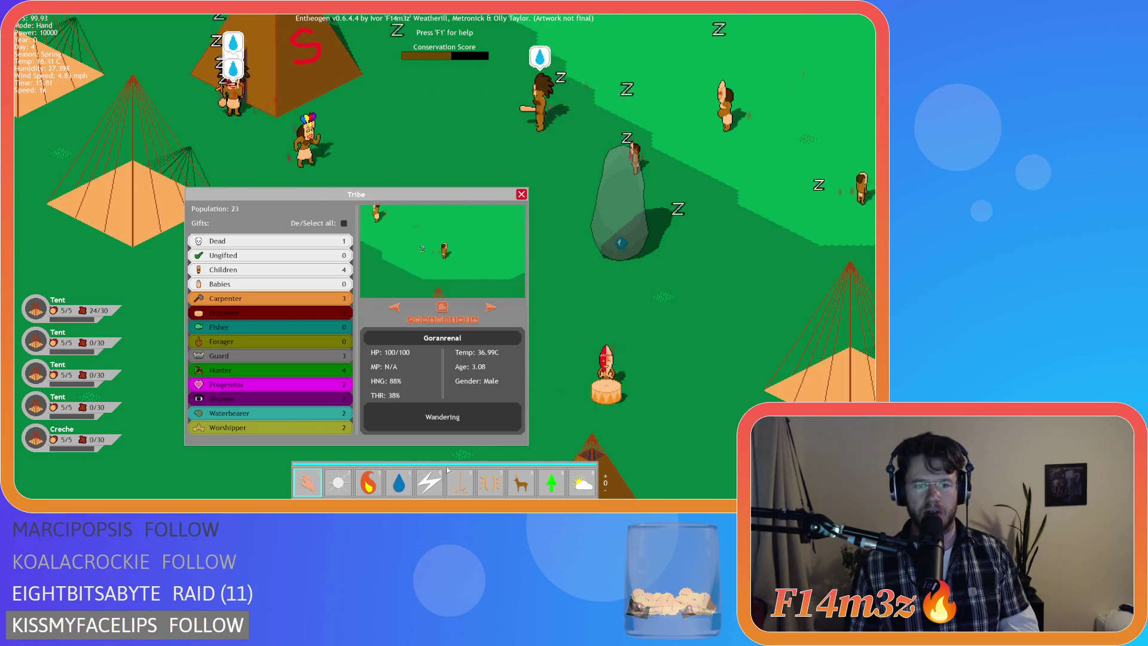
mouse_move(477, 324)
left_mouse_down()
mouse_move(454, 309)
mouse_move(417, 220)
left_mouse_up()
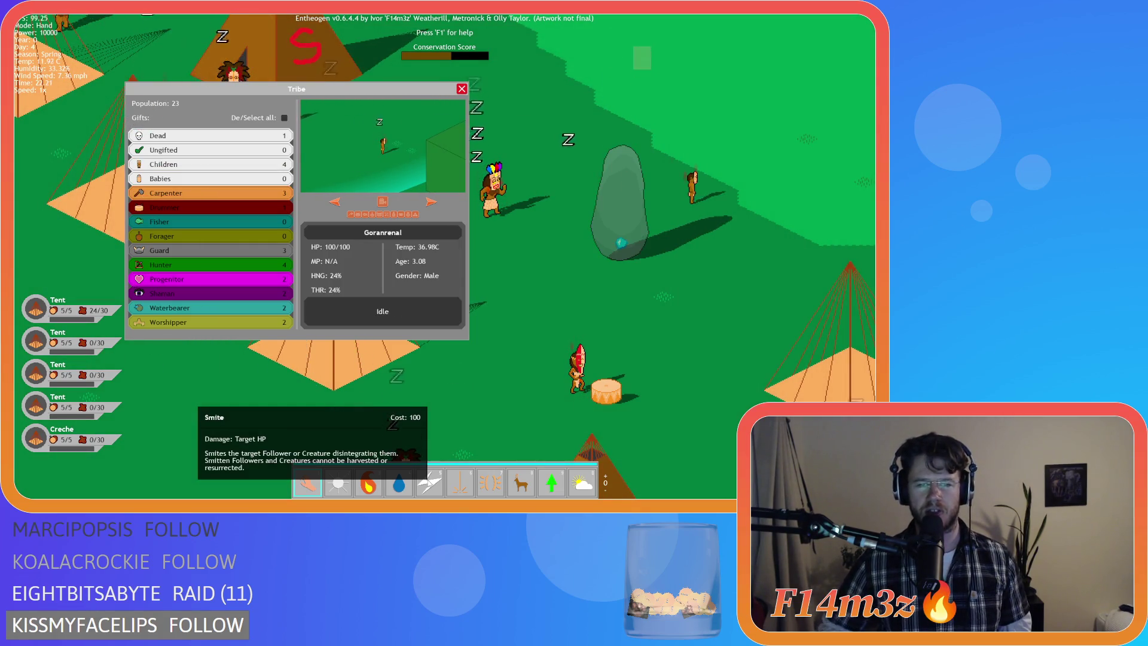
Step: Close the Tribe panel and reframe the camera on the tent village at nightfall
left_click(462, 89)
scroll(493, 280, "down", 2)
scroll(479, 263, "down", 3)
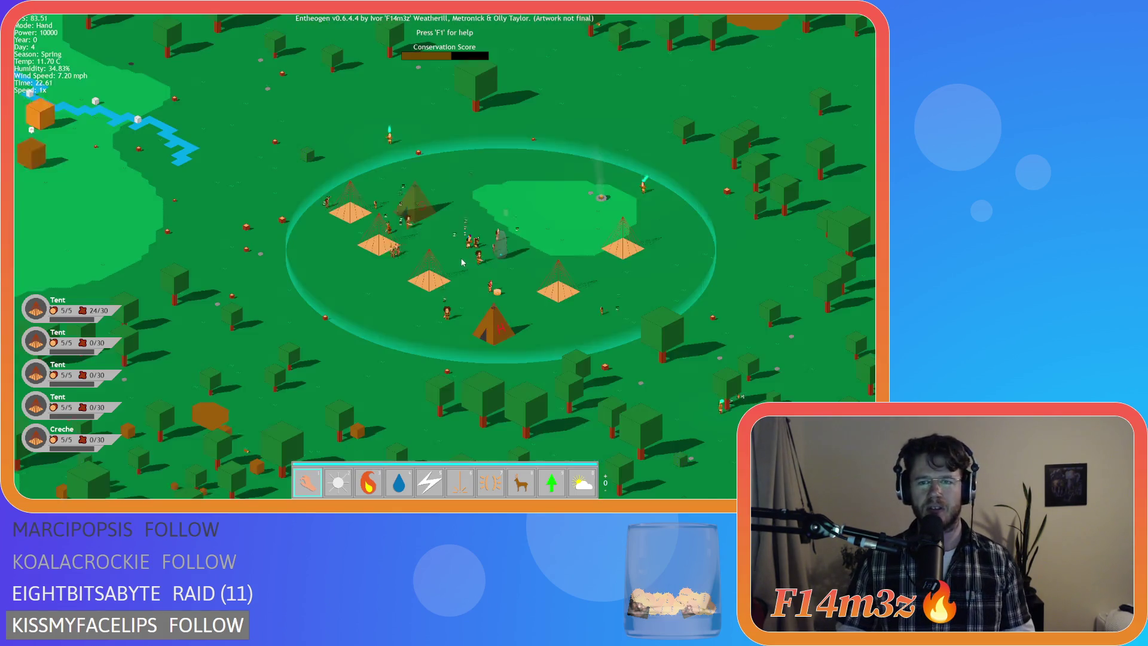
scroll(468, 253, "up", 2)
scroll(467, 253, "up", 2)
scroll(467, 253, "down", 2)
key("Right")
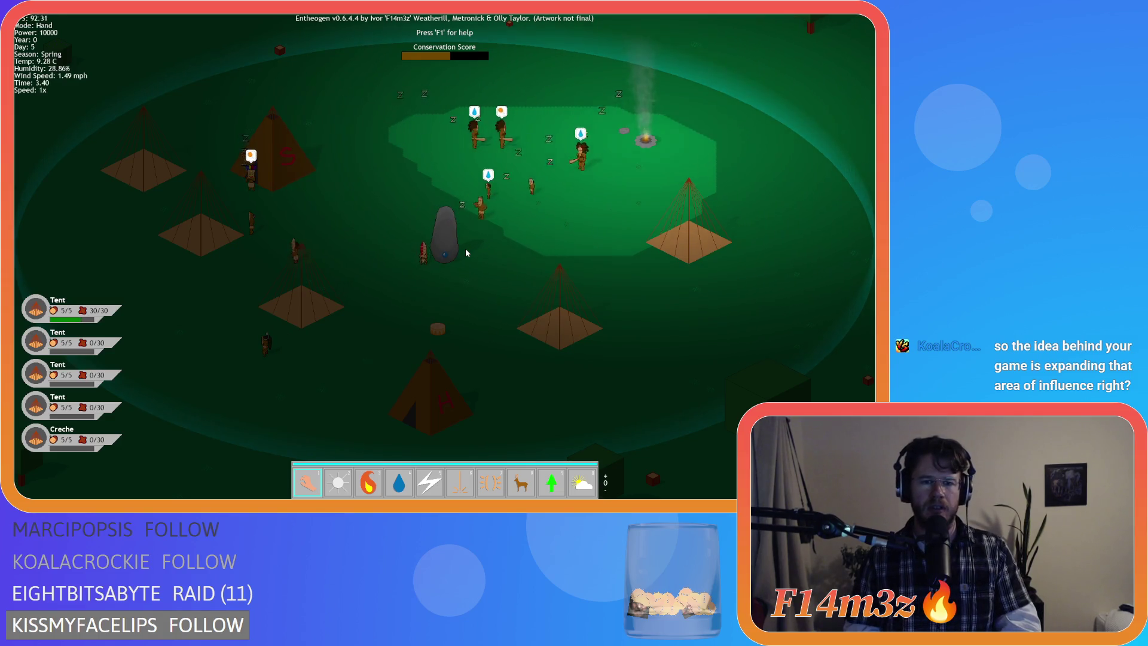
Step: Zoom out over the island and back in on the Miracle: Herd obelisk in the forest
scroll(467, 253, "down", 5)
scroll(466, 250, "down", 5)
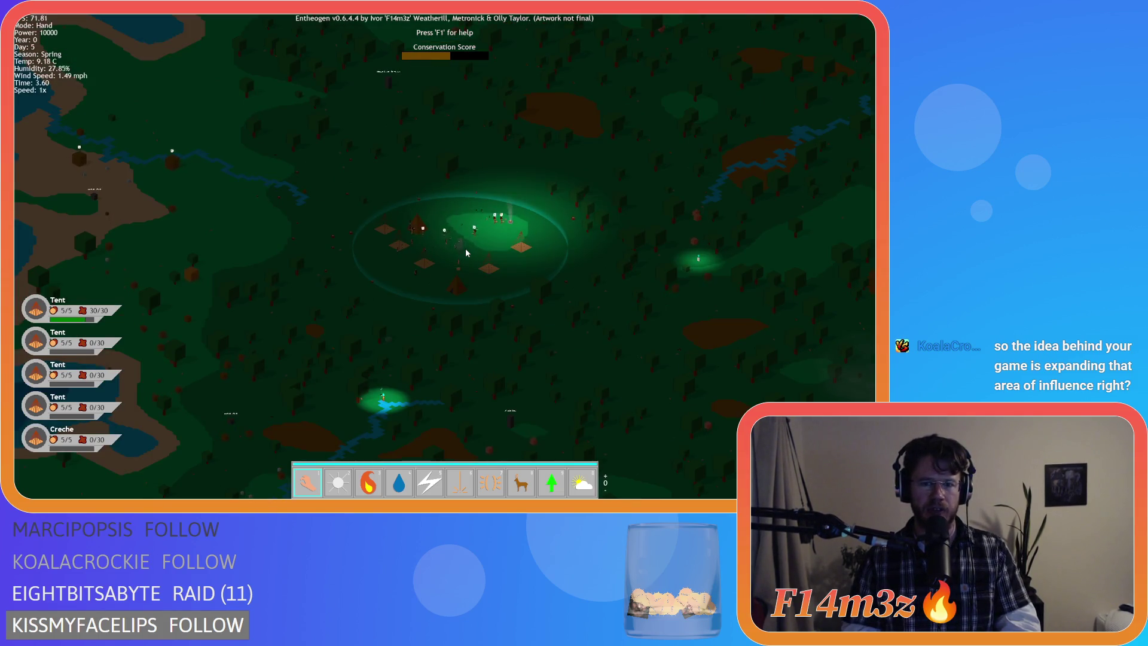
scroll(466, 250, "down", 3)
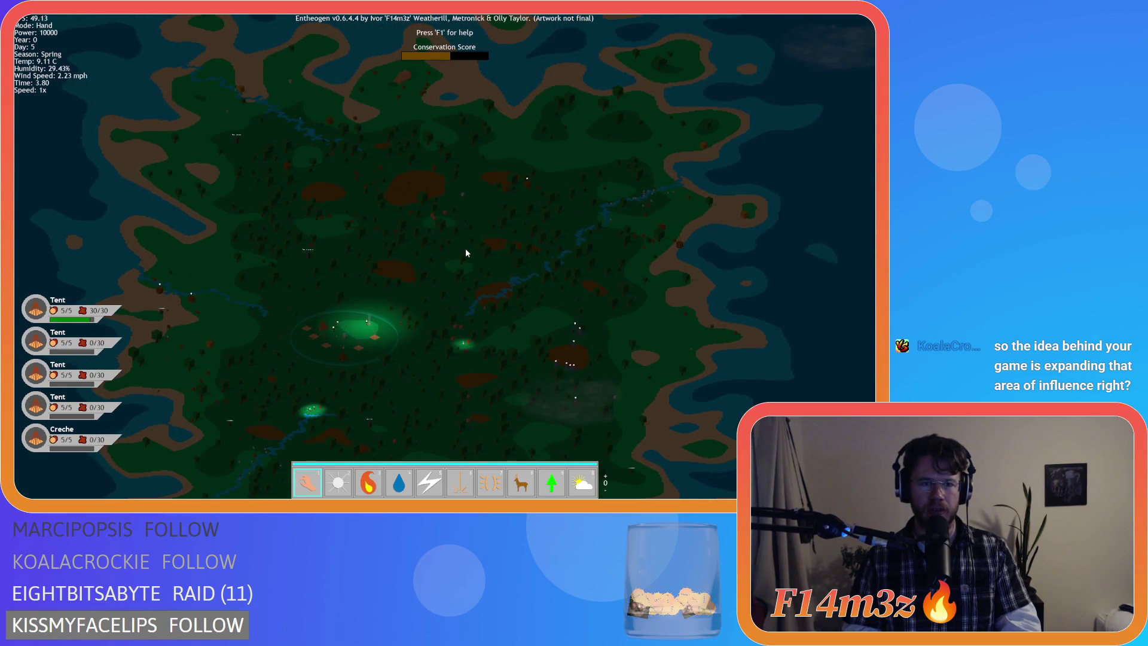
scroll(466, 252, "up", 5)
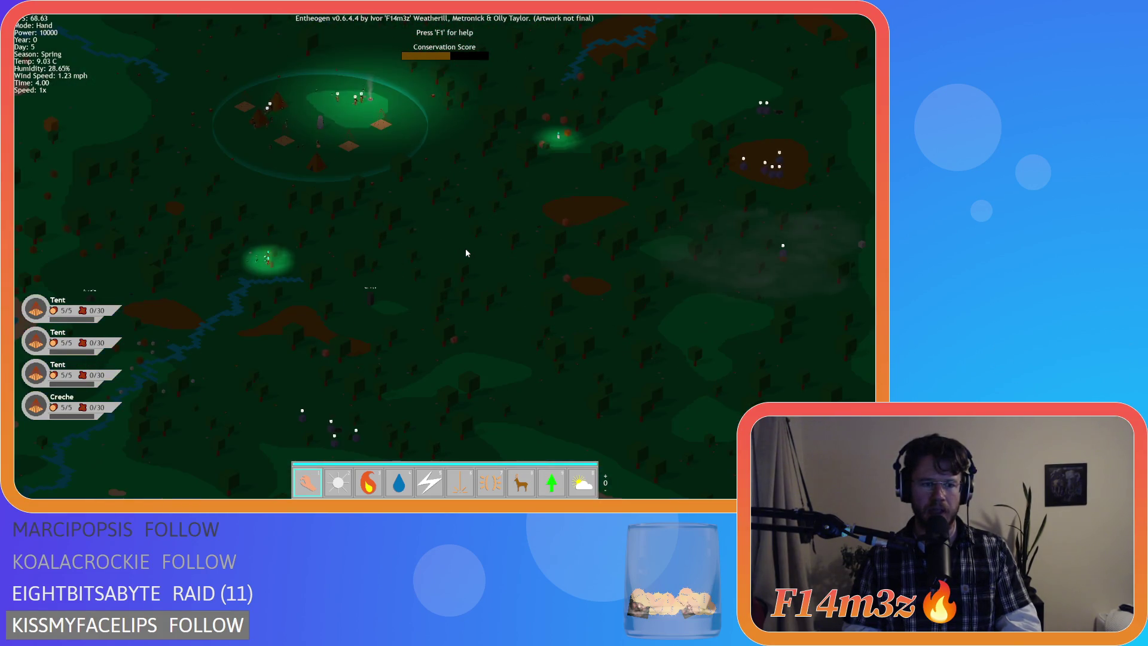
scroll(465, 248, "up", 2)
scroll(465, 249, "down", 2)
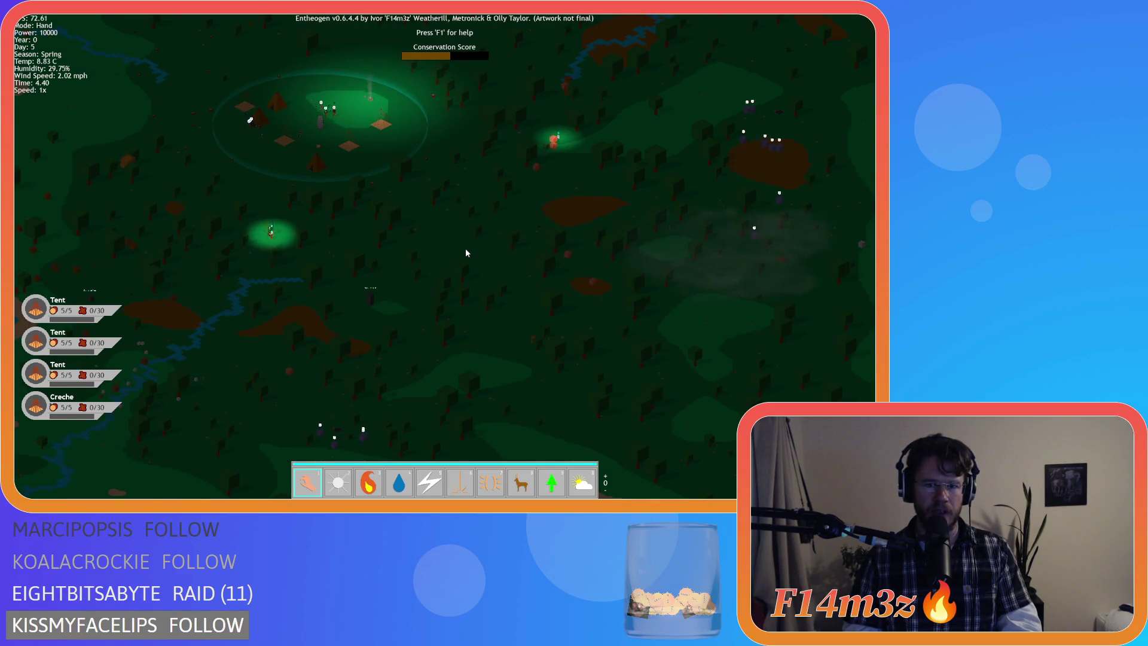
scroll(465, 249, "up", 1)
scroll(466, 253, "down", 3)
scroll(465, 252, "up", 3)
scroll(465, 252, "down", 5)
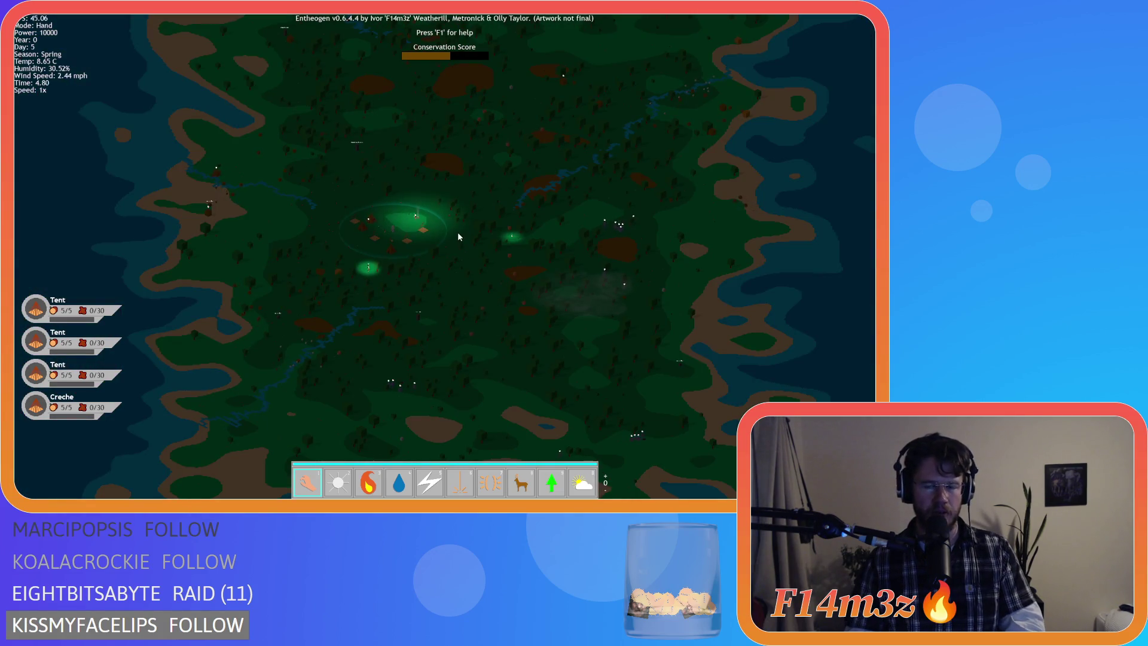
scroll(460, 237, "up", 5)
scroll(458, 236, "up", 4)
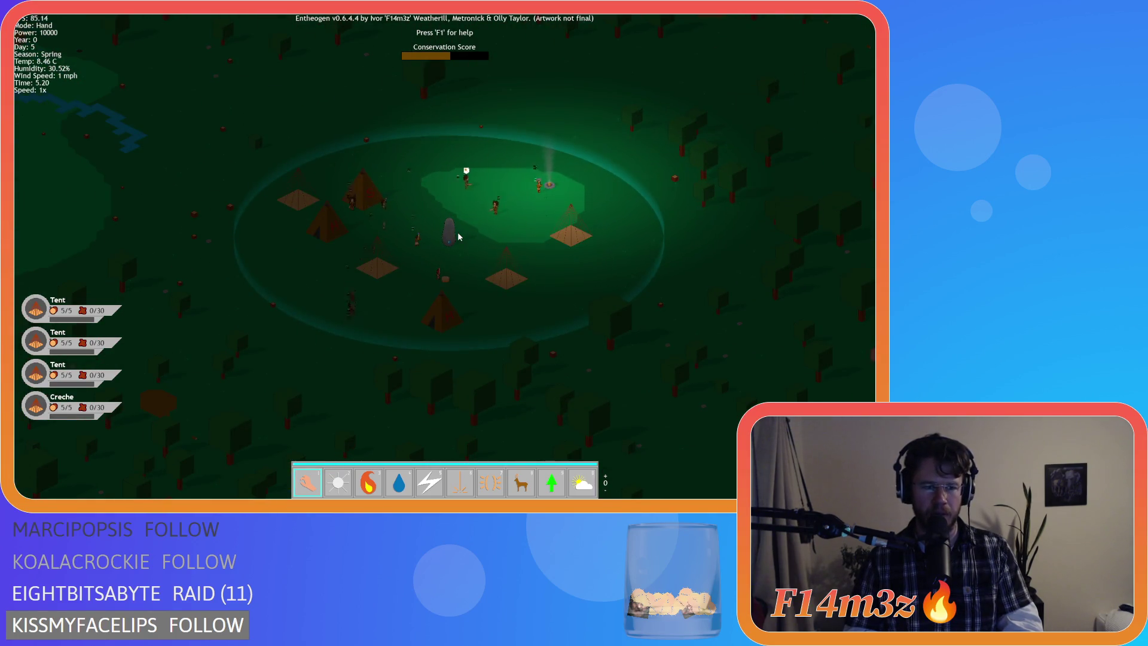
scroll(458, 237, "down", 3)
scroll(459, 237, "up", 3)
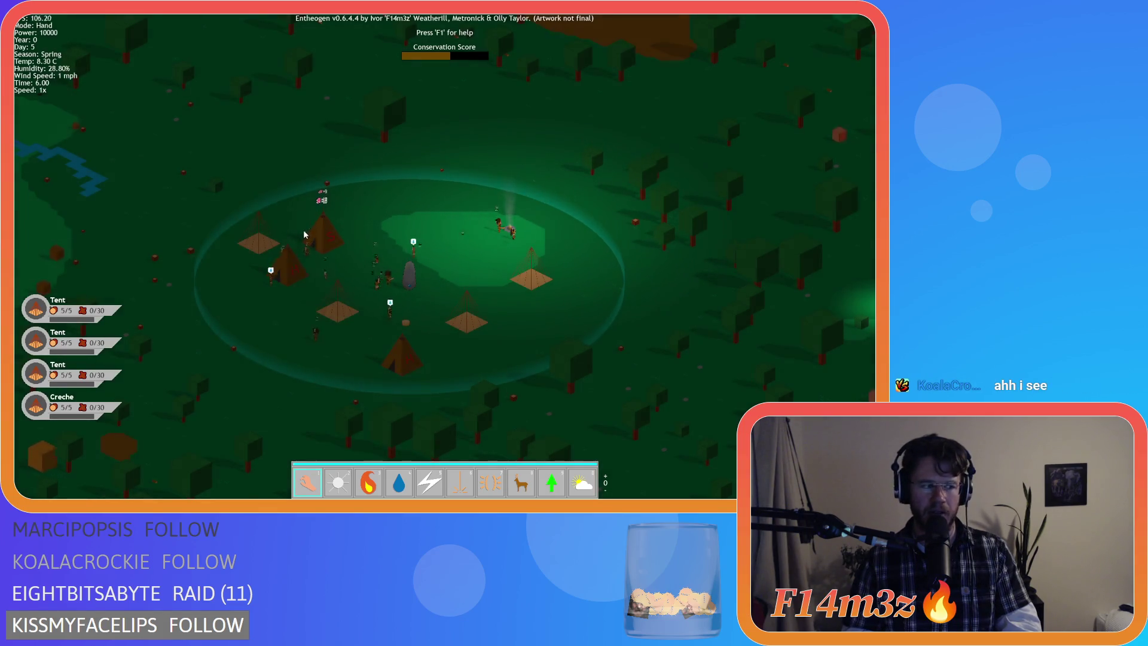
scroll(304, 232, "down", 3)
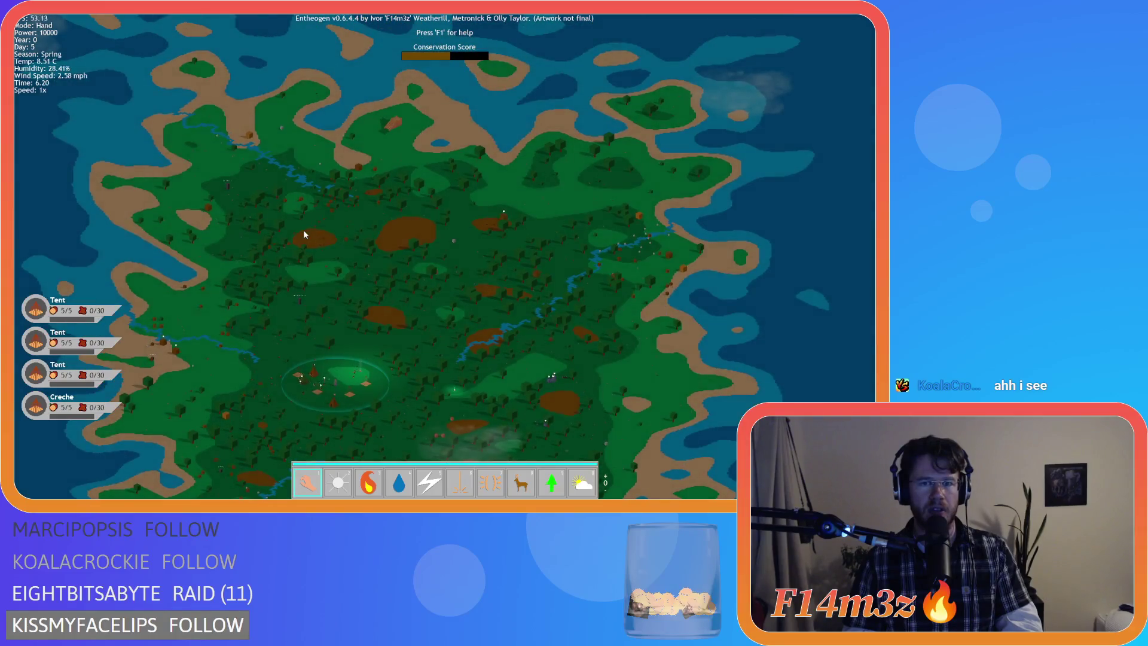
scroll(304, 235, "up", 5)
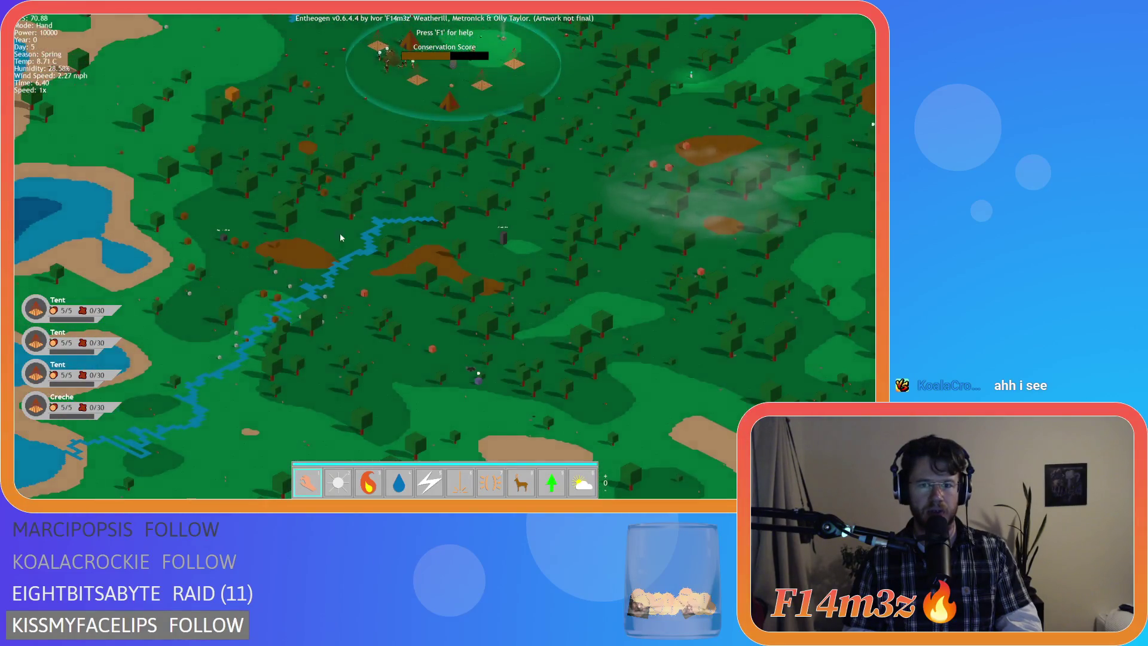
scroll(326, 231, "up", 5)
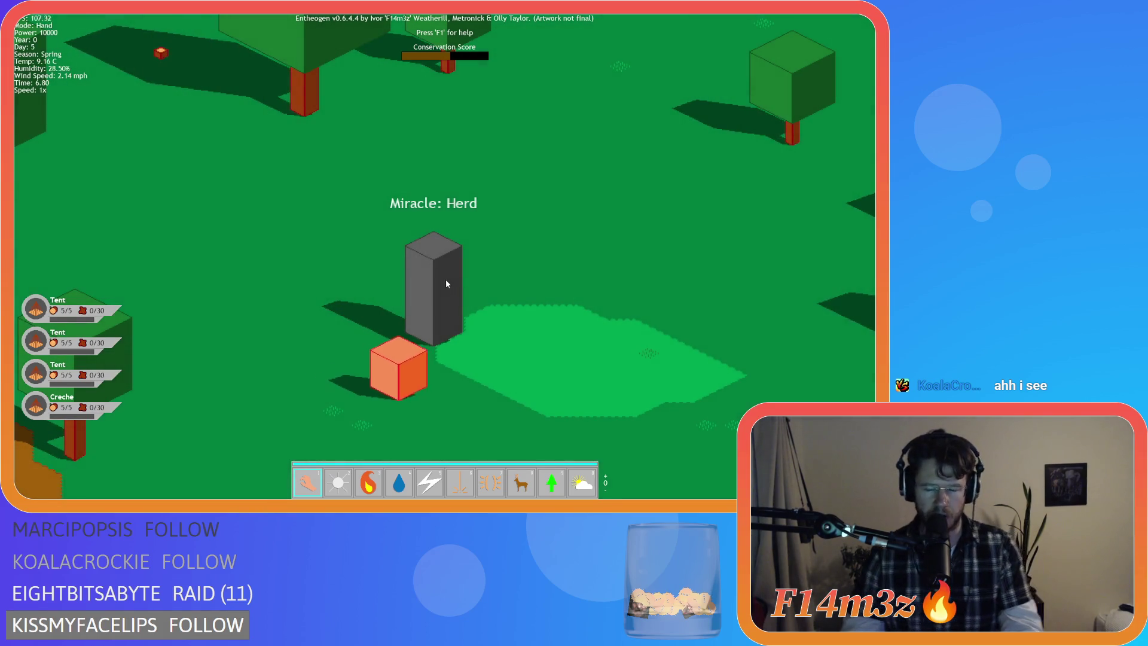
Step: Zoom to the stepped pyramid, click it, and decline advancing to the next level
scroll(446, 281, "up", 2)
scroll(447, 281, "down", 2)
scroll(446, 278, "down", 5)
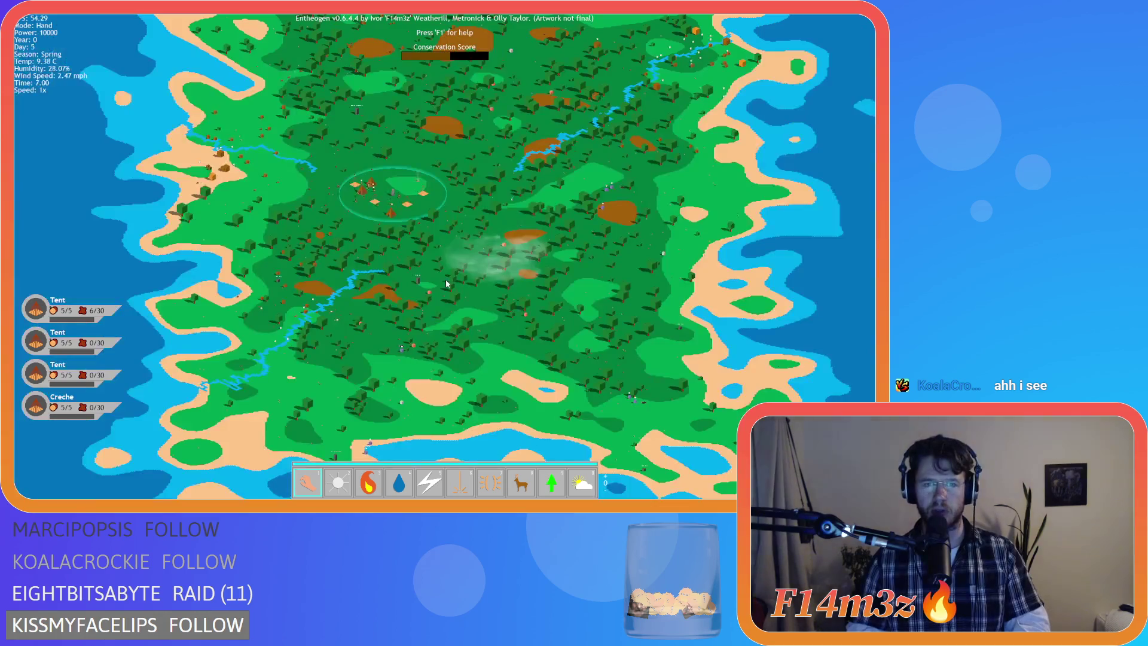
scroll(538, 268, "up", 5)
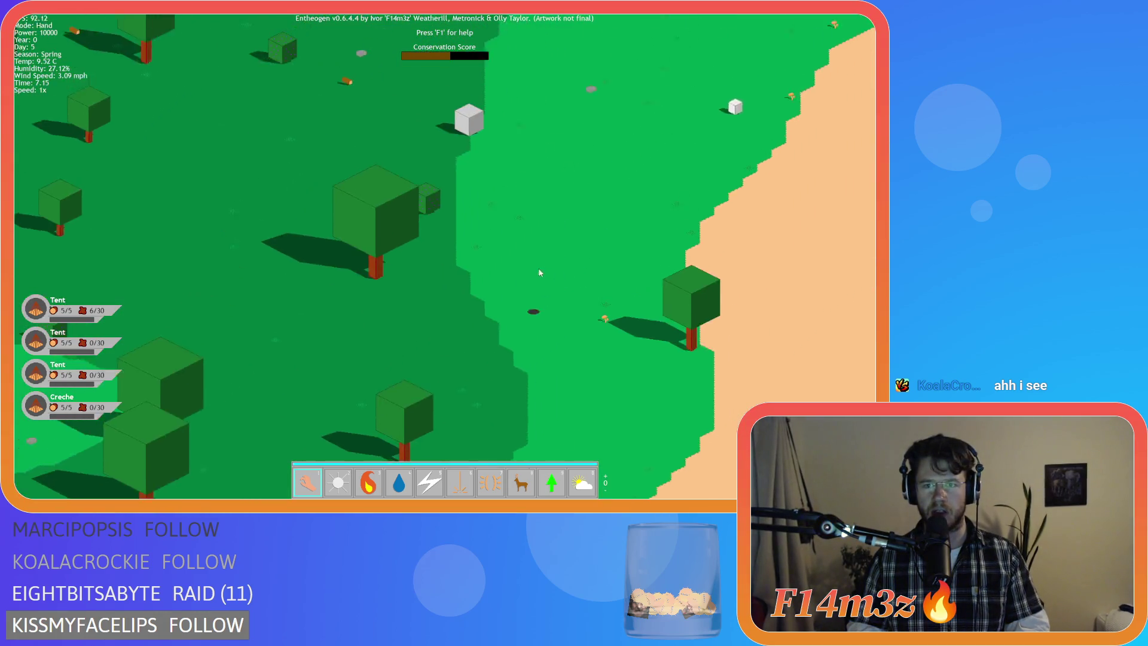
scroll(482, 279, "down", 2)
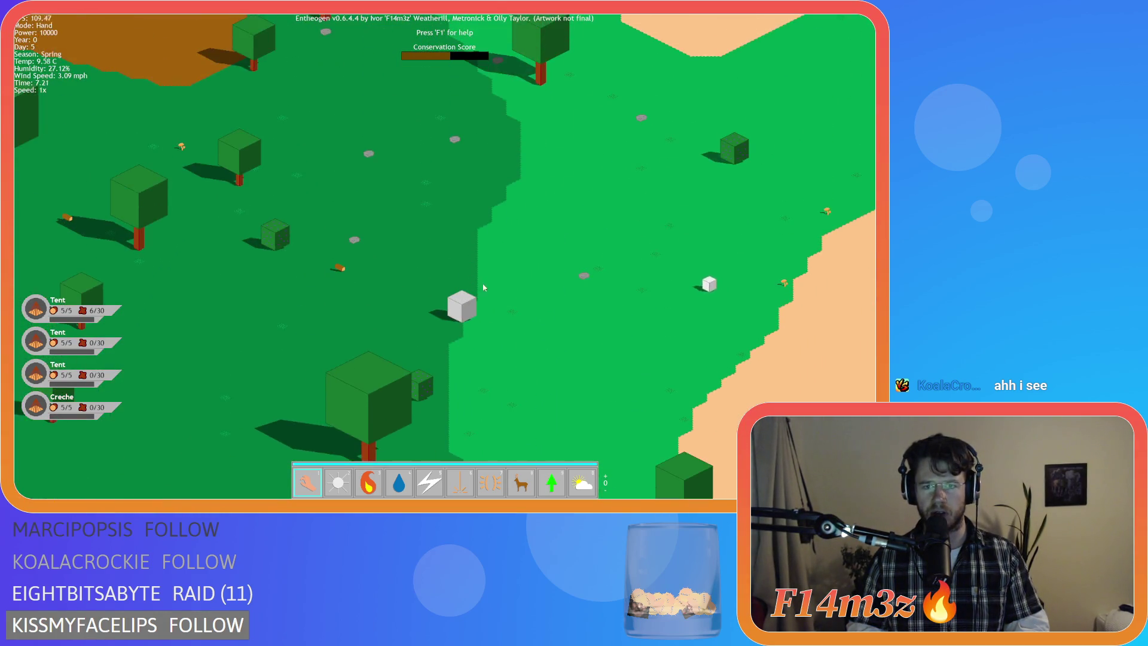
scroll(479, 303, "up", 2)
scroll(480, 303, "down", 5)
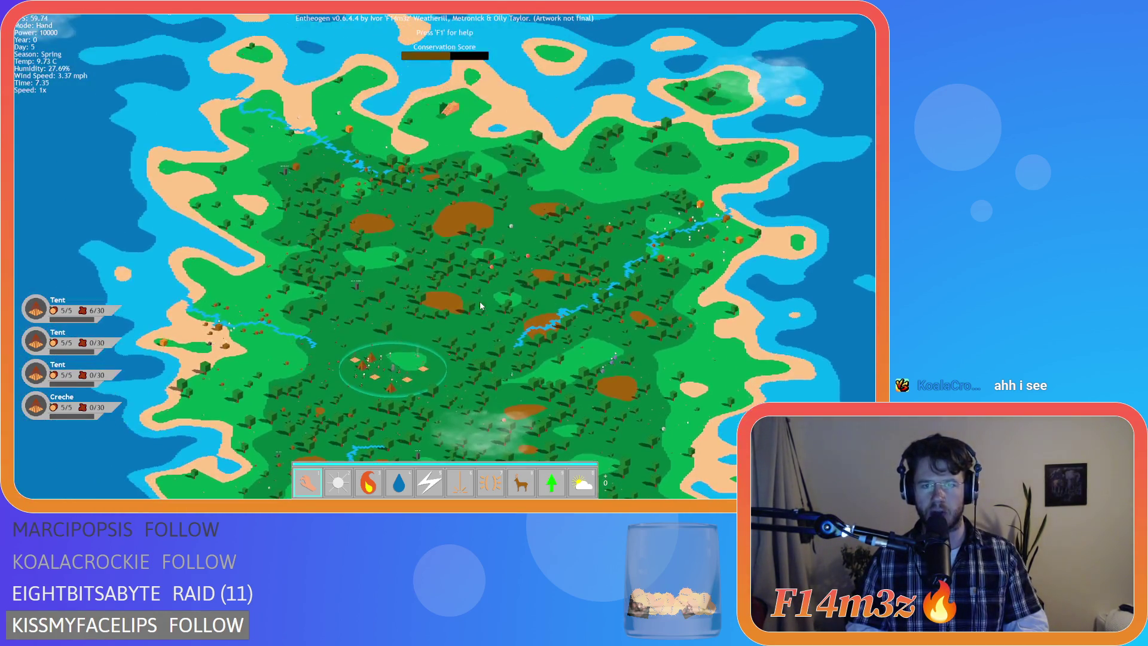
scroll(460, 206, "up", 6)
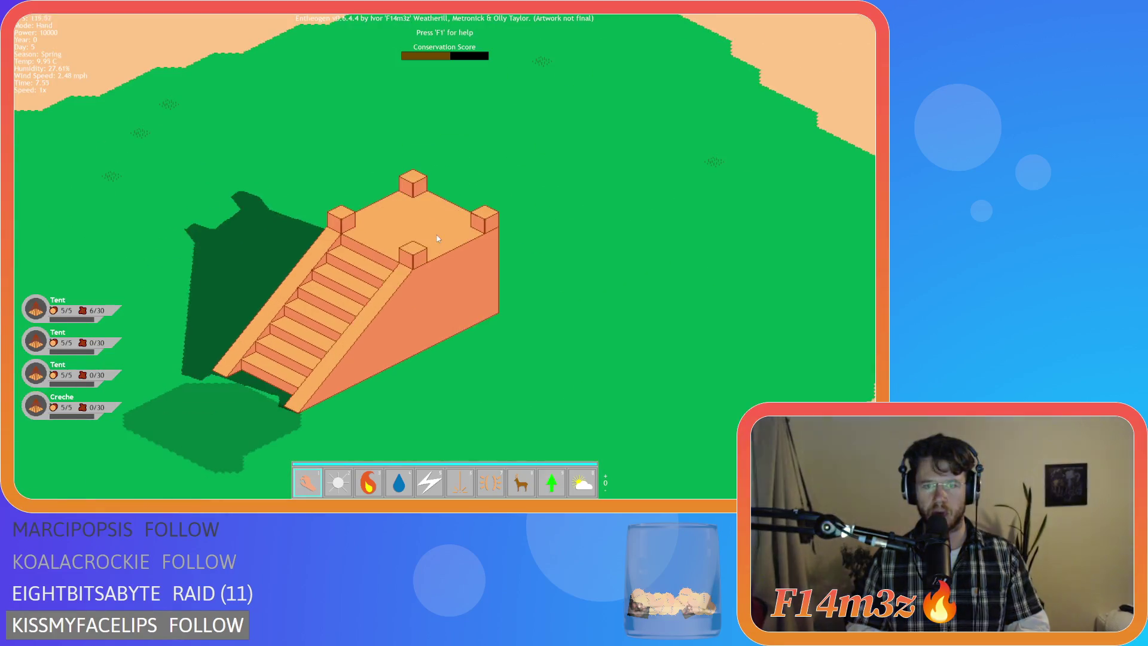
left_click(436, 255)
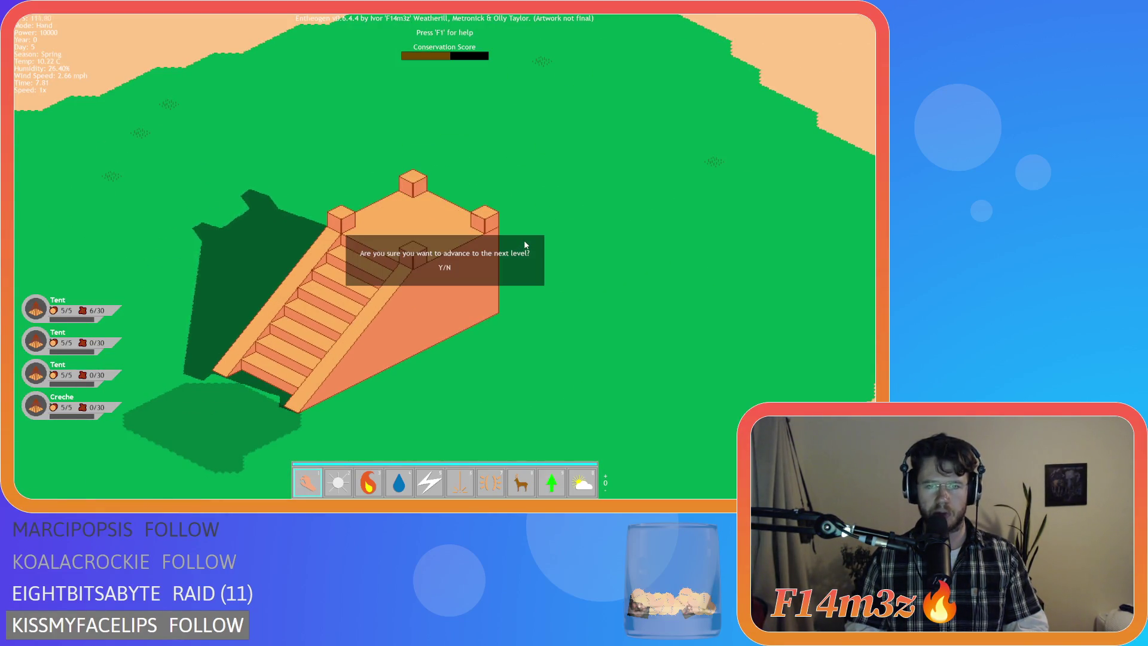
key("y")
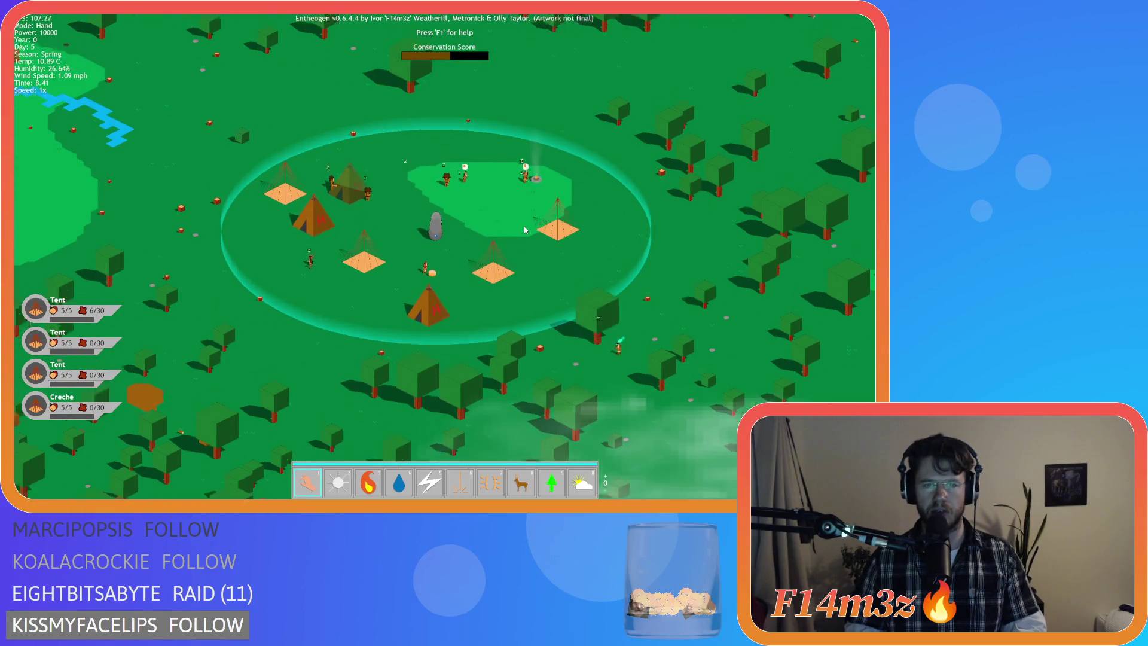
Step: Pan around the village and river, then page the power bar to rain, trees, fire and fountain
key("s")
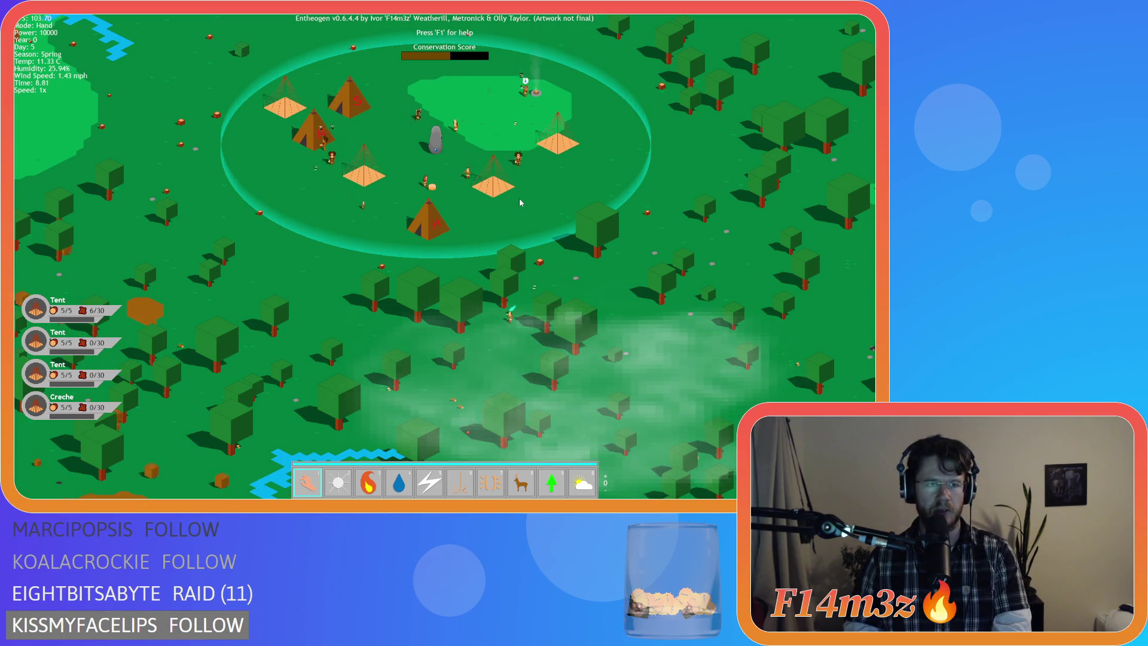
key("s")
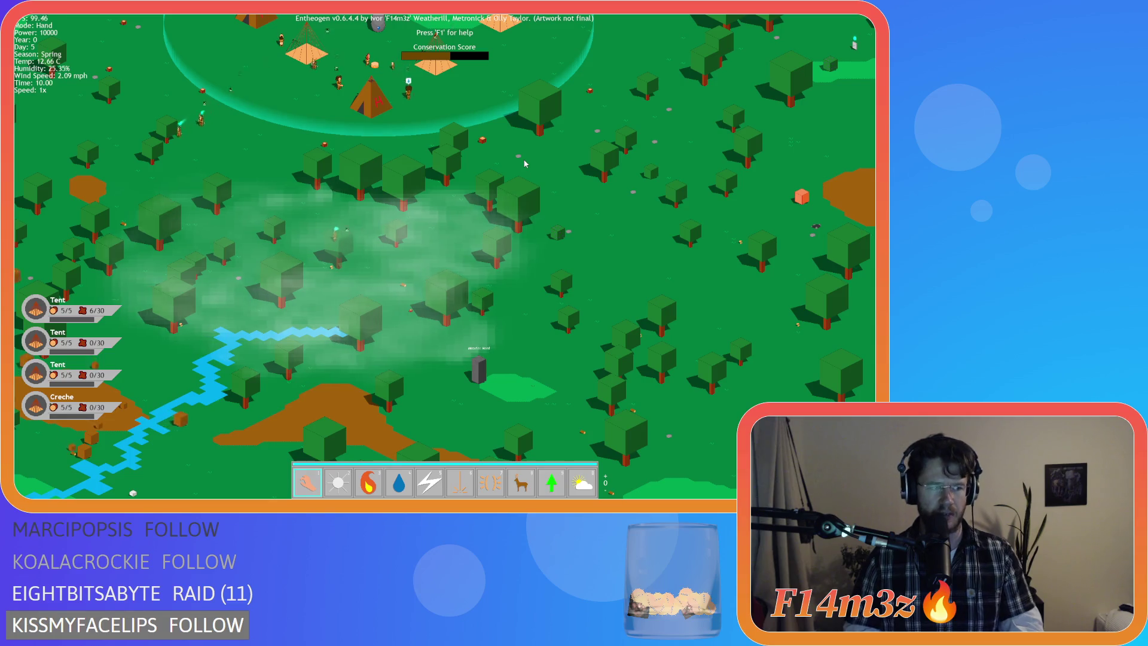
key("w")
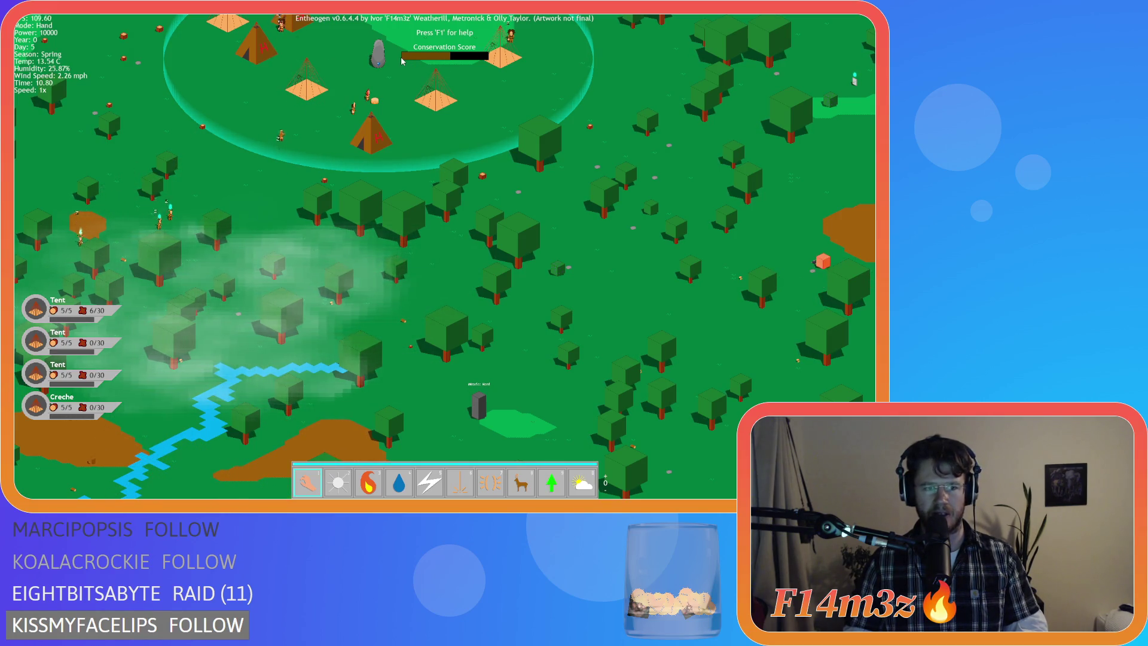
key("w")
key("a")
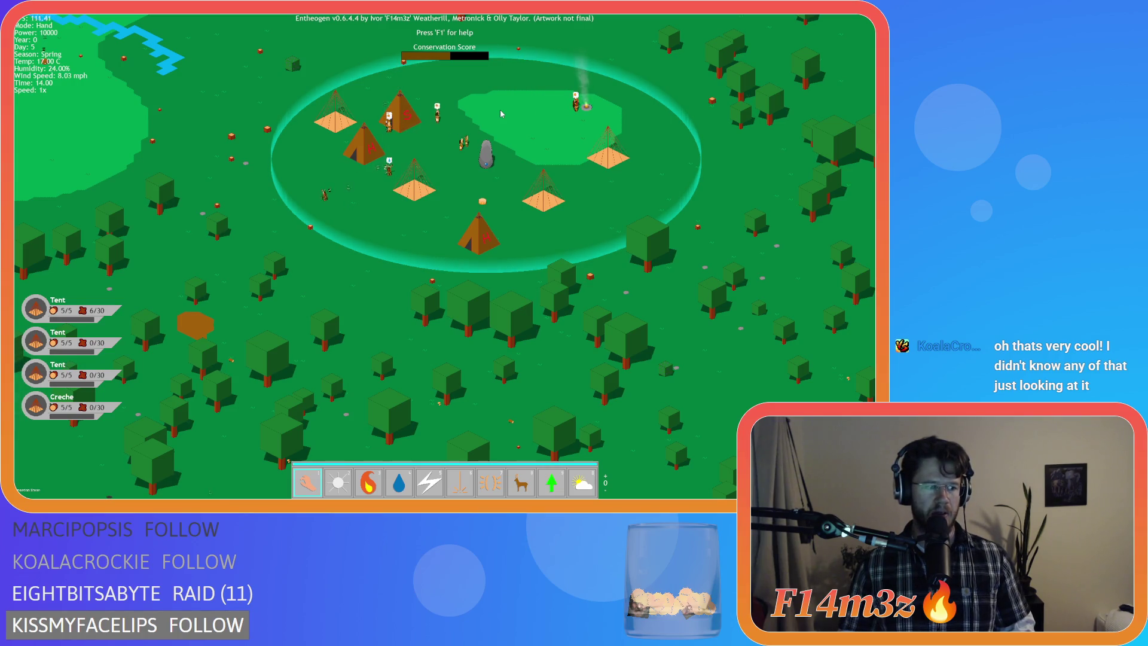
key("w")
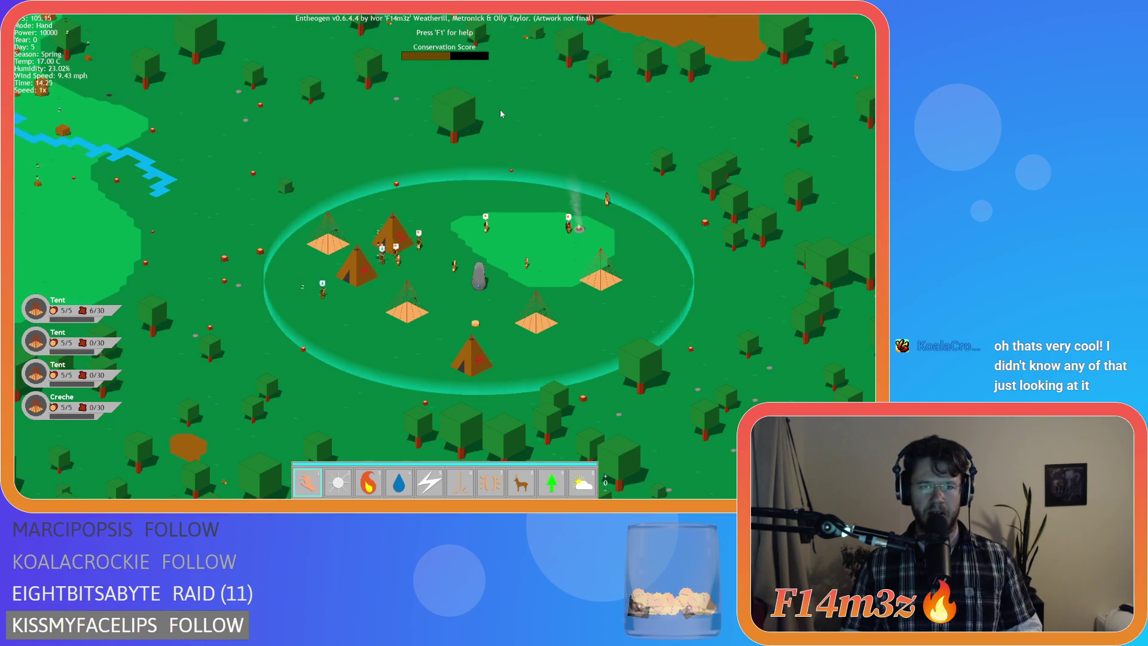
key("s")
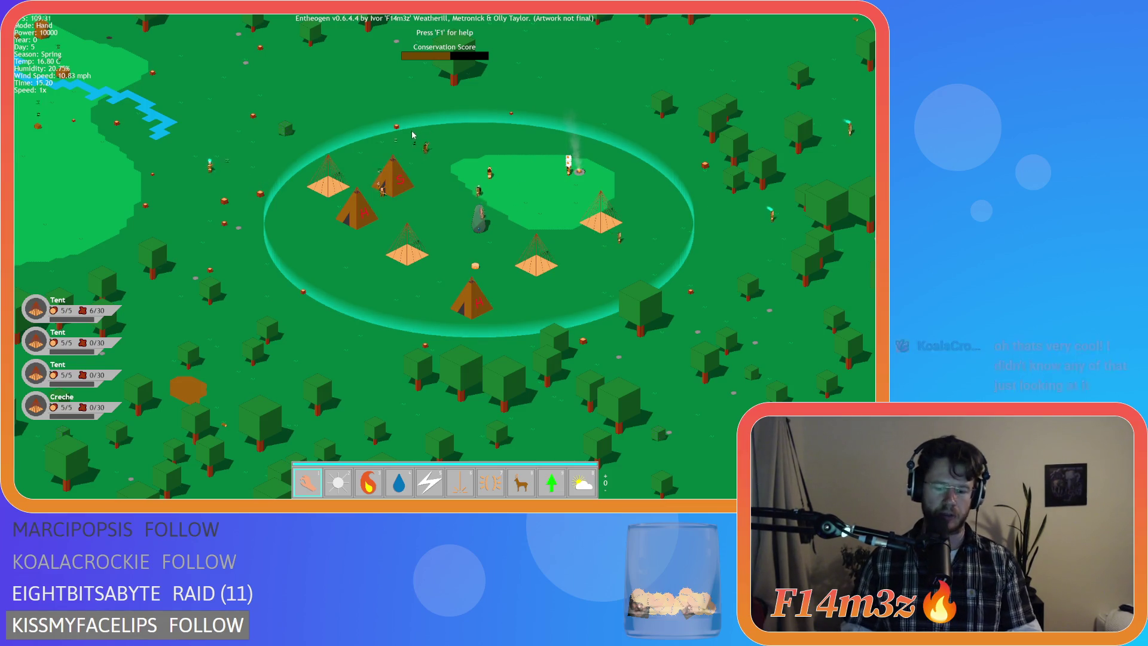
scroll(413, 134, "up", 1)
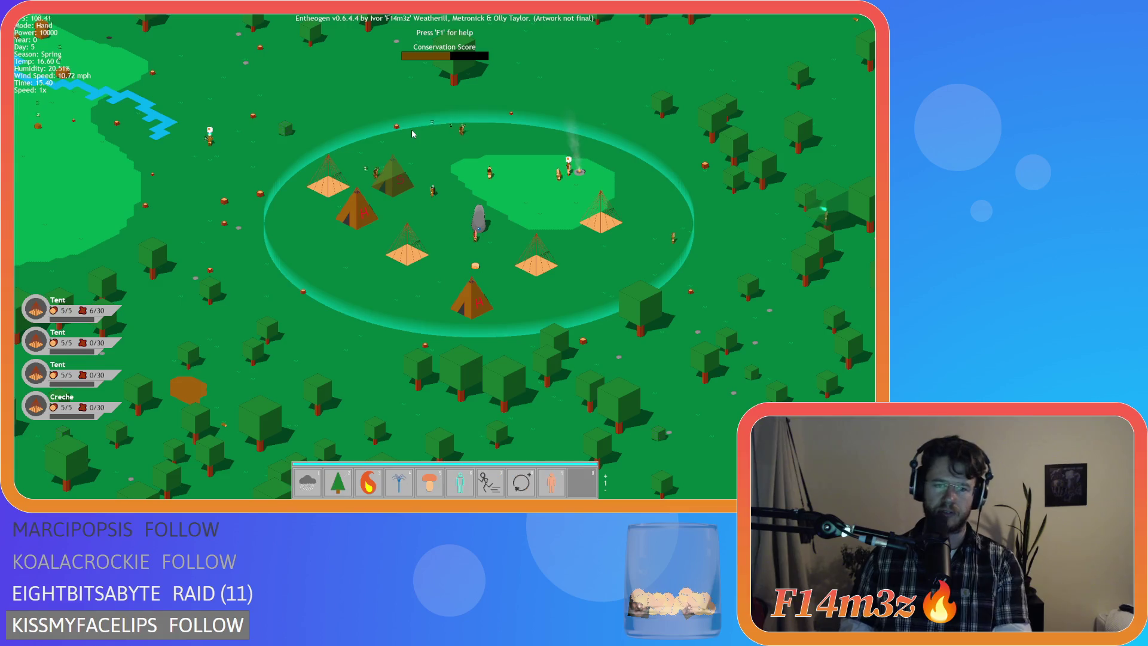
Step: Place a fountain miracle at the camp centre, dropping Power to 9000
left_click(446, 201)
scroll(440, 215, "up", 3)
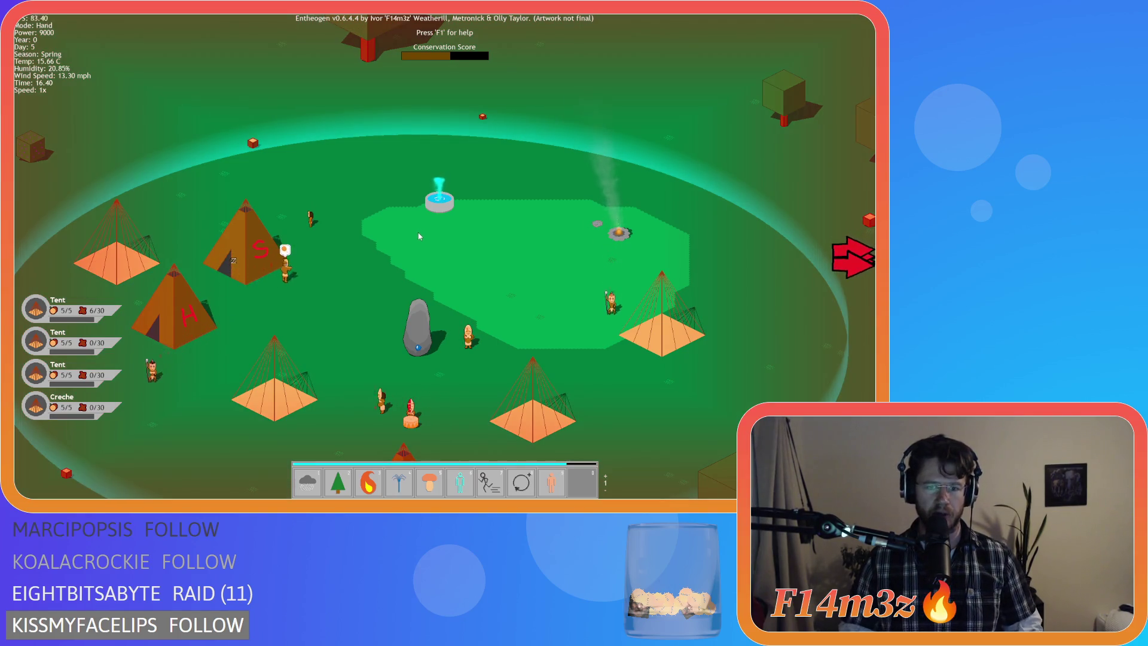
key("d")
key("d")
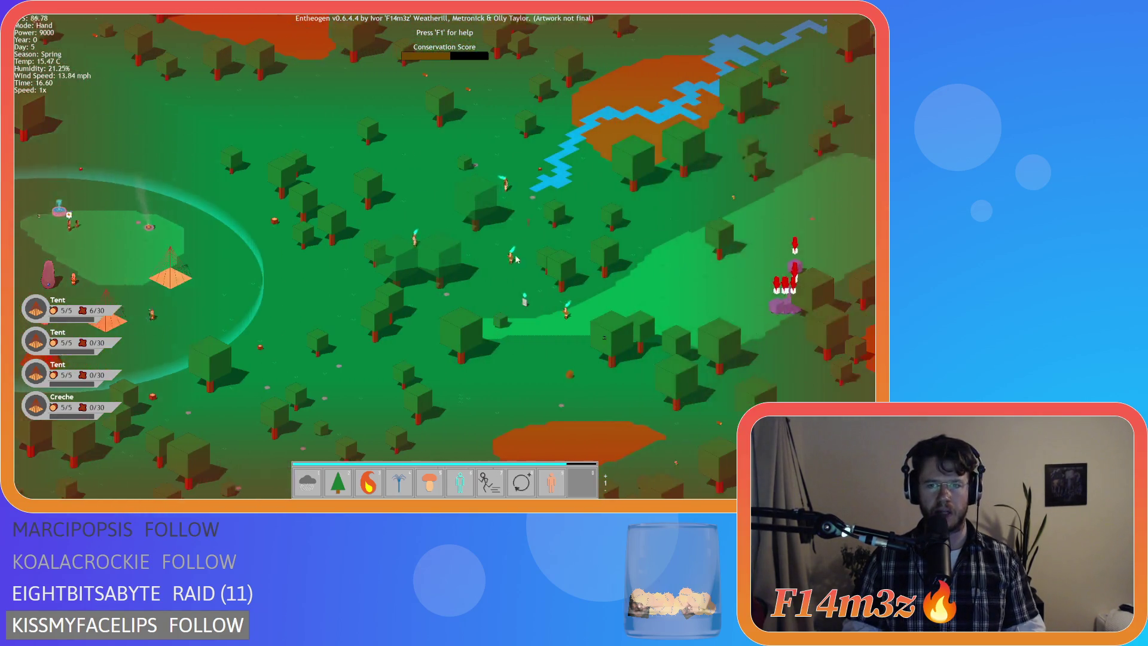
Step: Select the Storm power, then switch to Hand and carry a villager beside the purple cube
key("1")
key("a")
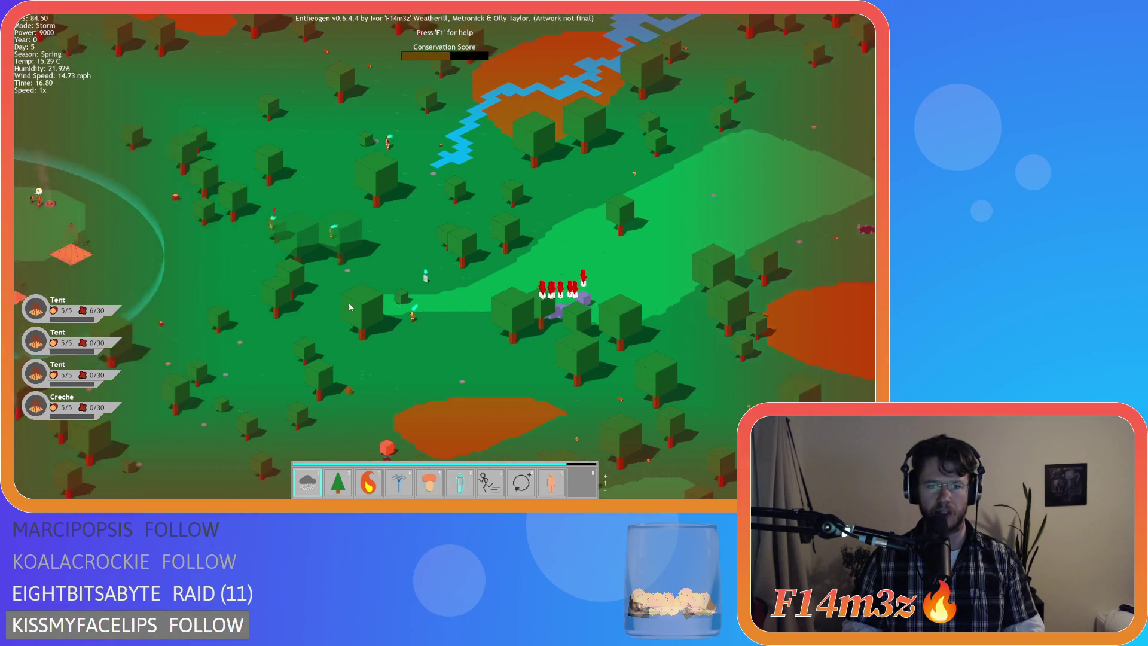
key("s")
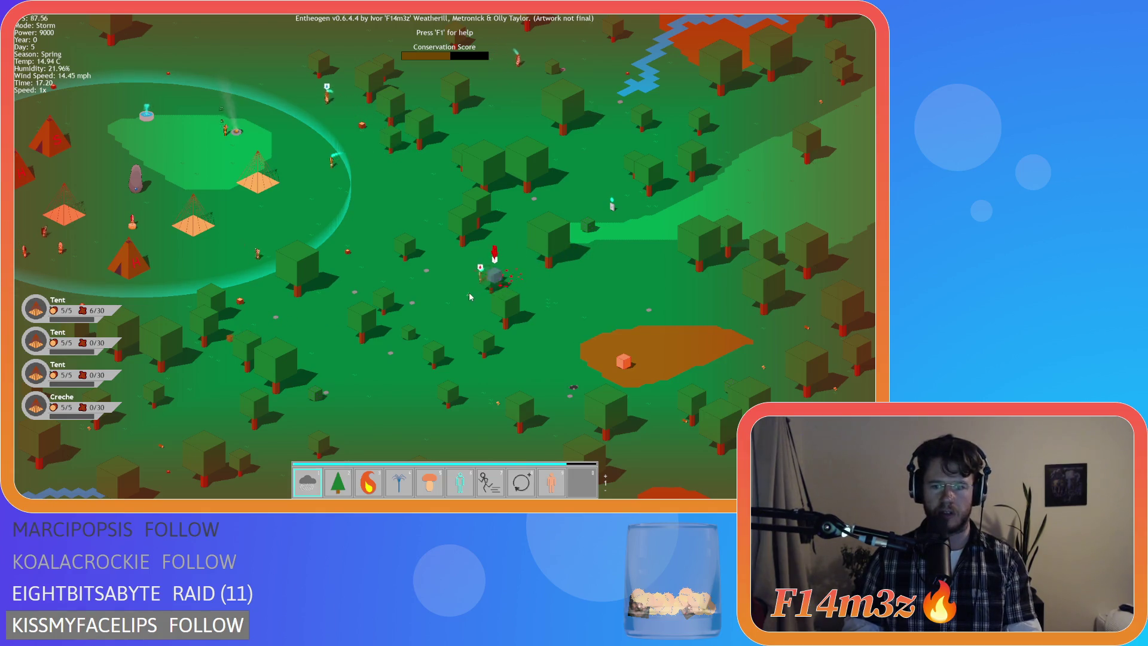
key("Escape")
left_click_drag(476, 281, 351, 287)
key("a")
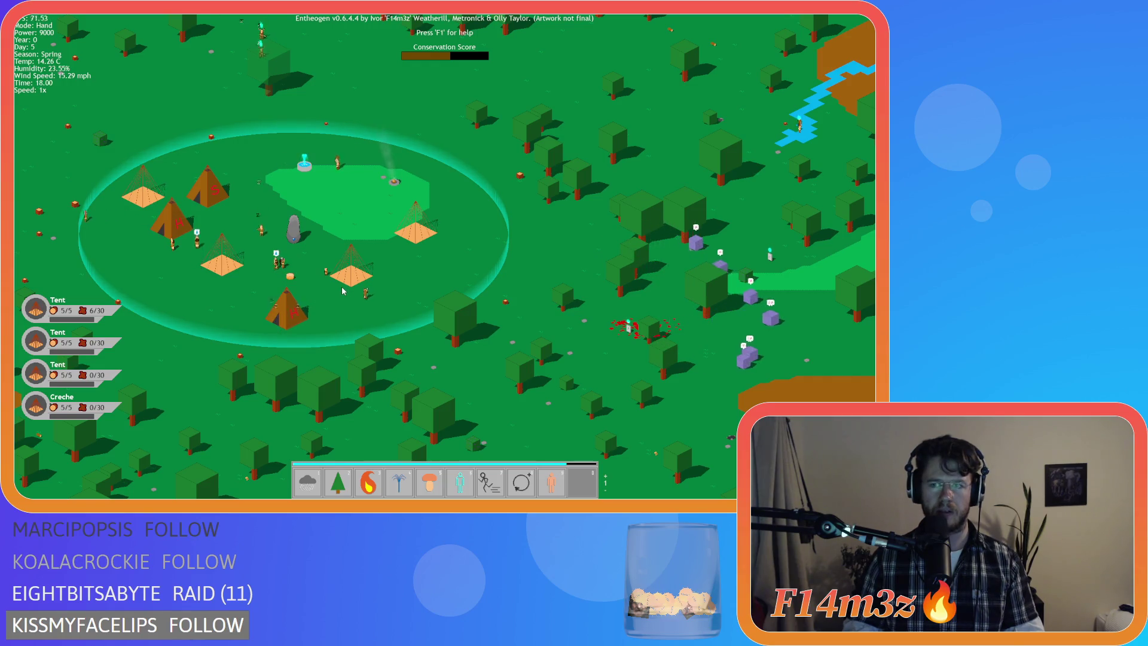
key("a")
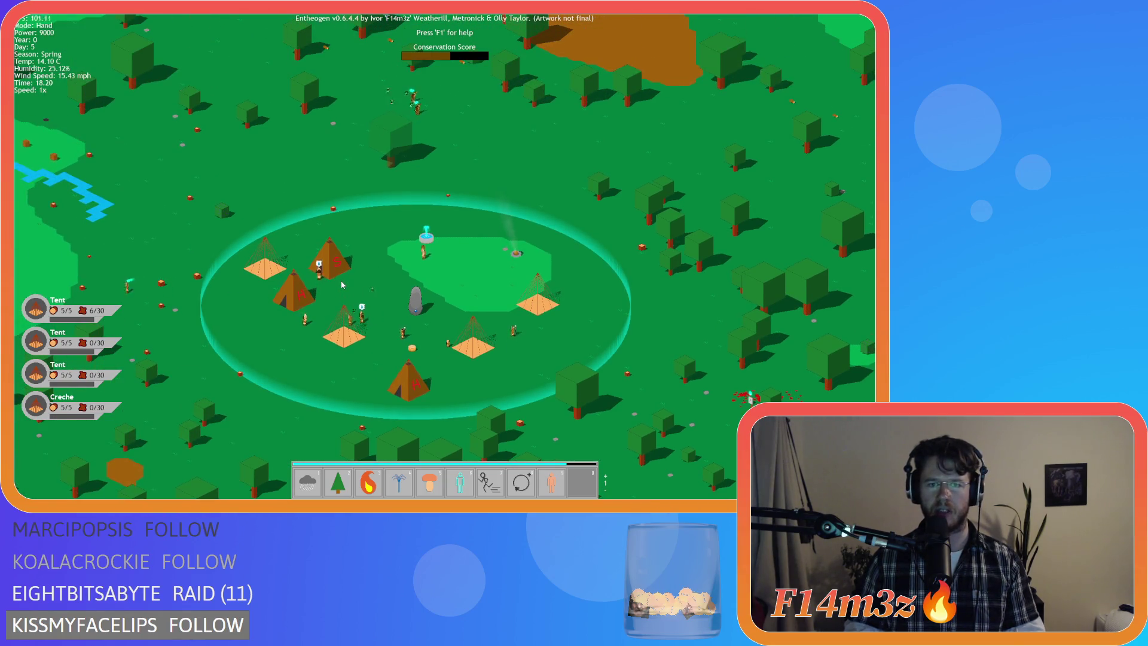
key("w")
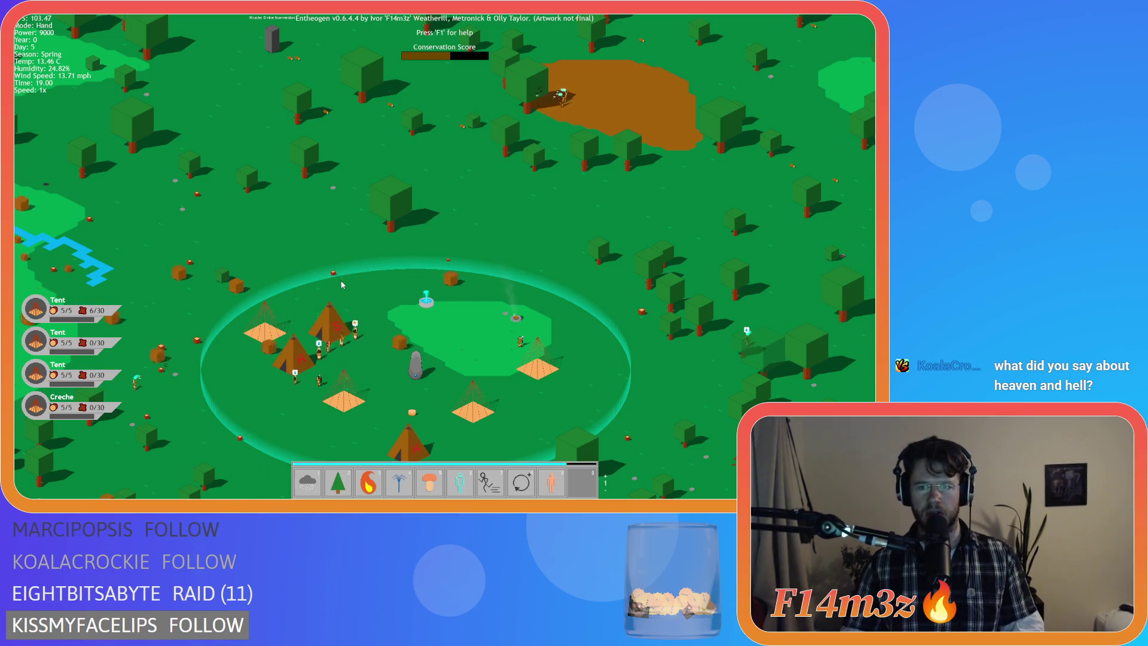
key("s")
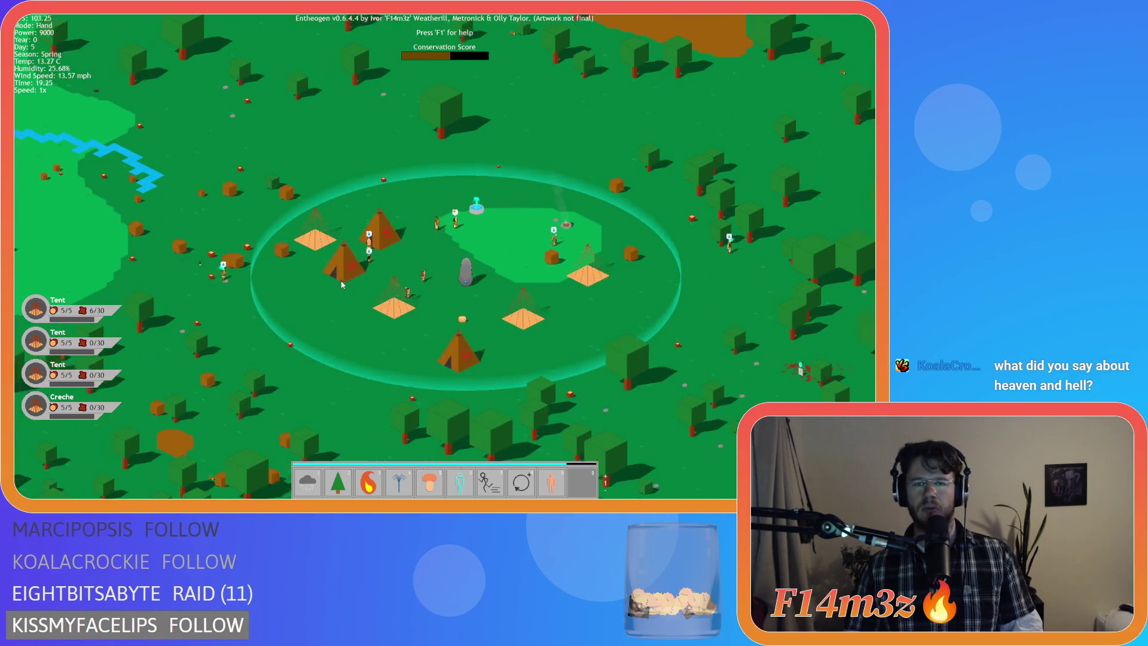
key("w")
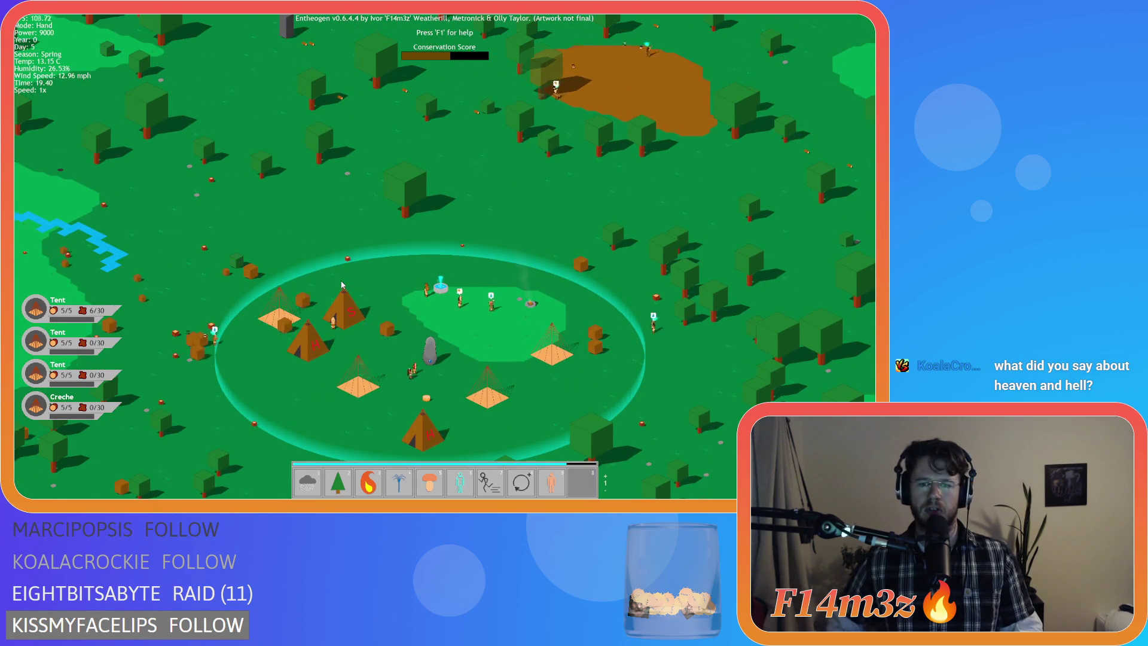
key("s")
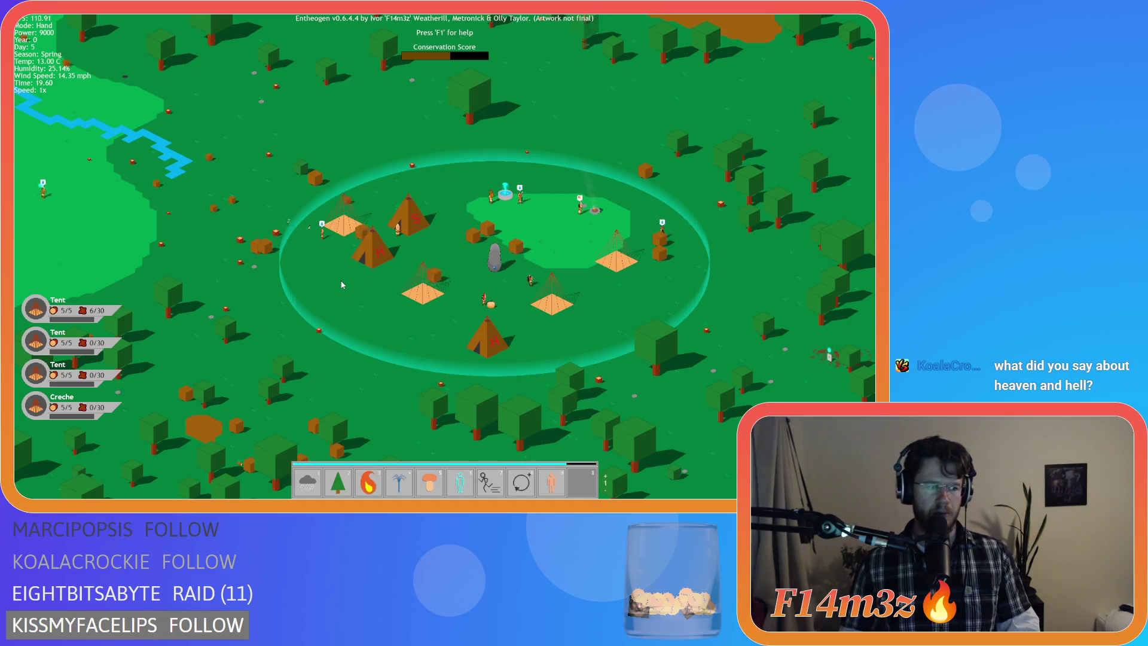
key("w")
key("d")
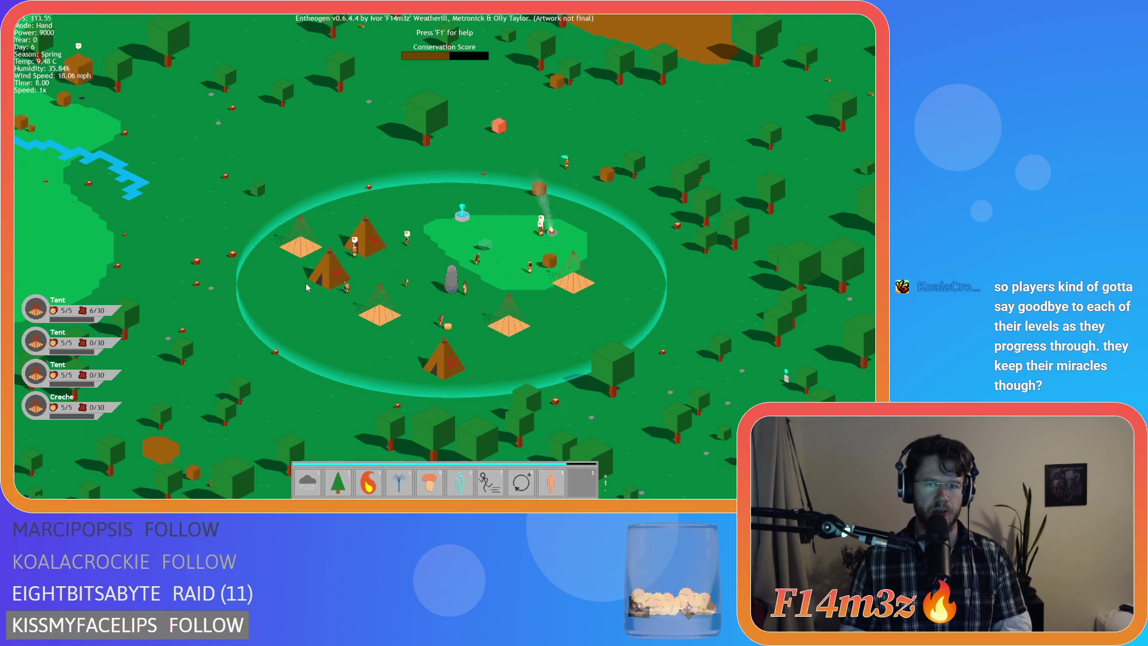
Step: Survey the tent village, then open the Inventory panel listing Storage and Tribe items
key("w")
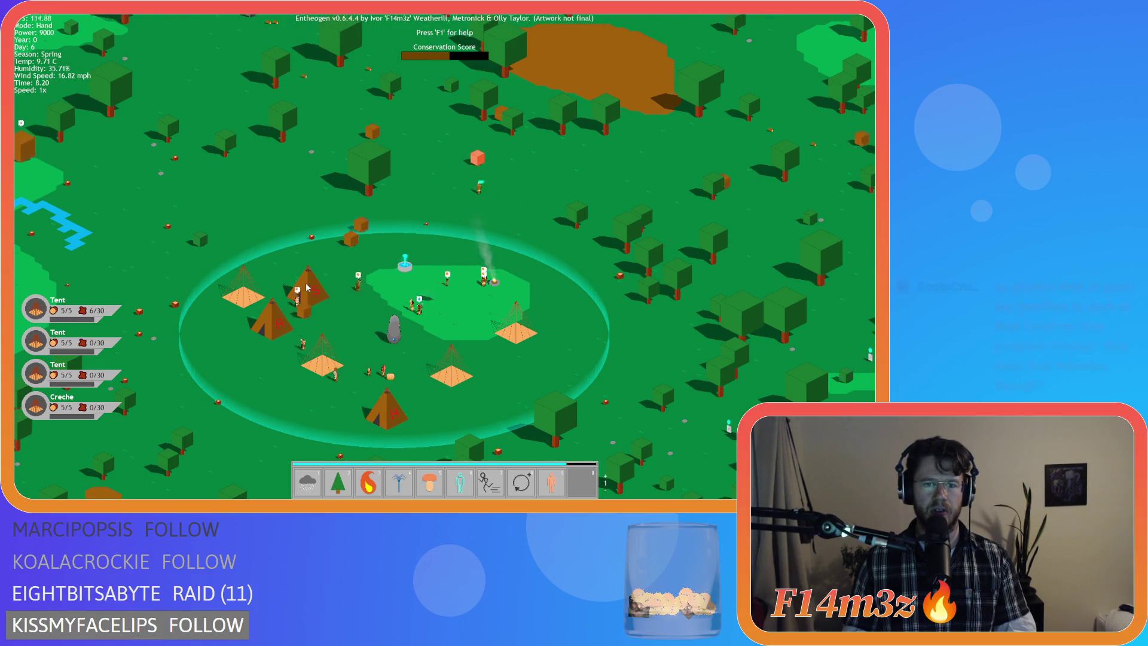
scroll(306, 287, "up", 5)
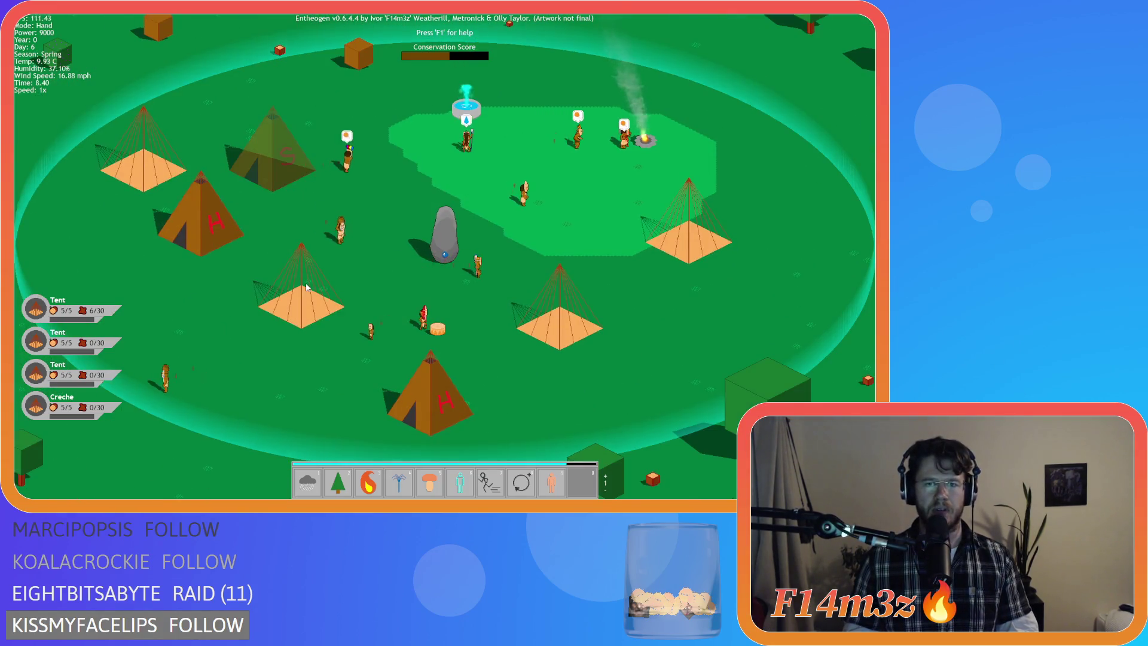
key("w")
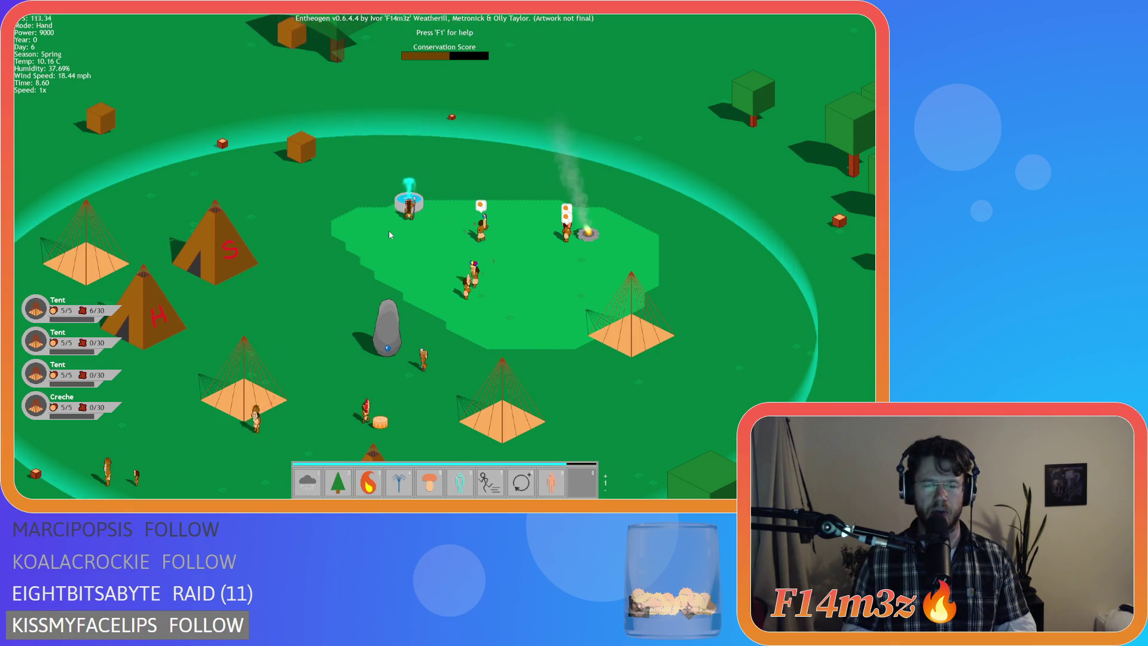
scroll(388, 231, "up", 5)
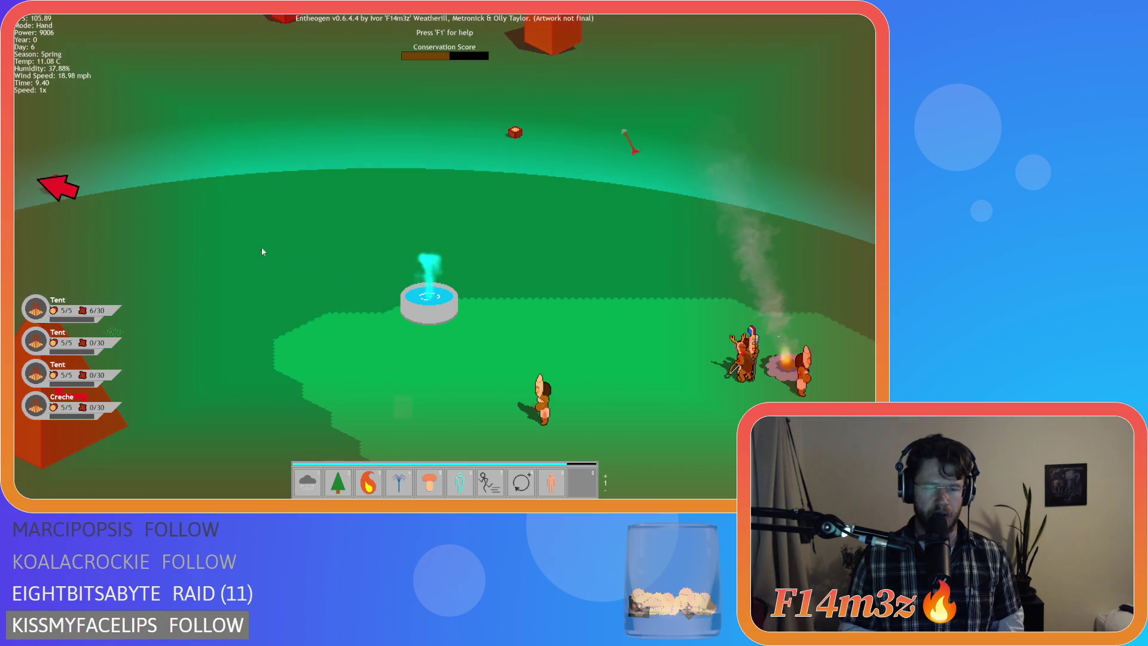
left_click_drag(253, 229, 383, 237)
scroll(383, 241, "down", 3)
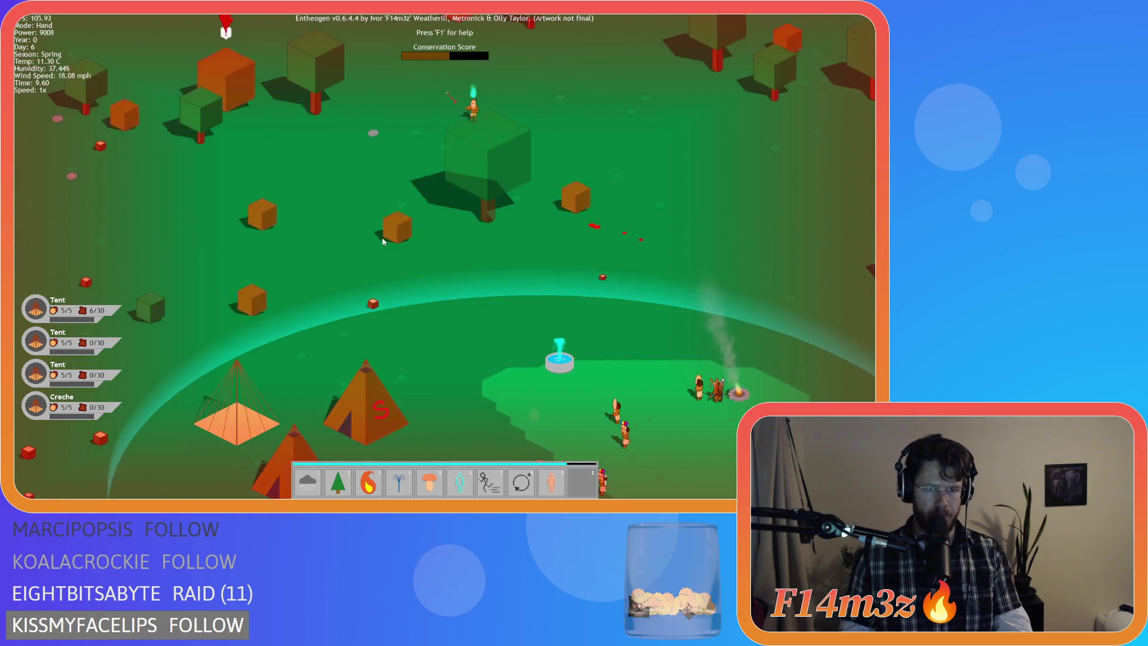
scroll(383, 241, "down", 2)
scroll(454, 317, "up", 5)
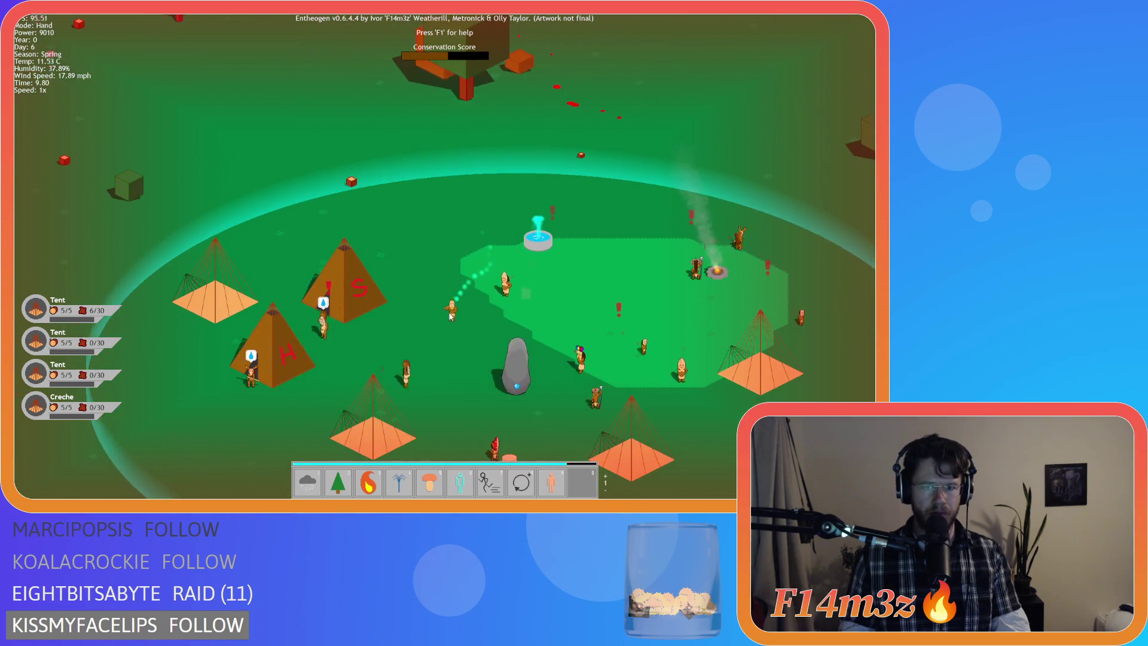
left_click_drag(548, 371, 433, 291)
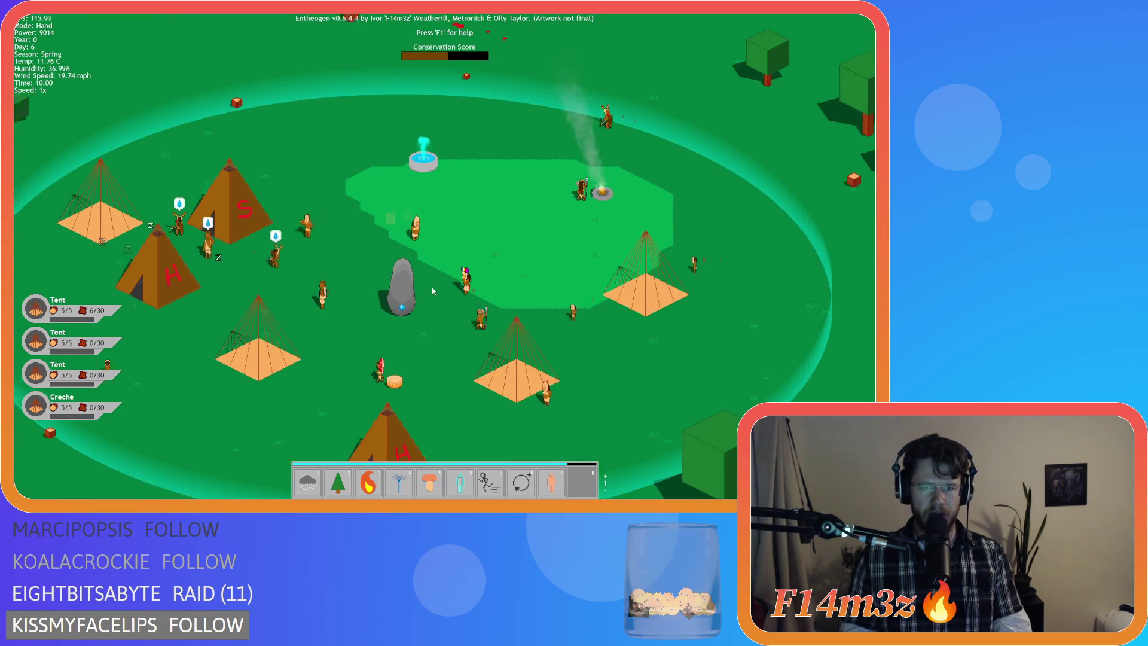
key("d")
key("w")
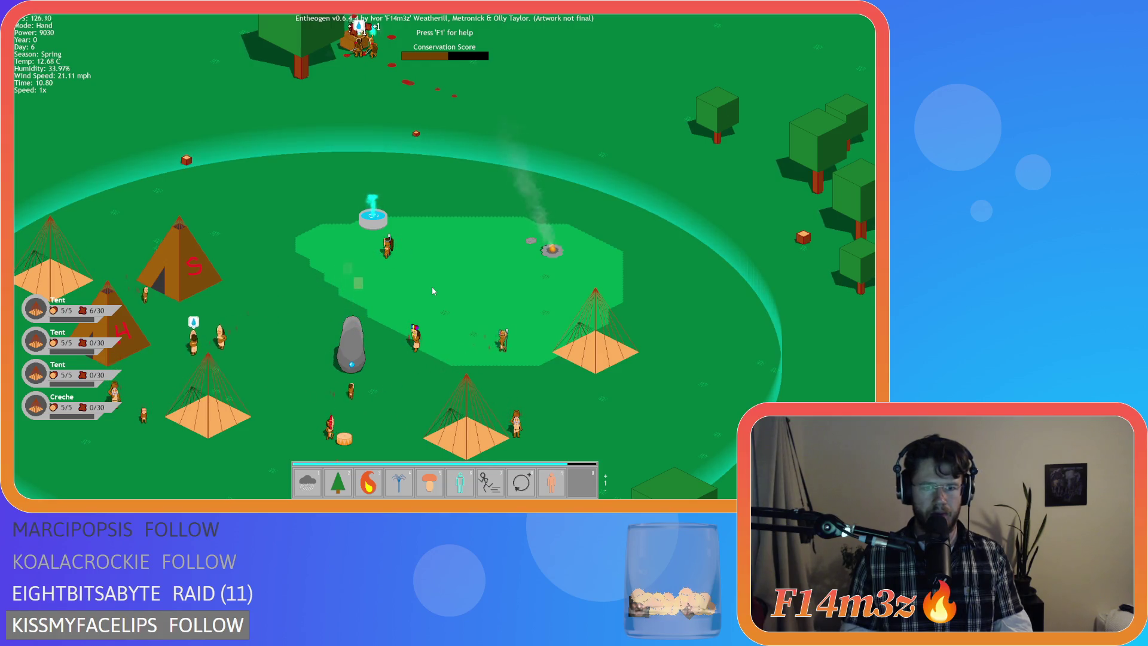
key("w")
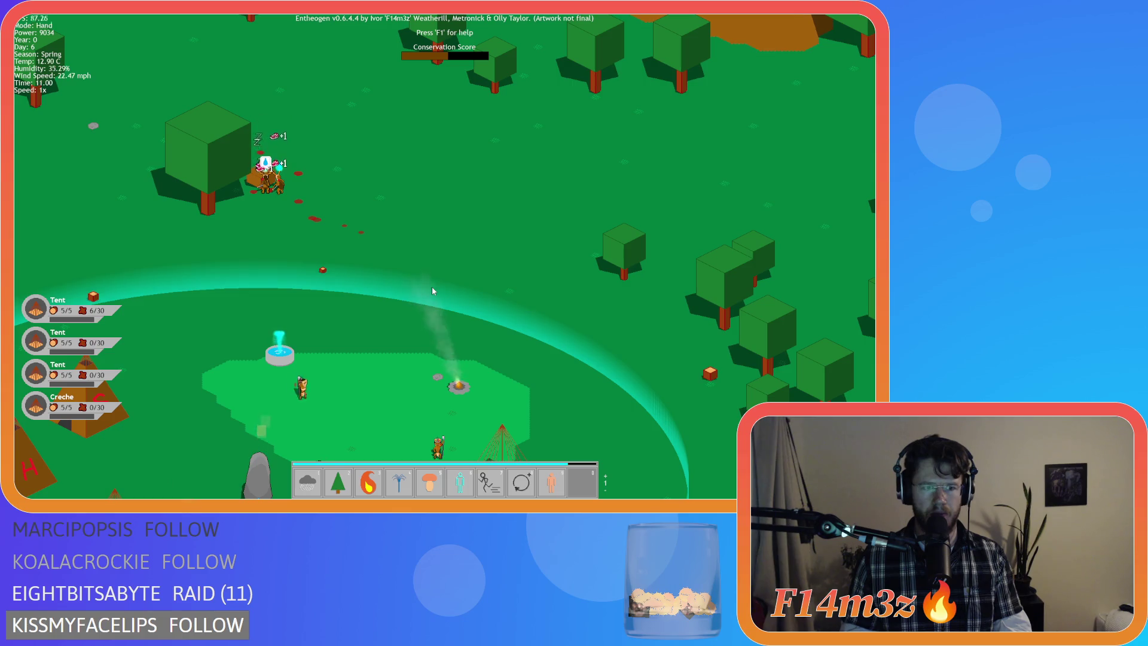
key("s")
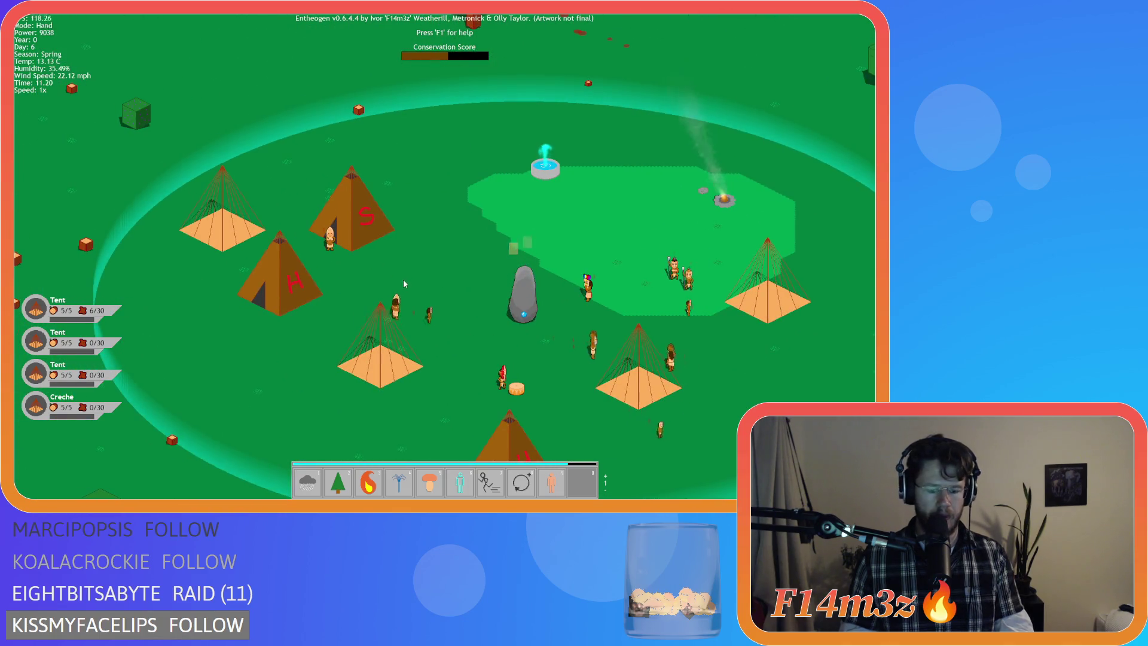
key("i")
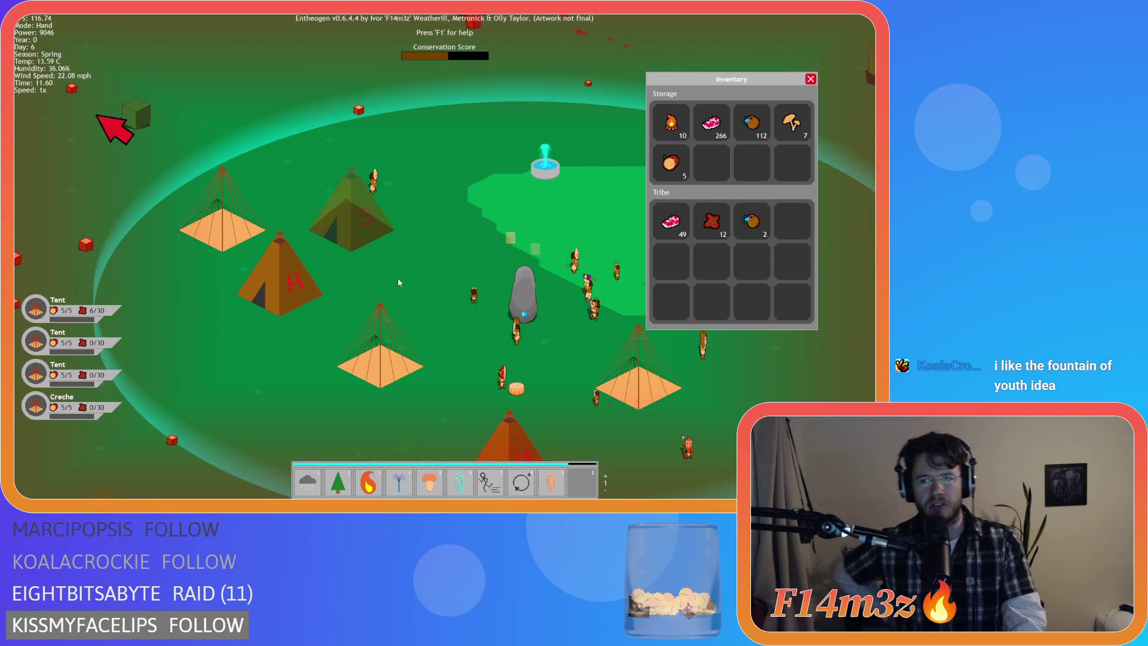
Step: Close the Inventory panel and zoom out to frame the whole tent village amid forest
key("i")
key("w")
scroll(154, 196, "down", 3)
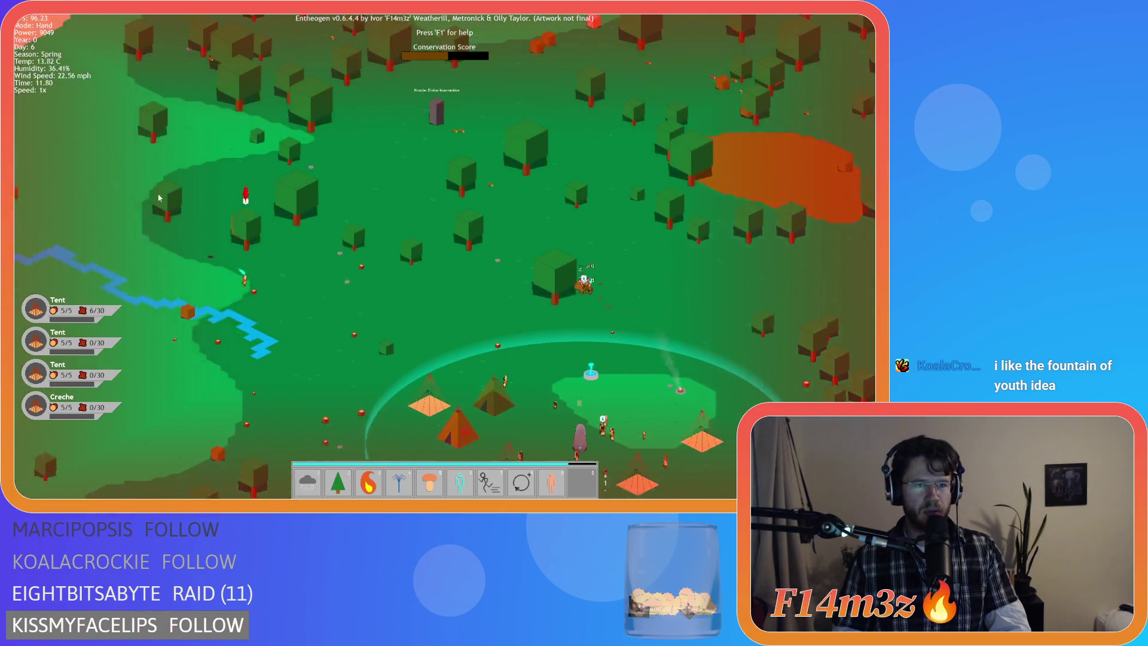
key("d")
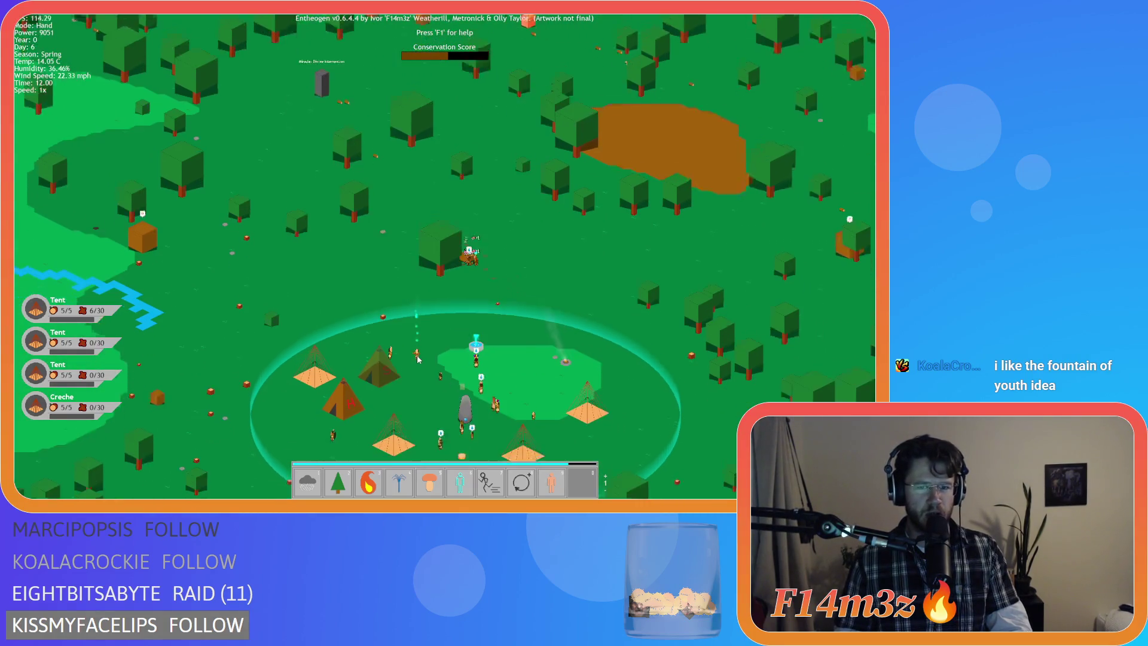
key("s")
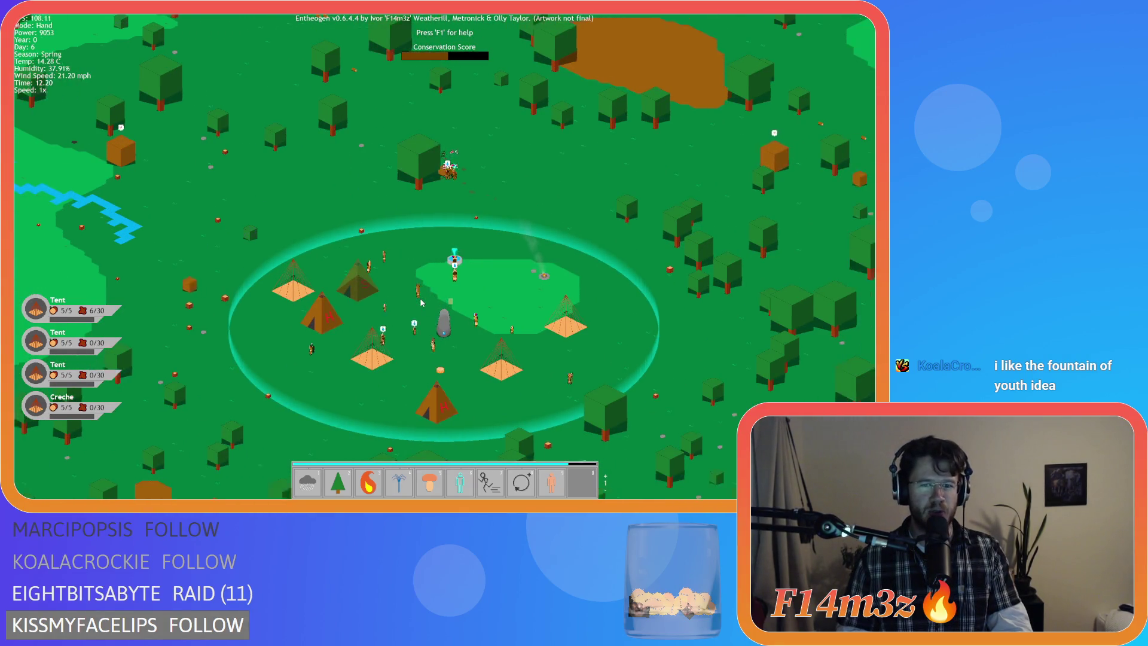
key("d")
key("s")
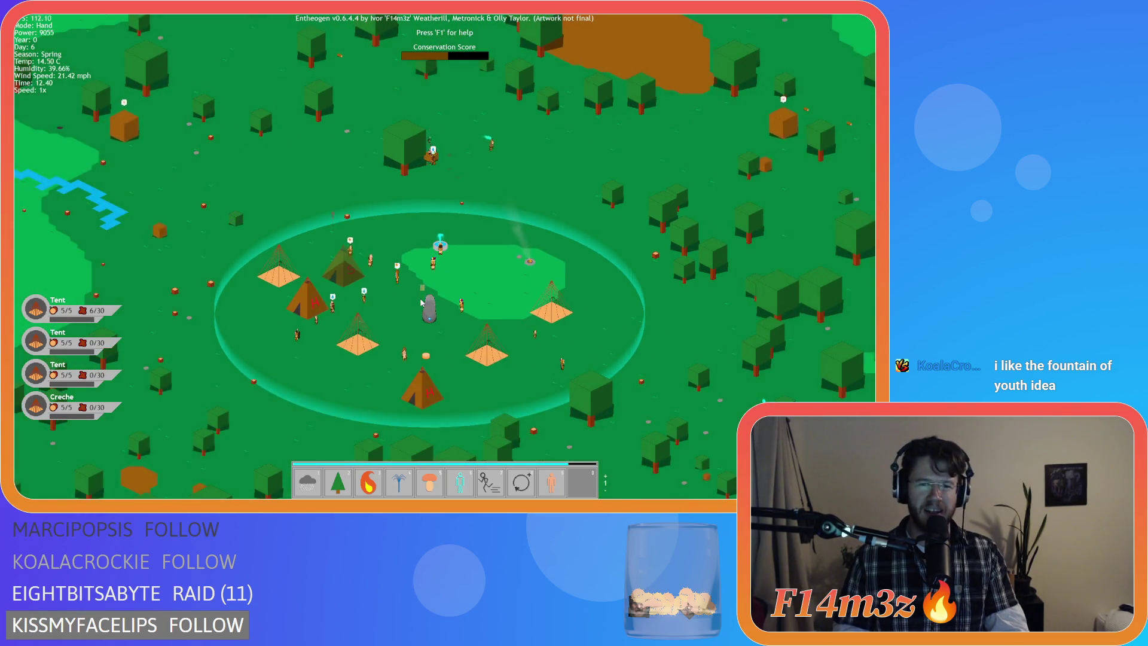
key("a")
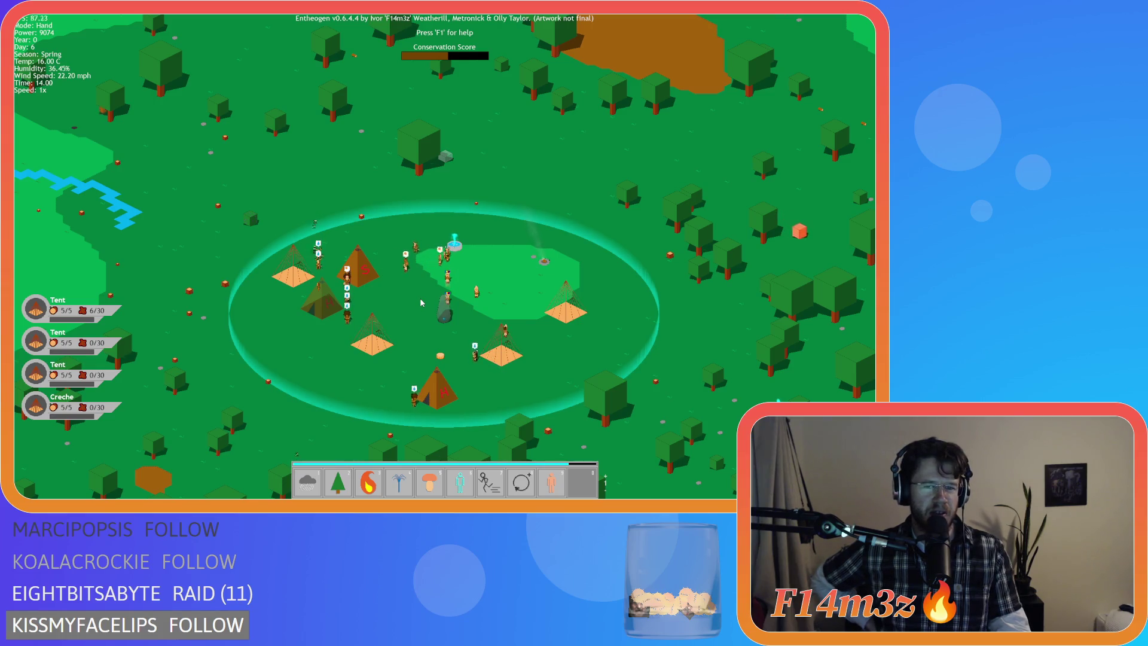
key("s")
key("a")
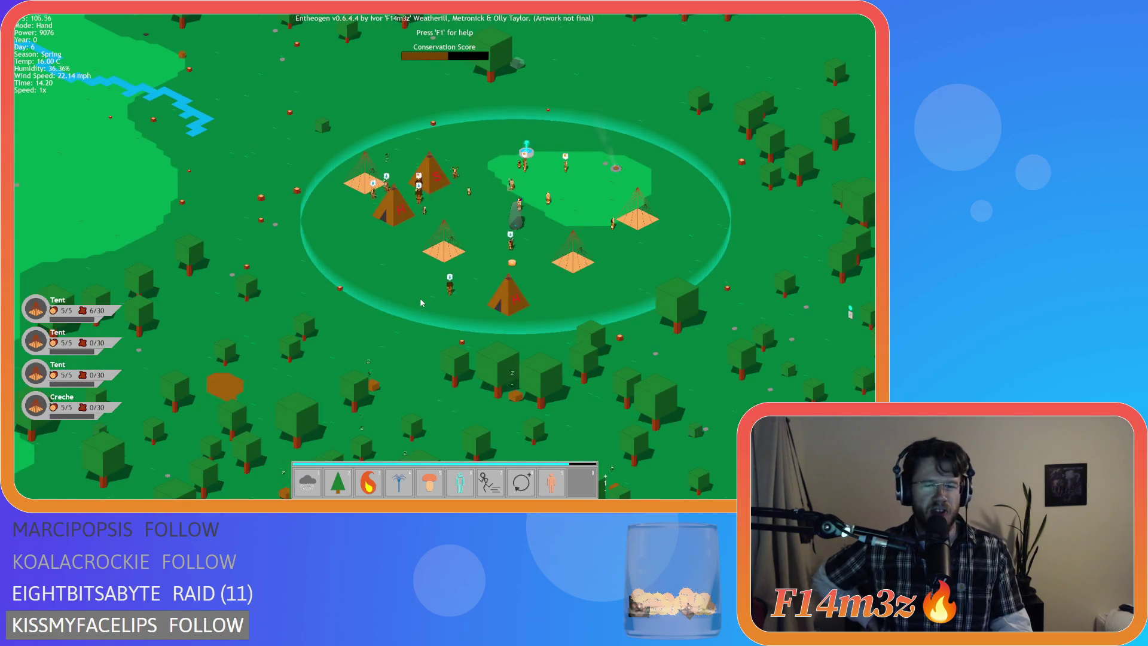
key("d")
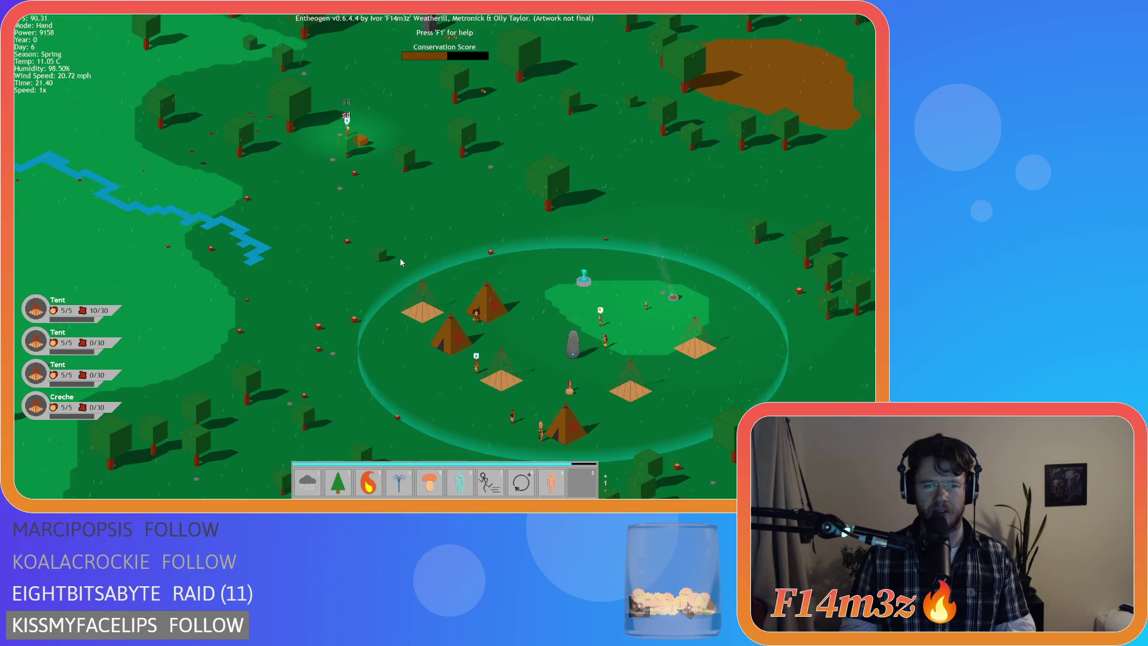
key("d")
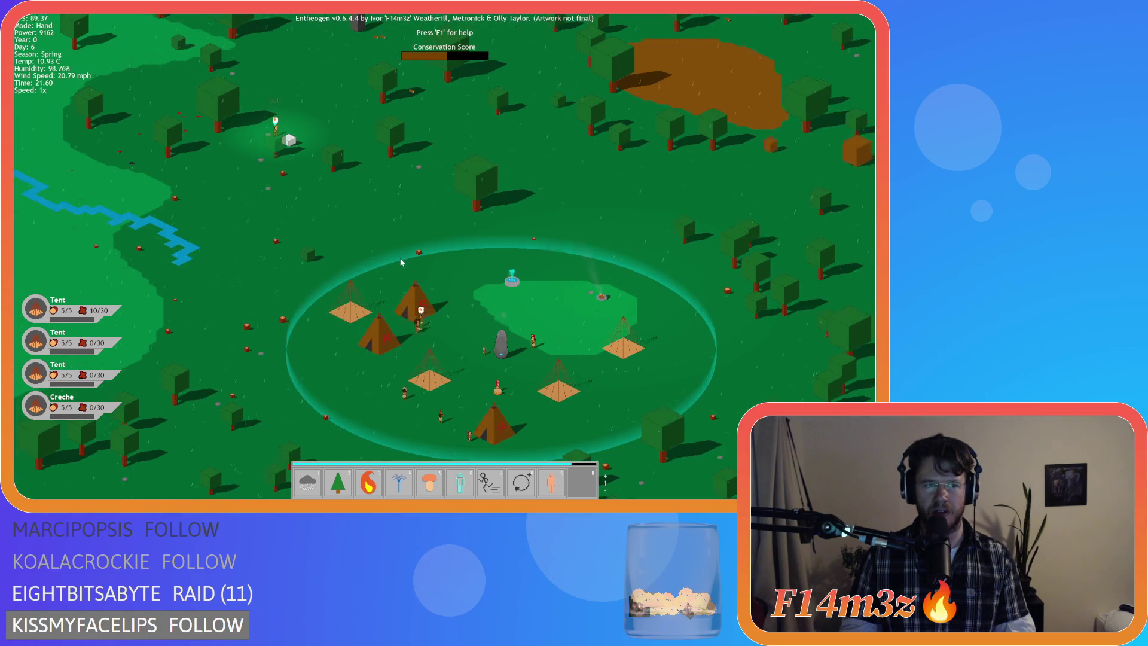
key("a")
key("s")
key("d")
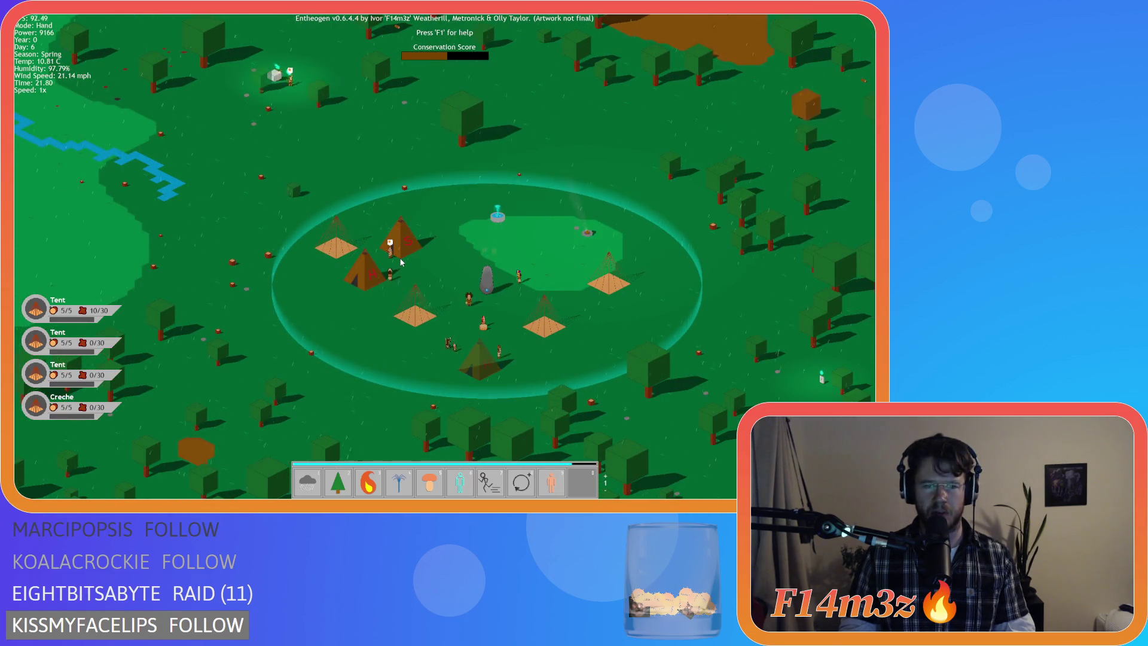
key("s")
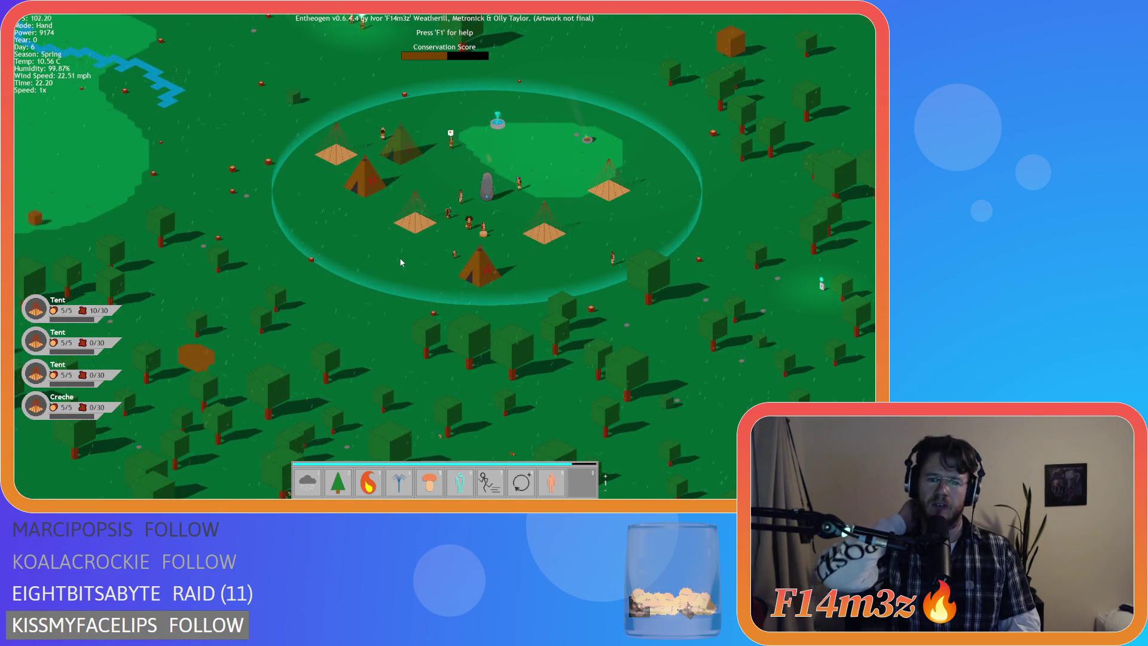
key("w")
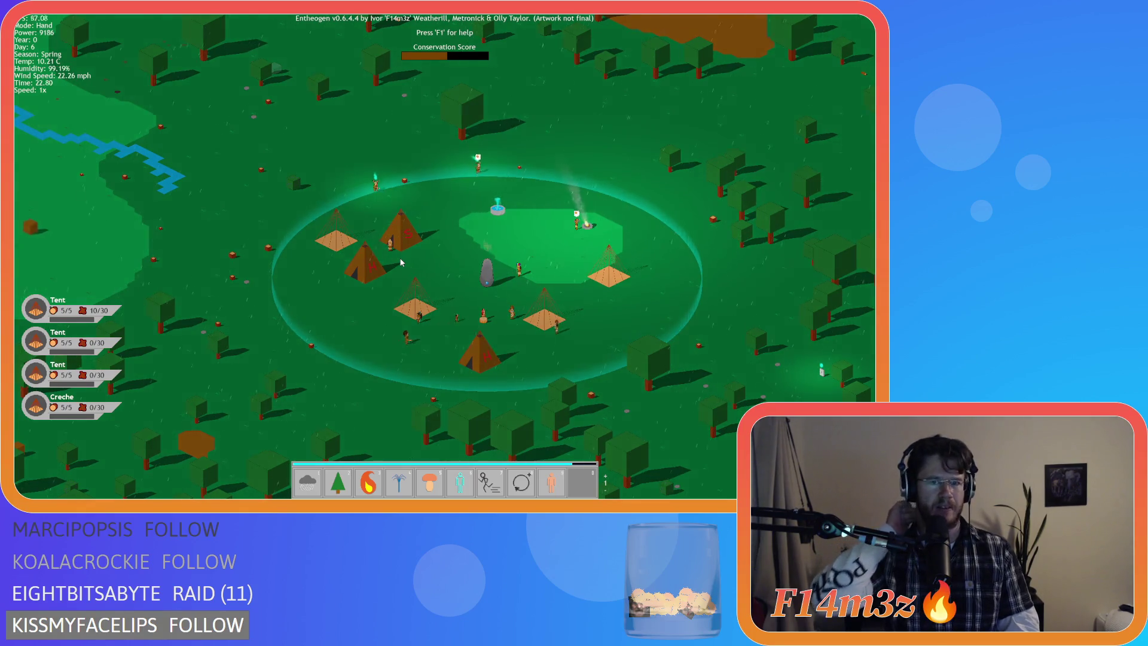
key("d")
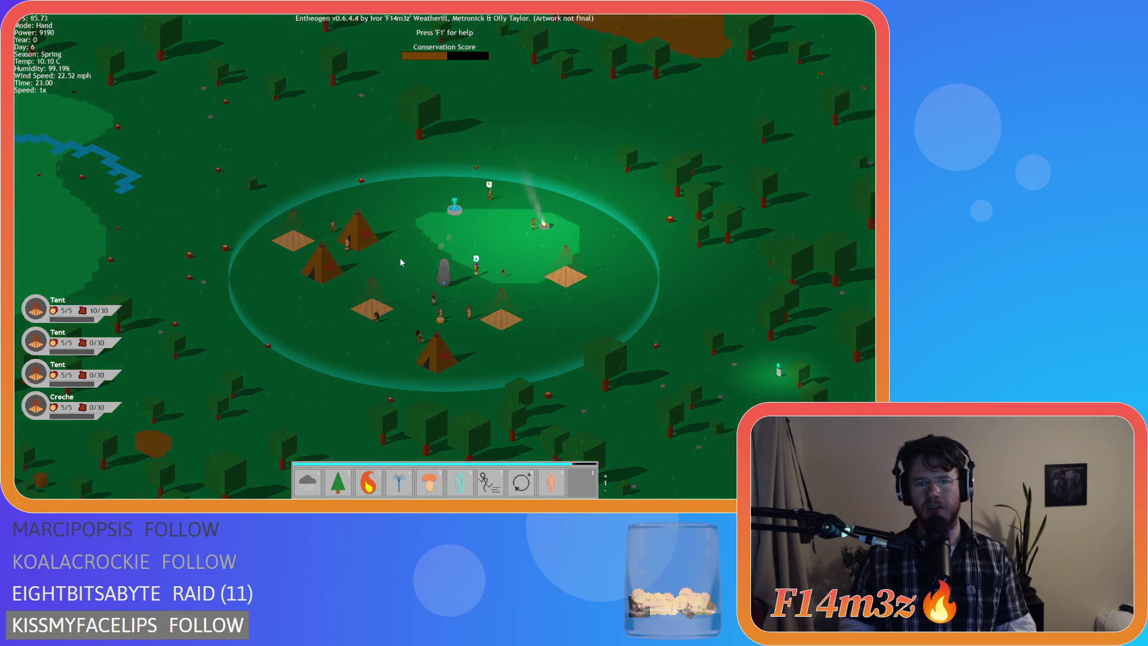
key("F1")
key("F1")
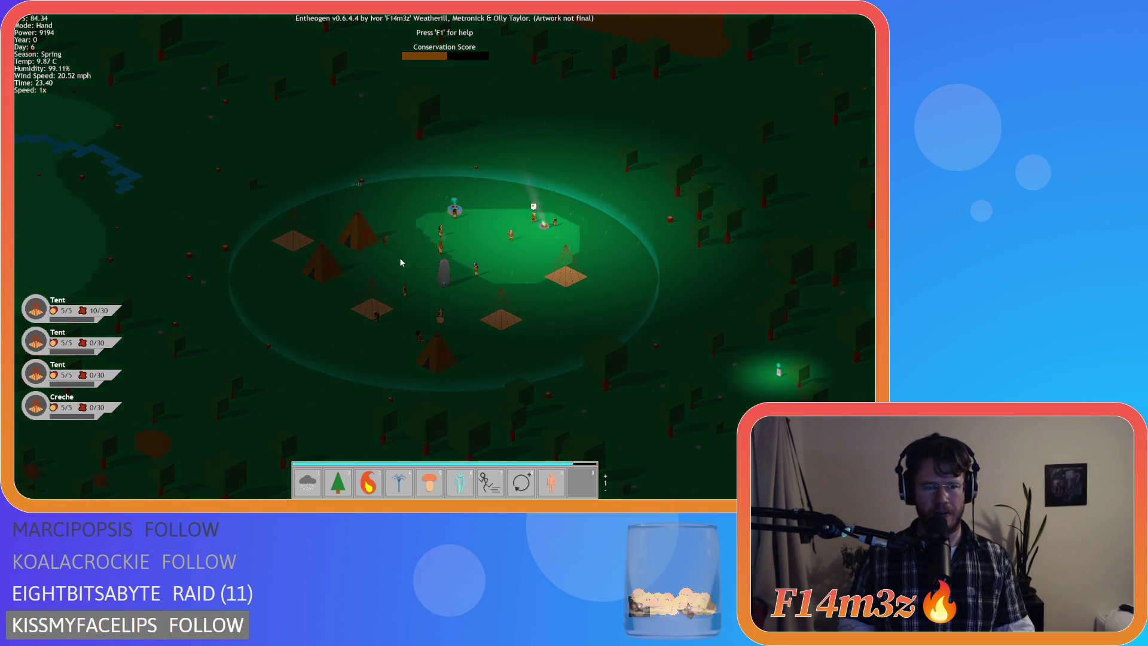
key("F1")
key("F1")
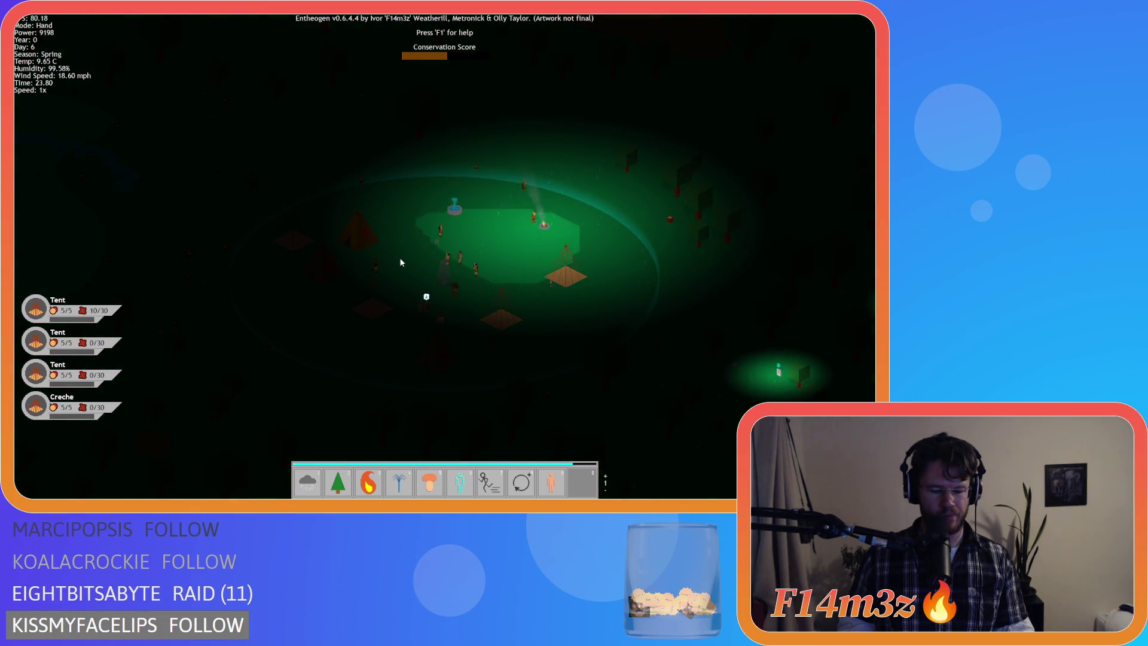
key("i")
key("i")
Step: Open the Tribe overview and Build menu, dragging the build options off the role list
key("t")
key("b")
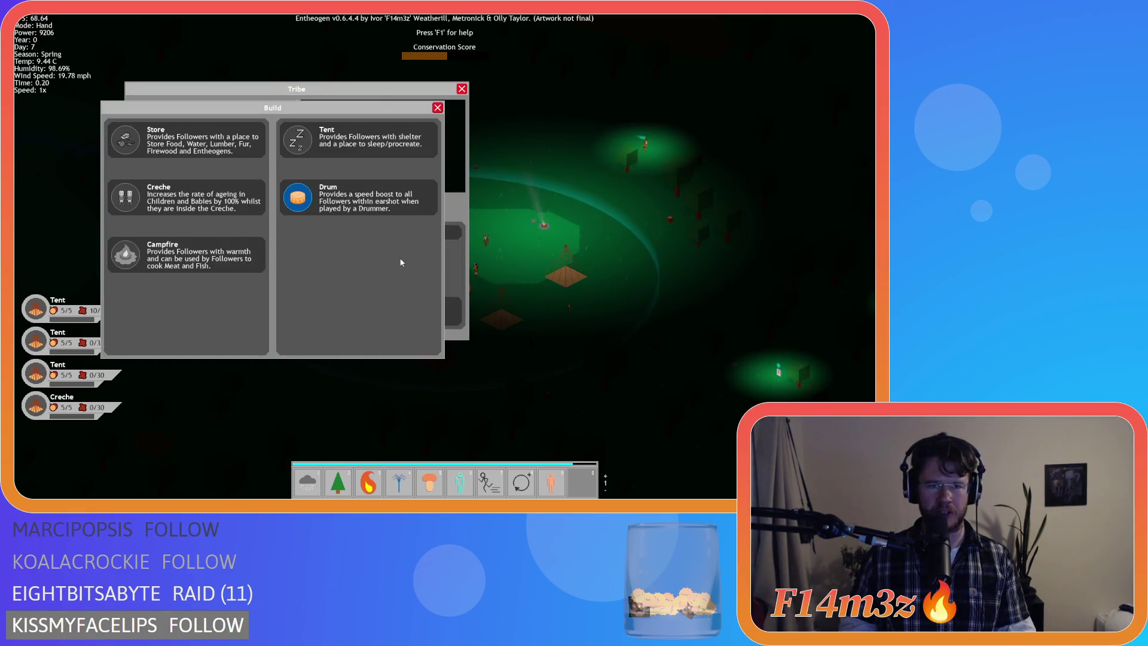
left_click_drag(252, 119, 385, 164)
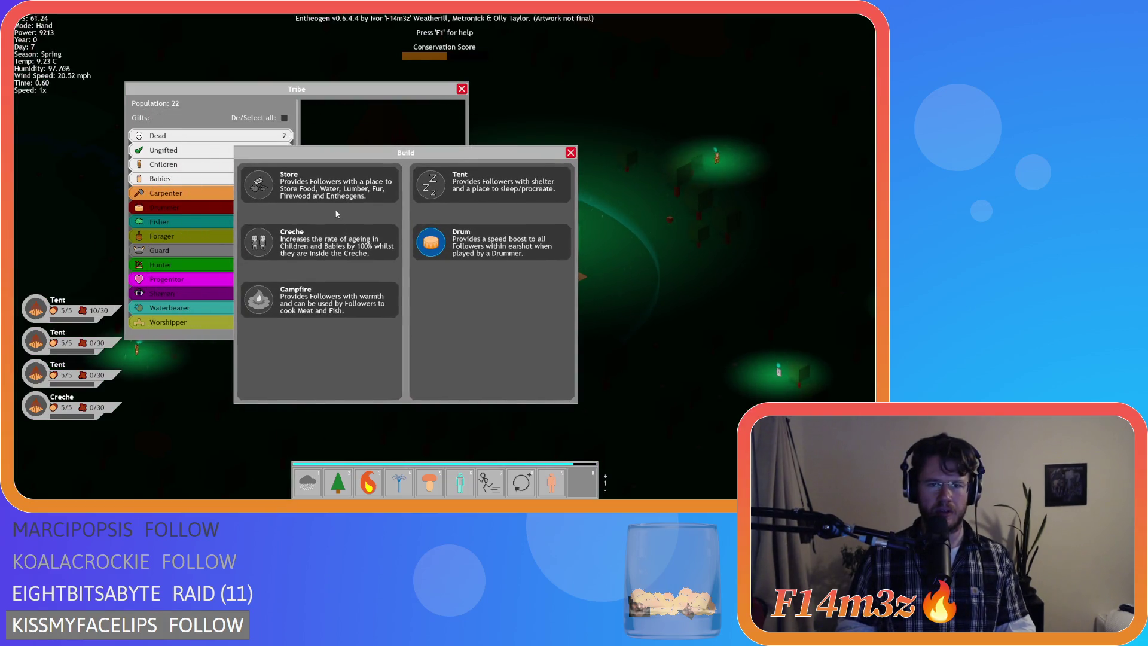
Step: Toggle the Tribe and Build panels repeatedly until both are closed over the night map
key("t")
key("b")
key("t")
key("b")
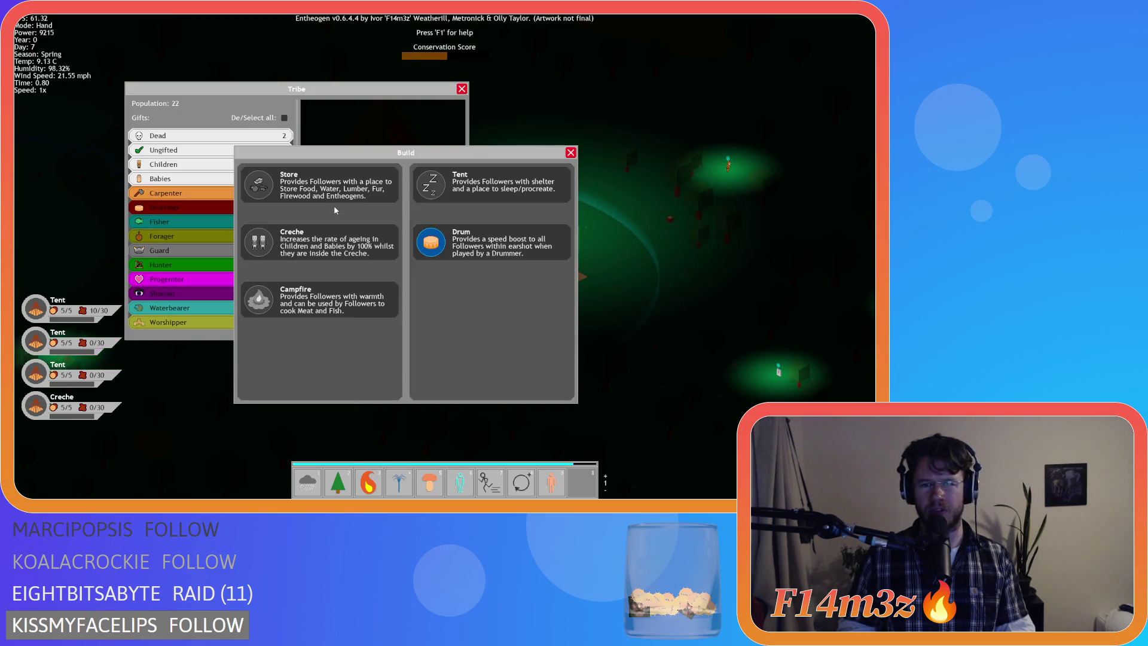
key("b")
key("t")
key("b")
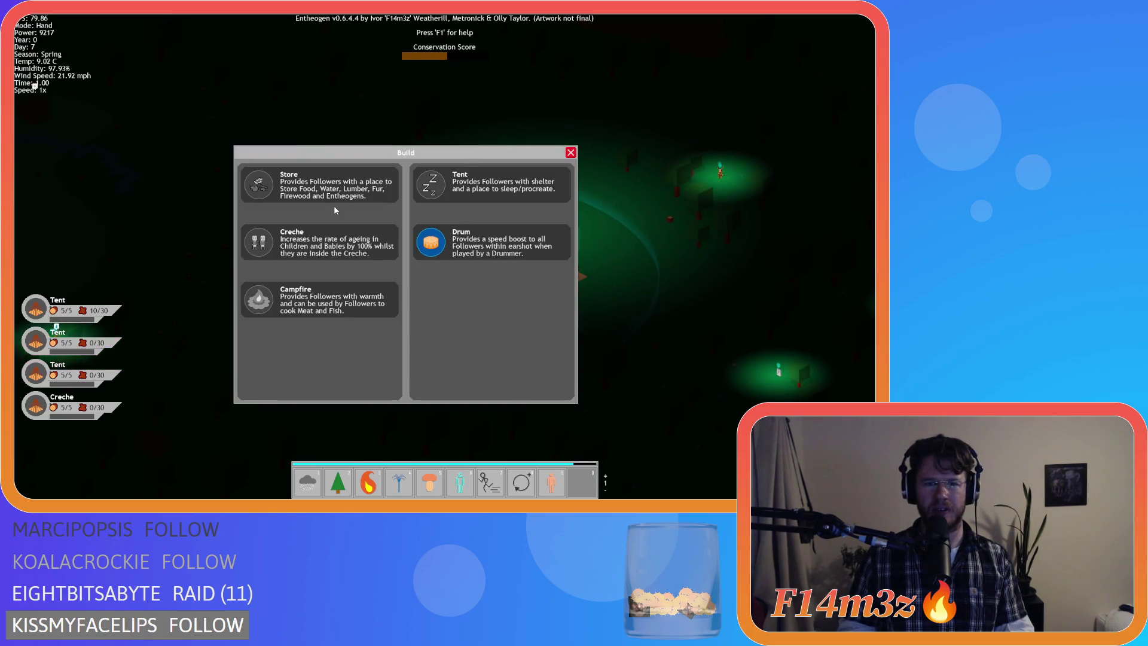
key("t")
key("b")
key("t")
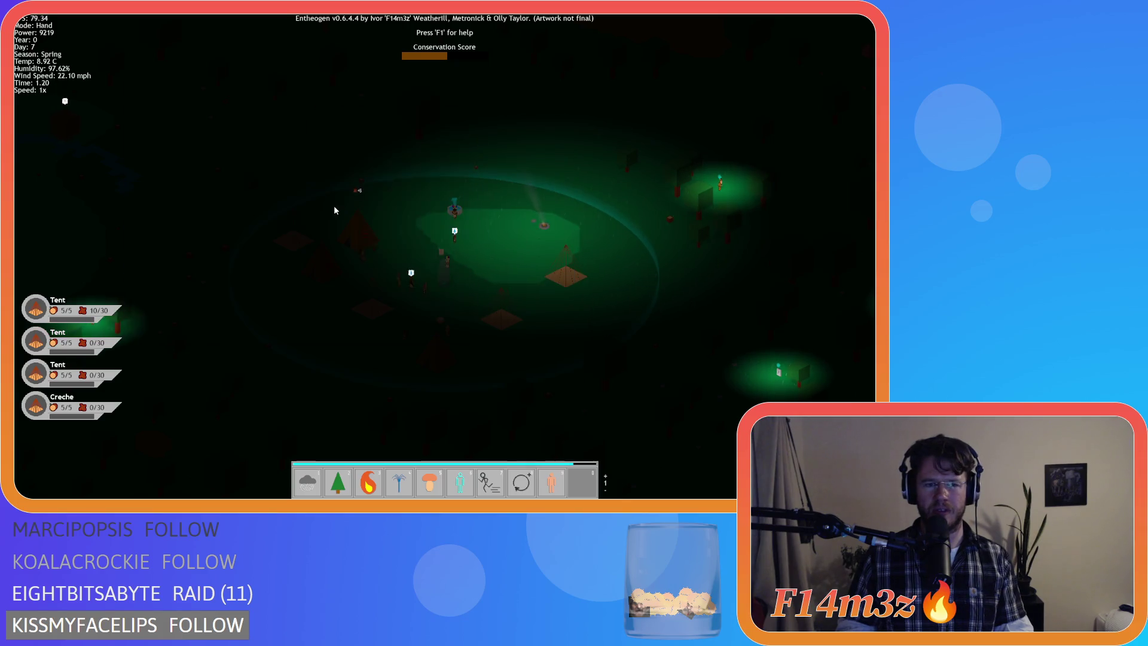
key("b")
key("t")
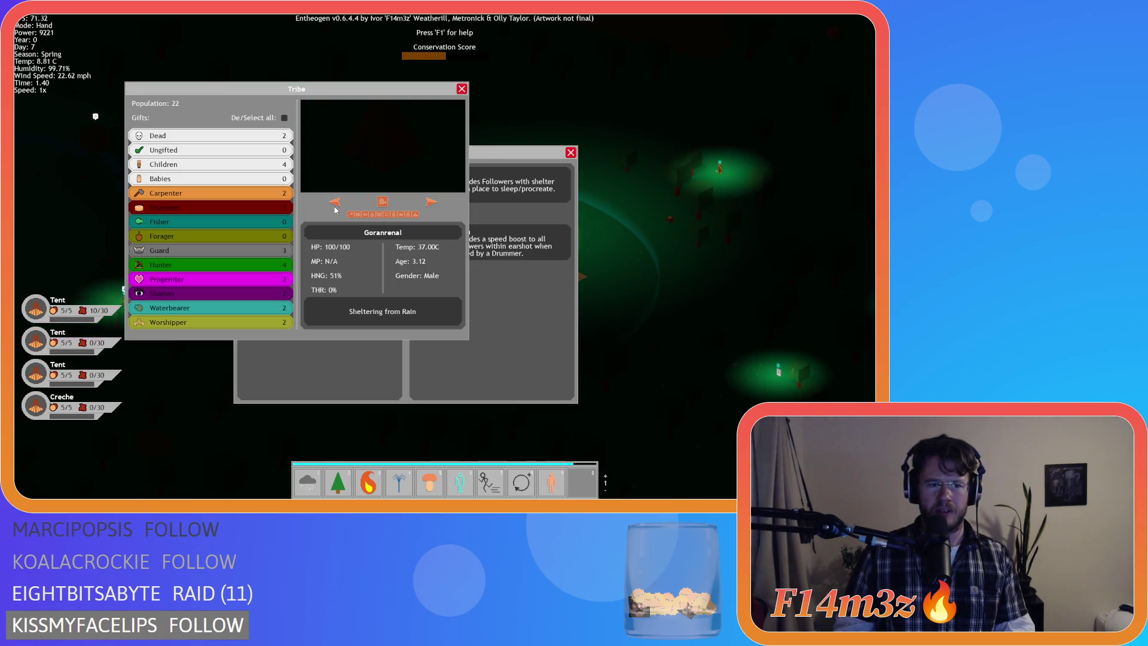
key("b")
key("t")
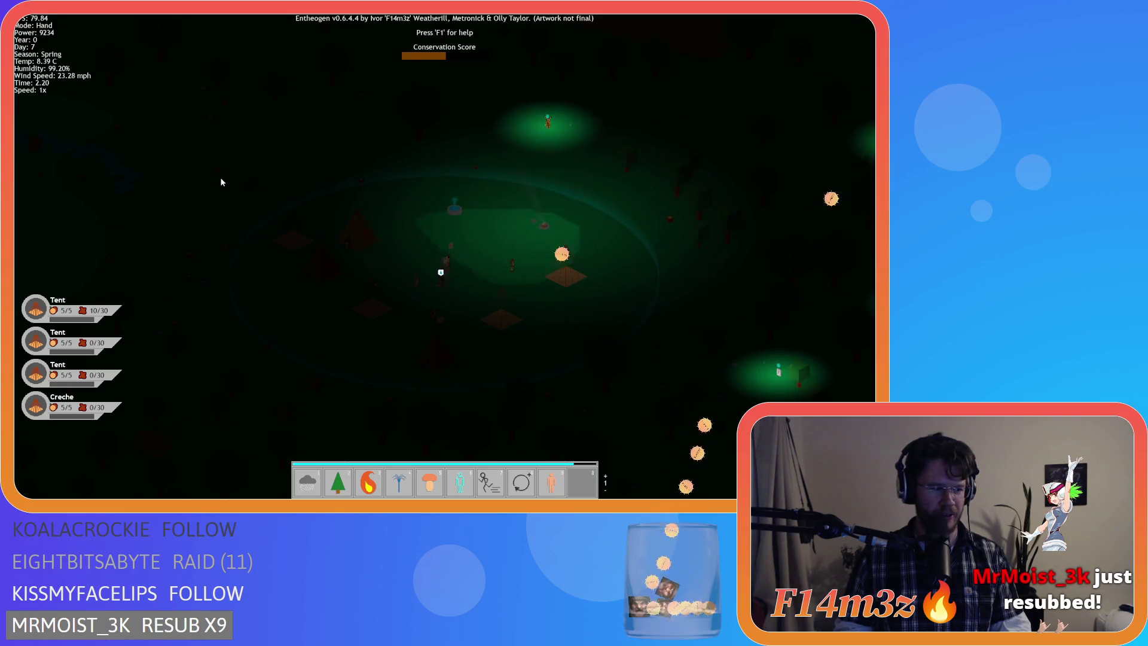
key("d")
key("w")
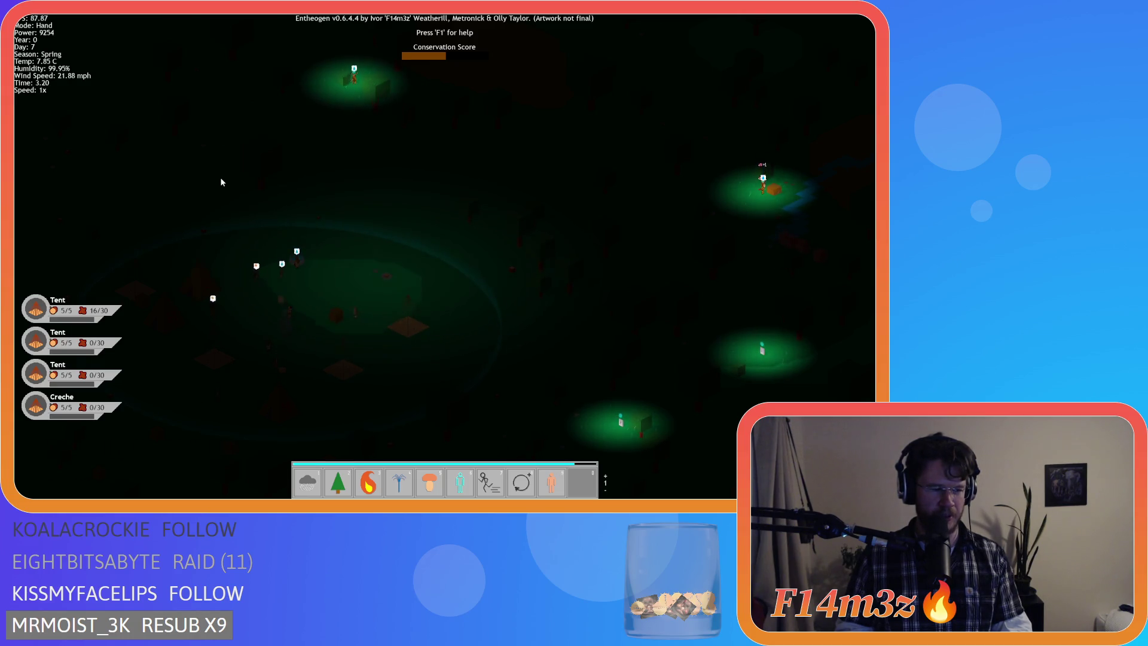
key("w")
key("s")
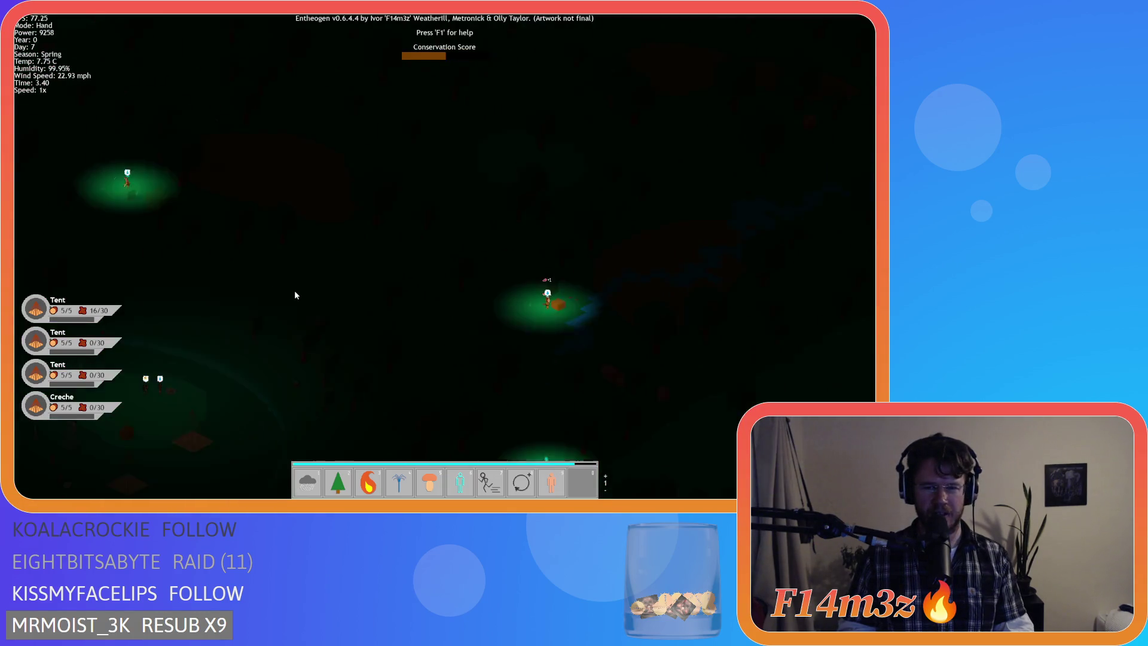
key("a")
key("s")
key("a")
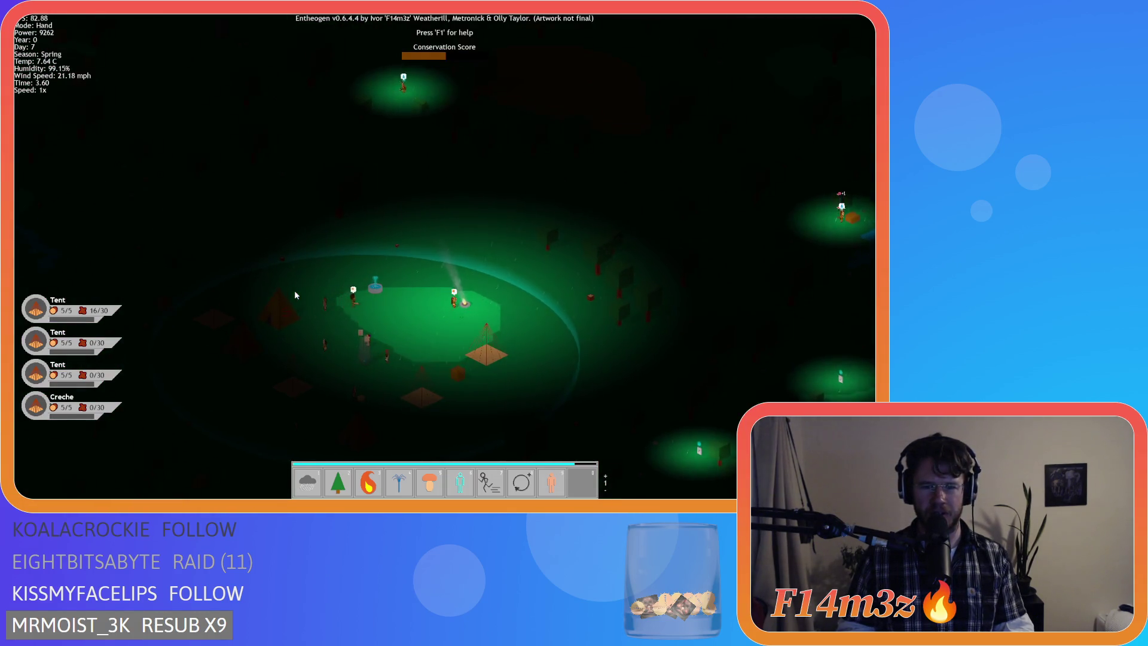
key("w")
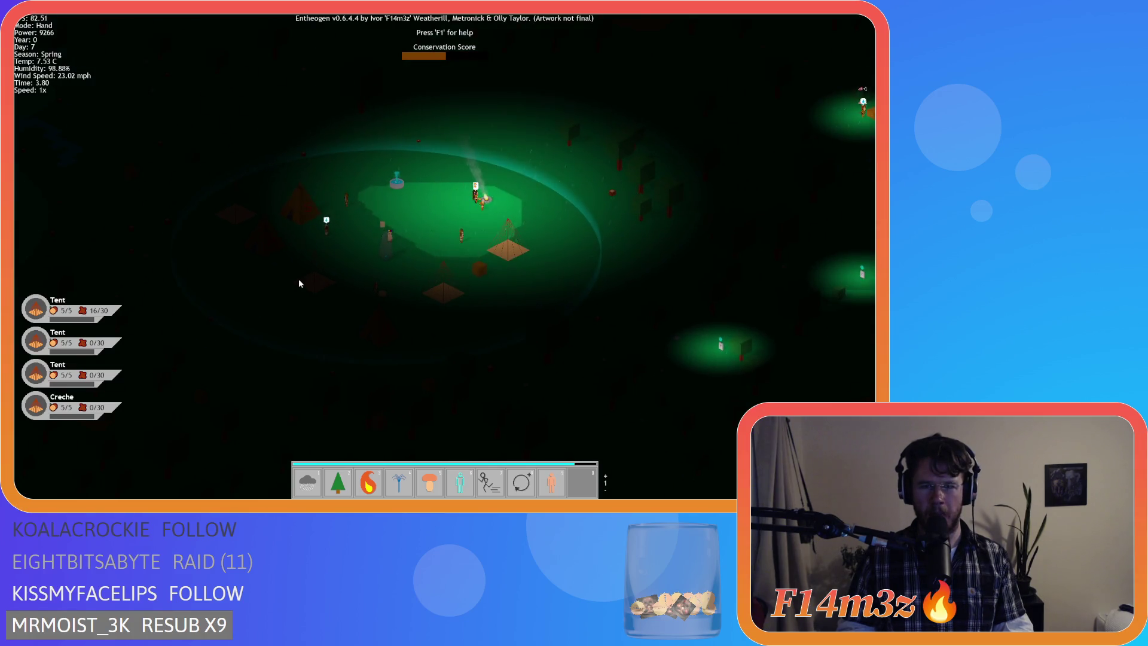
key("d")
key("d")
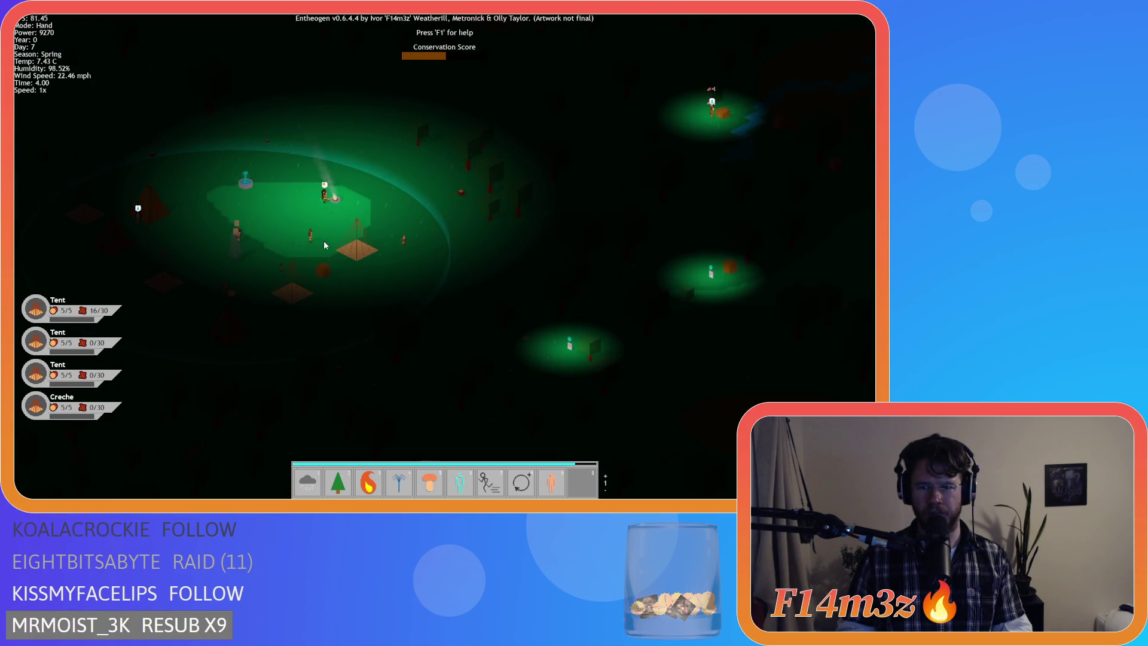
key("s")
key("d")
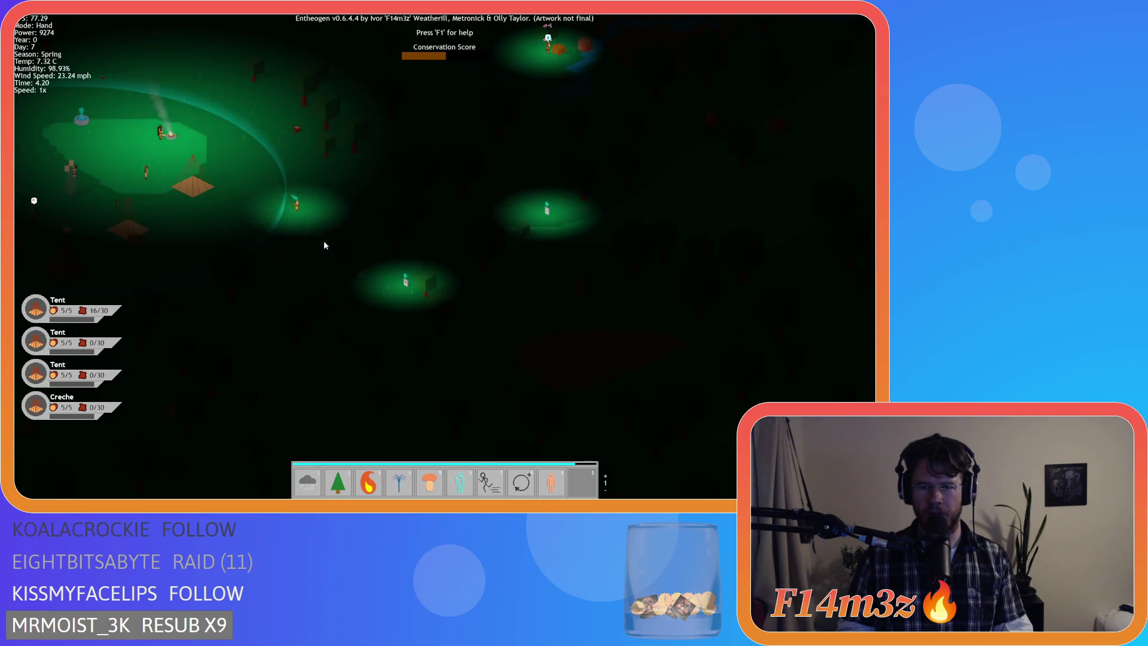
key("w")
key("w")
key("s")
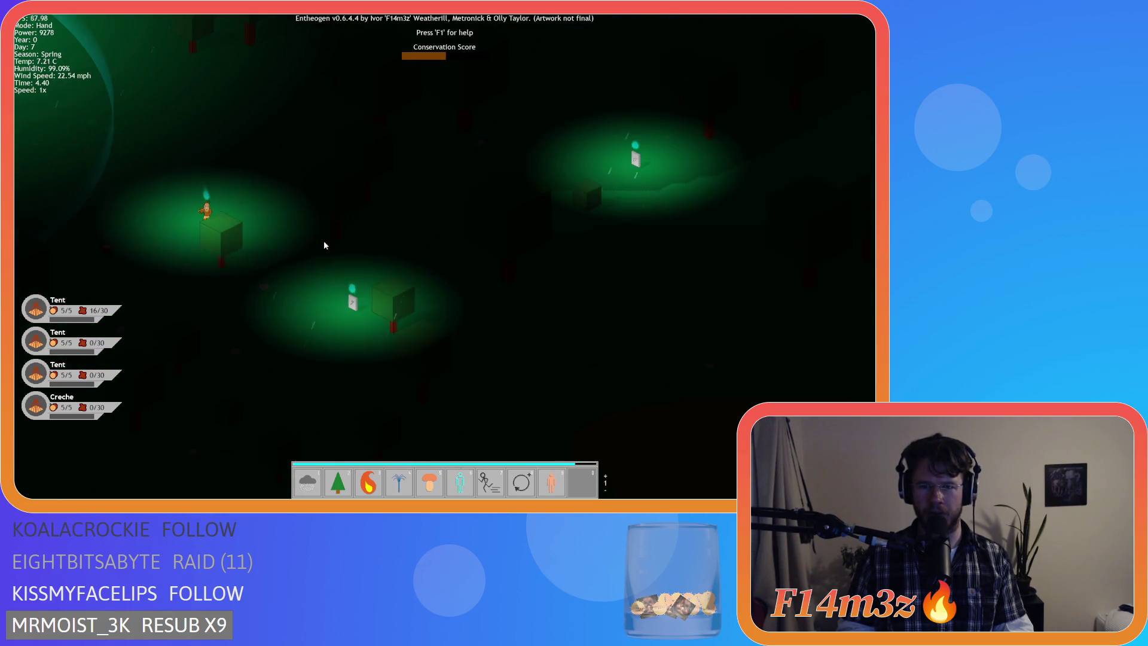
scroll(350, 310, "down", 3)
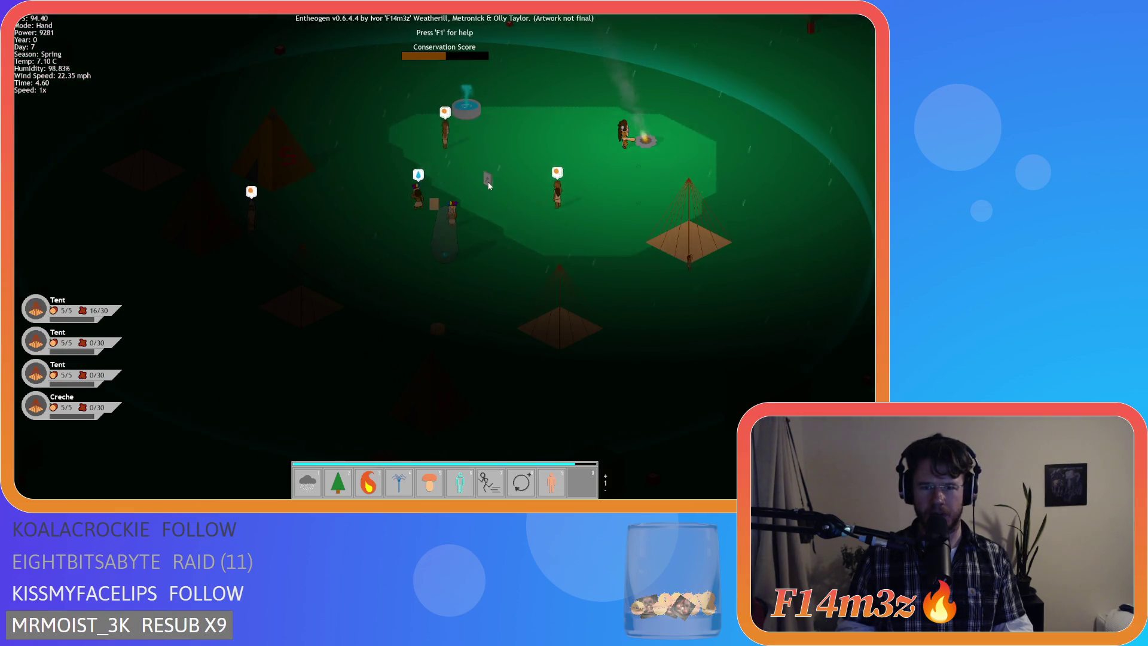
key("w")
key("d")
key("s")
key("w")
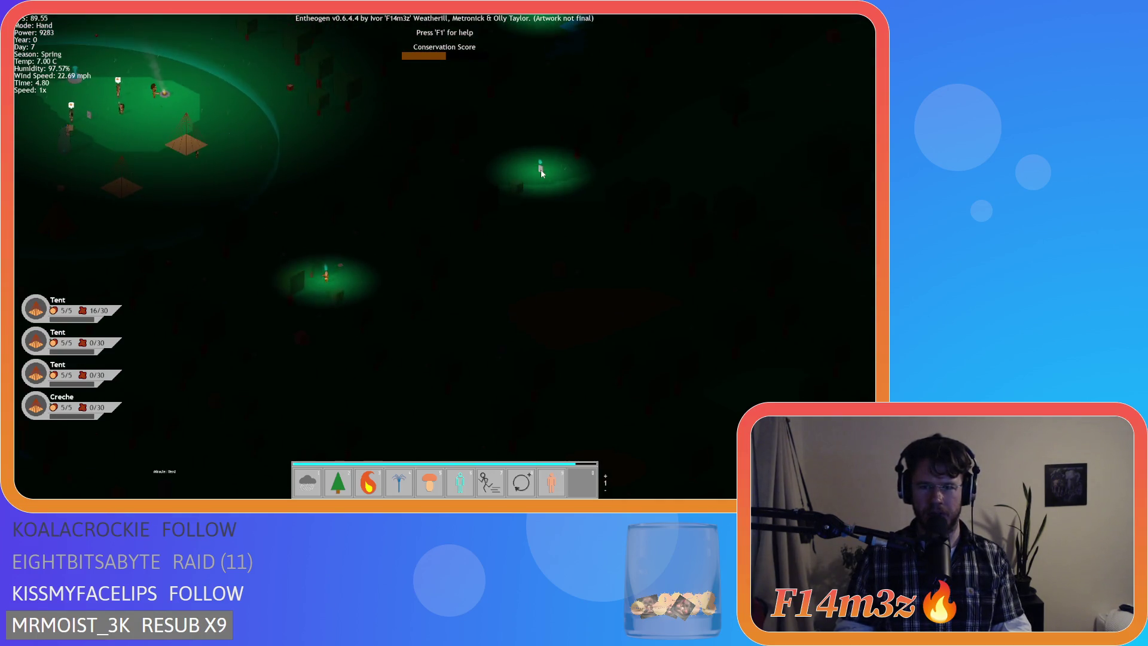
key("a")
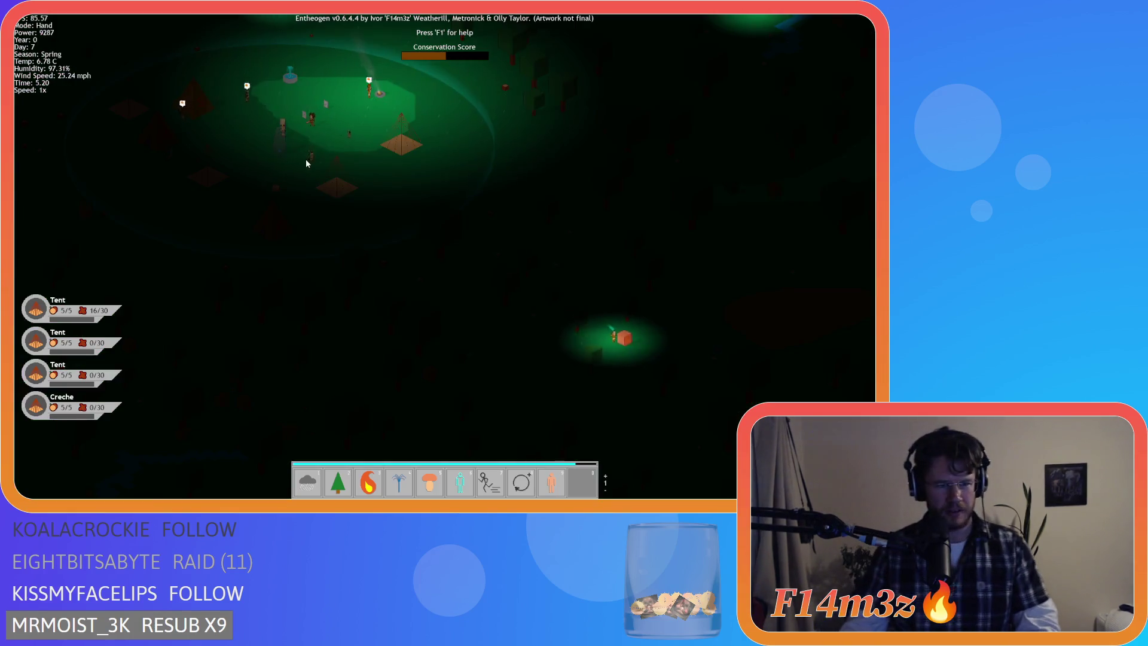
key("a")
scroll(309, 170, "up", 3)
key("d")
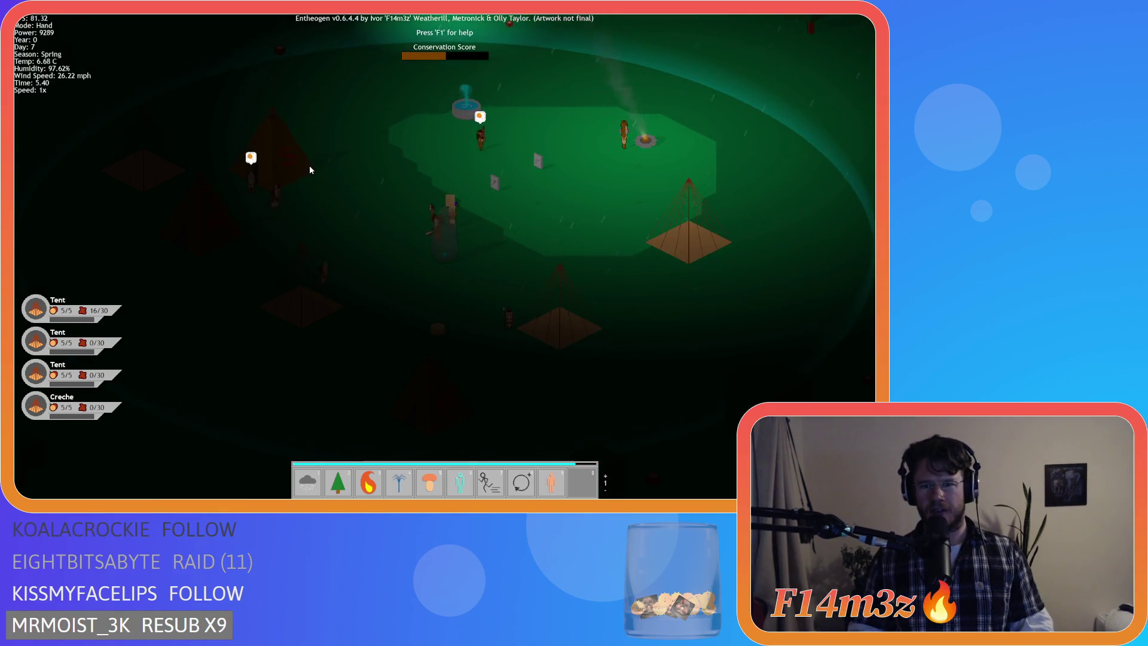
scroll(310, 170, "down", 3)
scroll(310, 165, "down", 2)
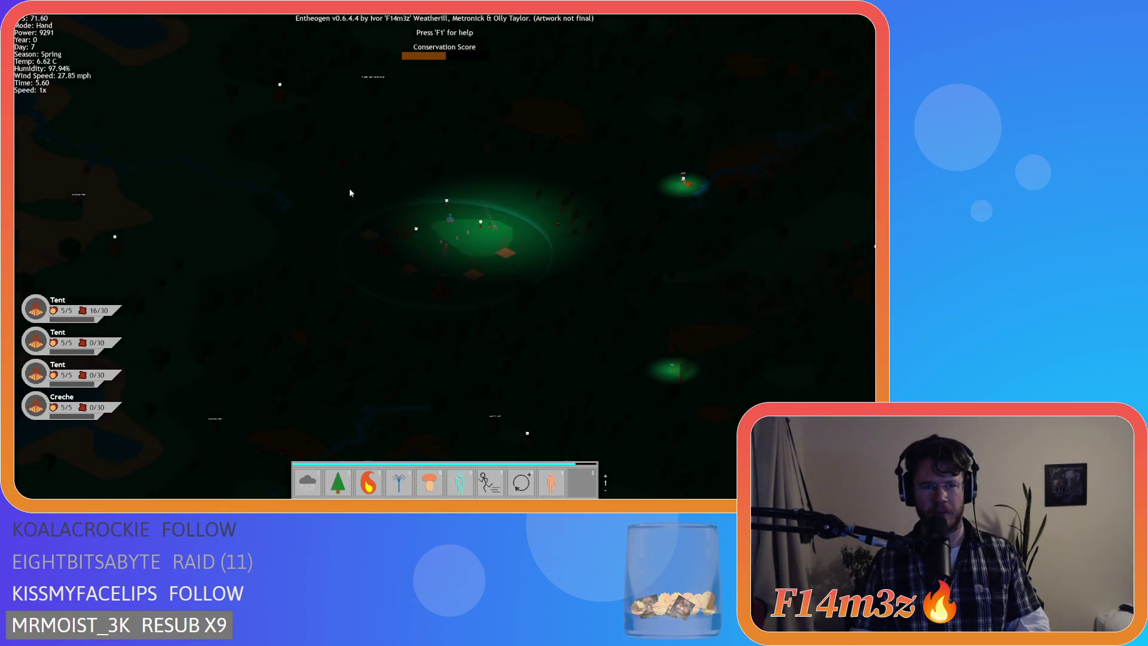
scroll(396, 234, "up", 5)
scroll(397, 236, "down", 5)
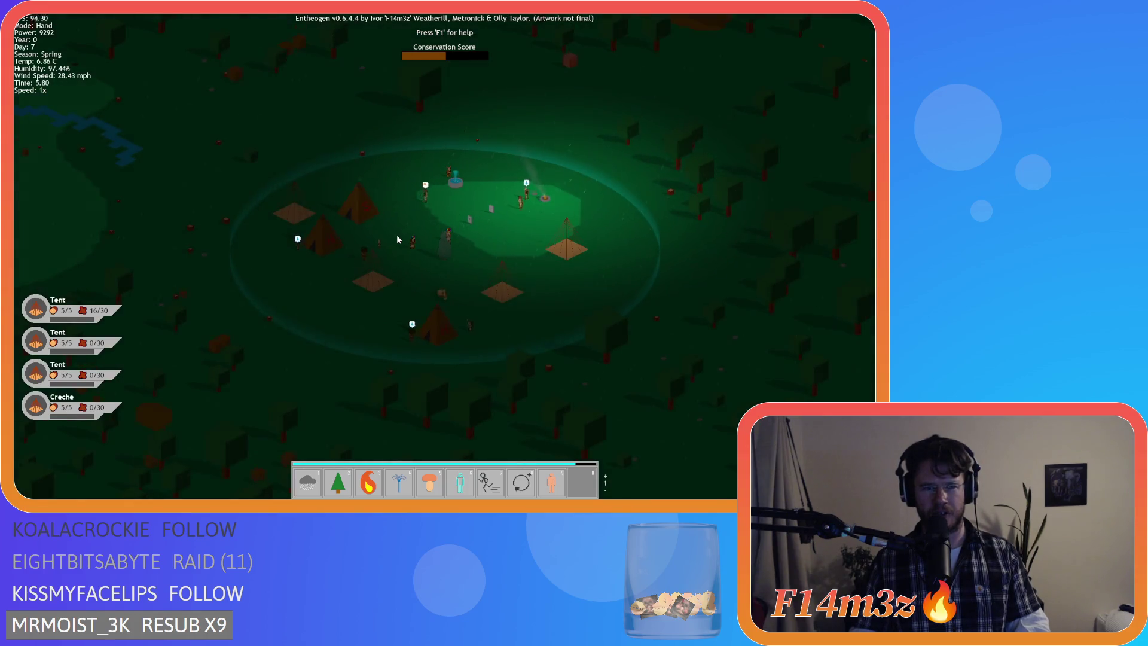
scroll(397, 236, "up", 4)
scroll(398, 237, "down", 2)
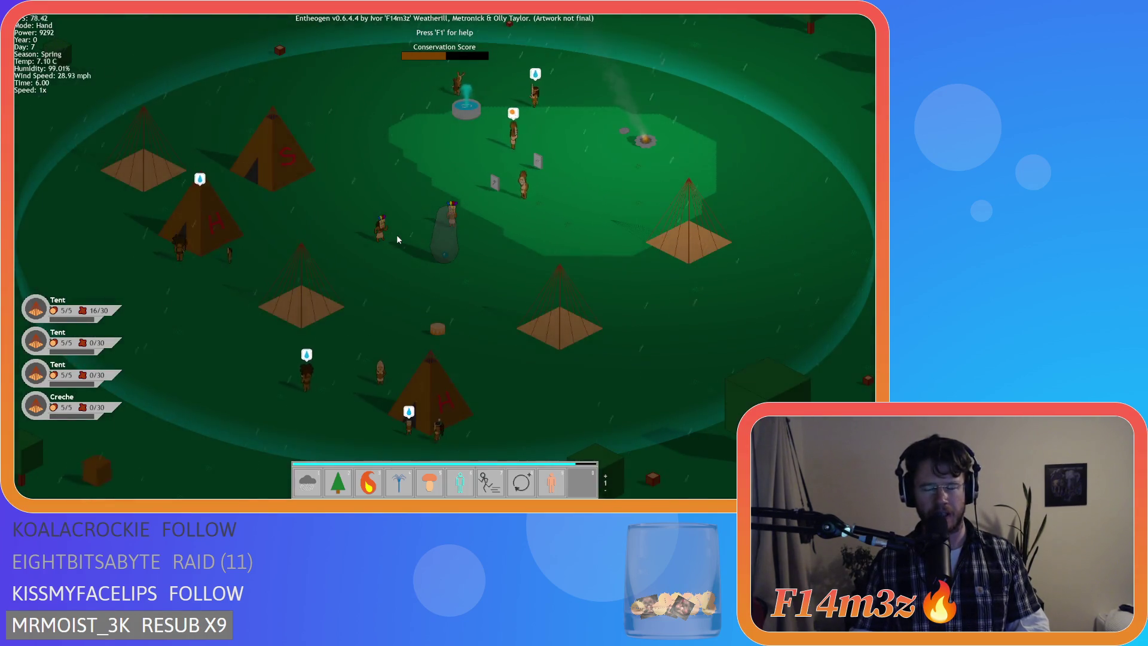
scroll(397, 237, "down", 2)
scroll(397, 237, "down", 3)
scroll(397, 237, "up", 1)
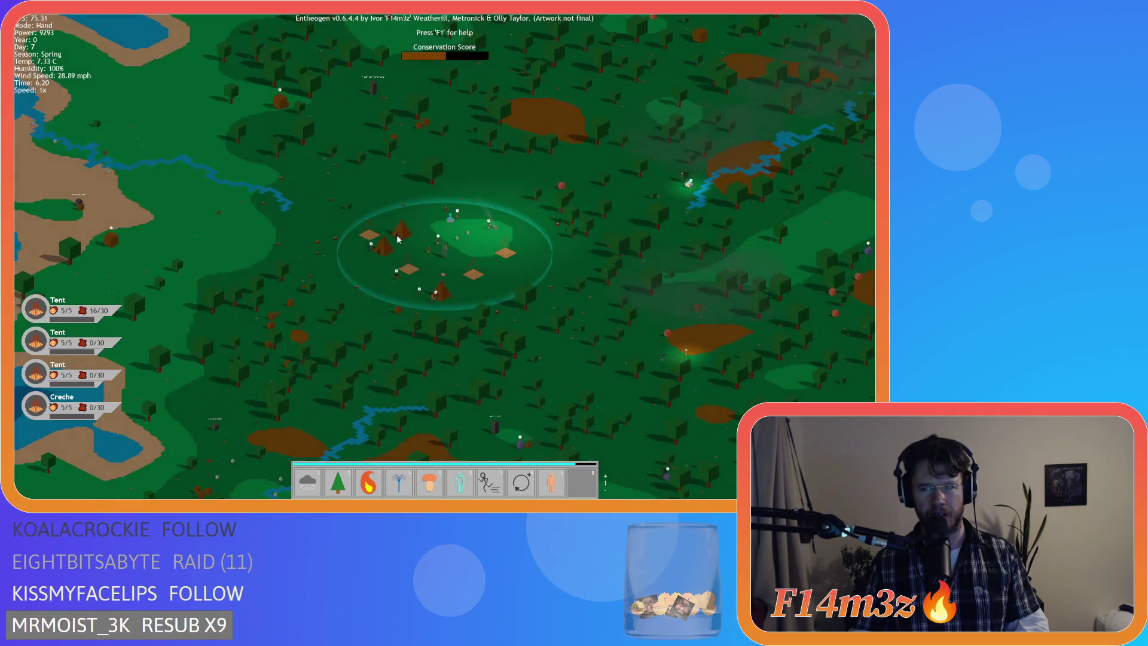
scroll(410, 237, "up", 3)
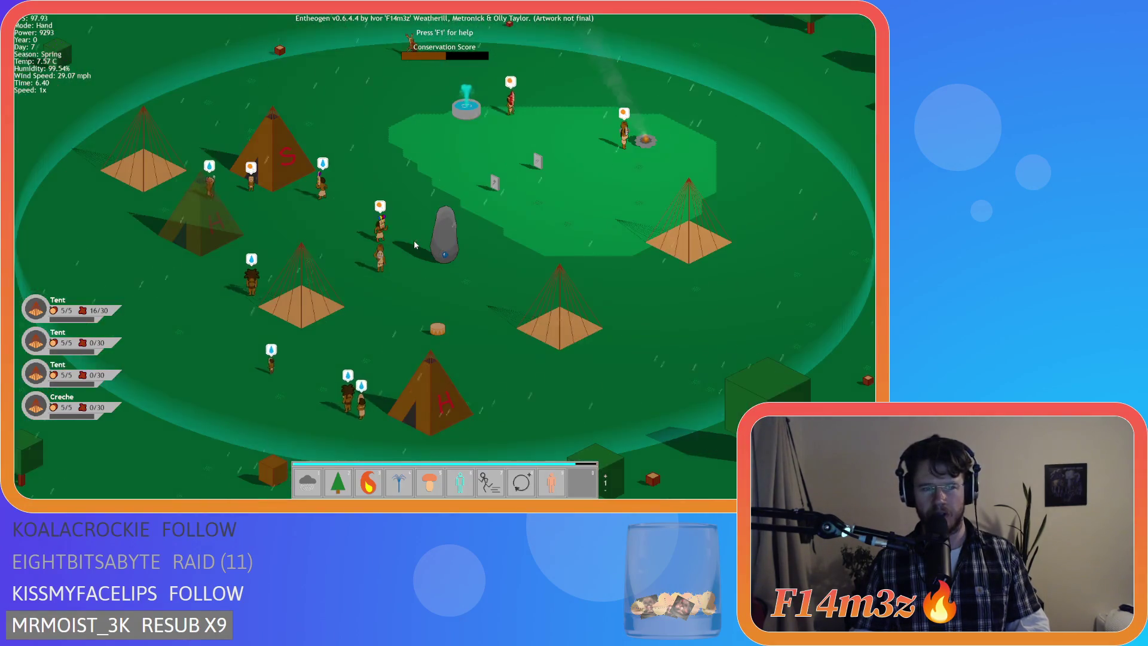
scroll(415, 245, "down", 3)
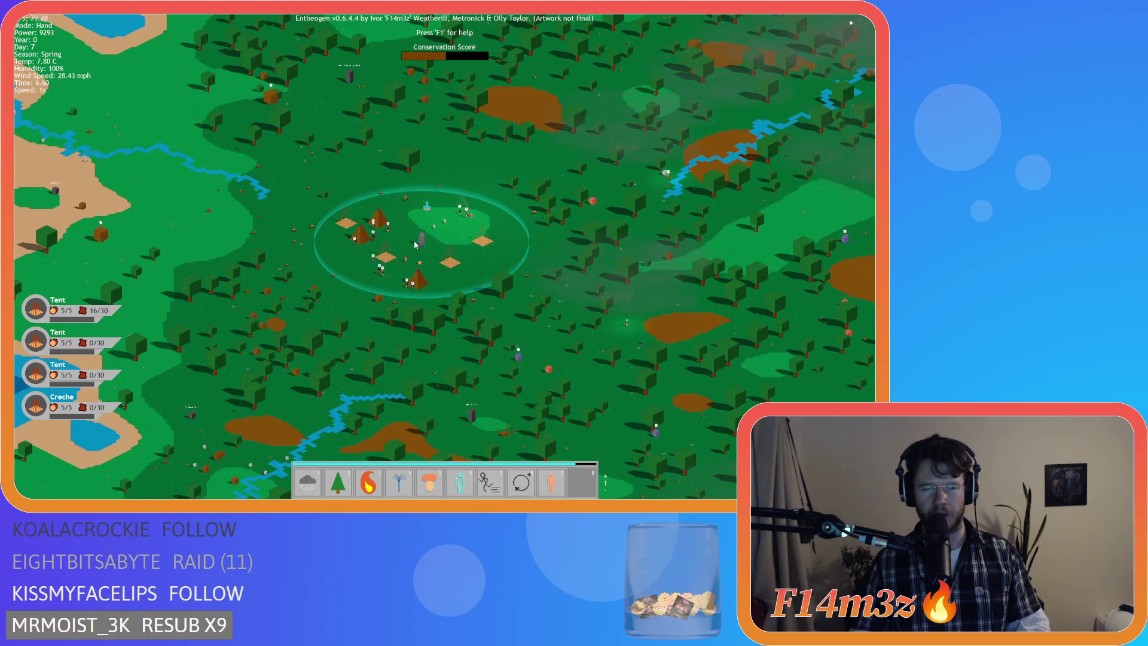
scroll(415, 245, "up", 3)
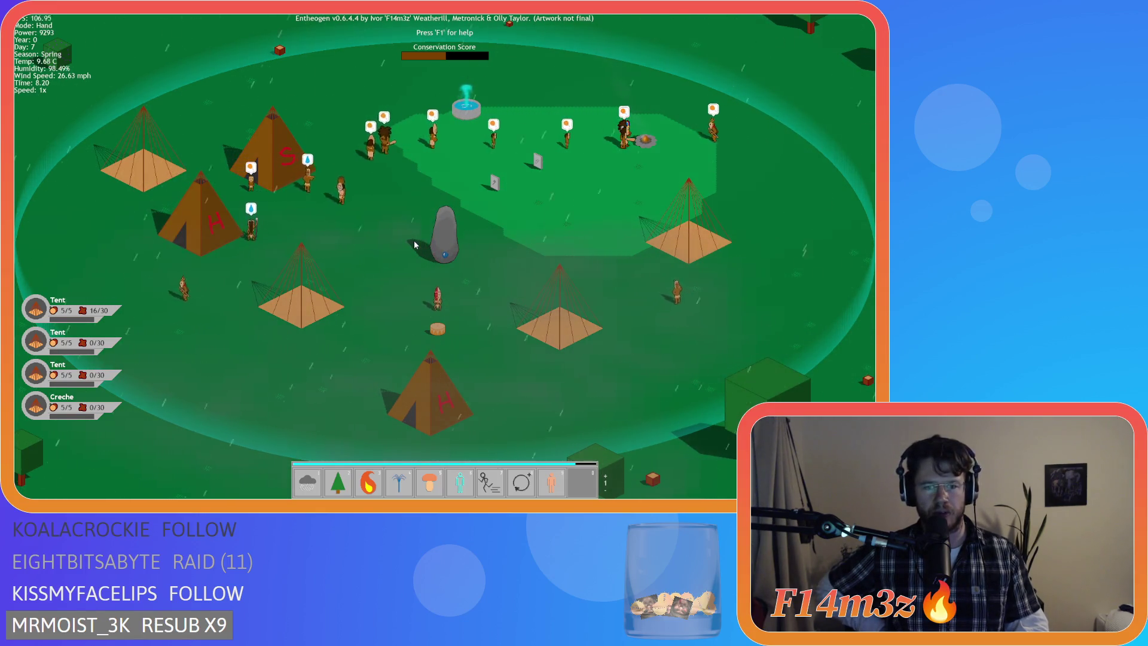
key("s")
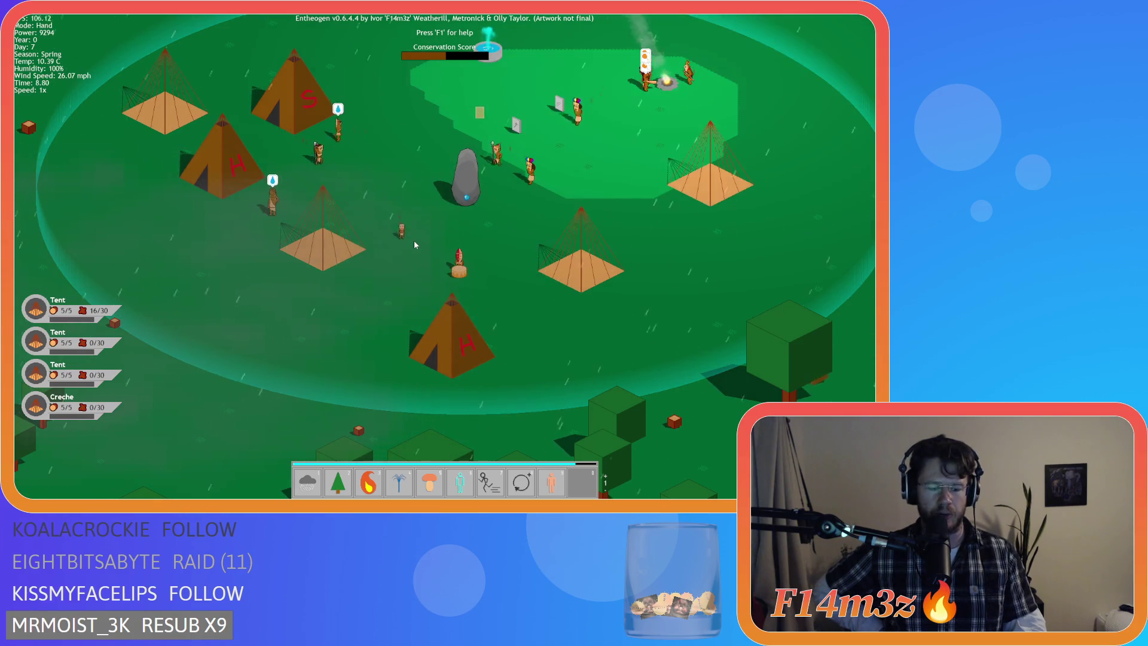
key("Tab")
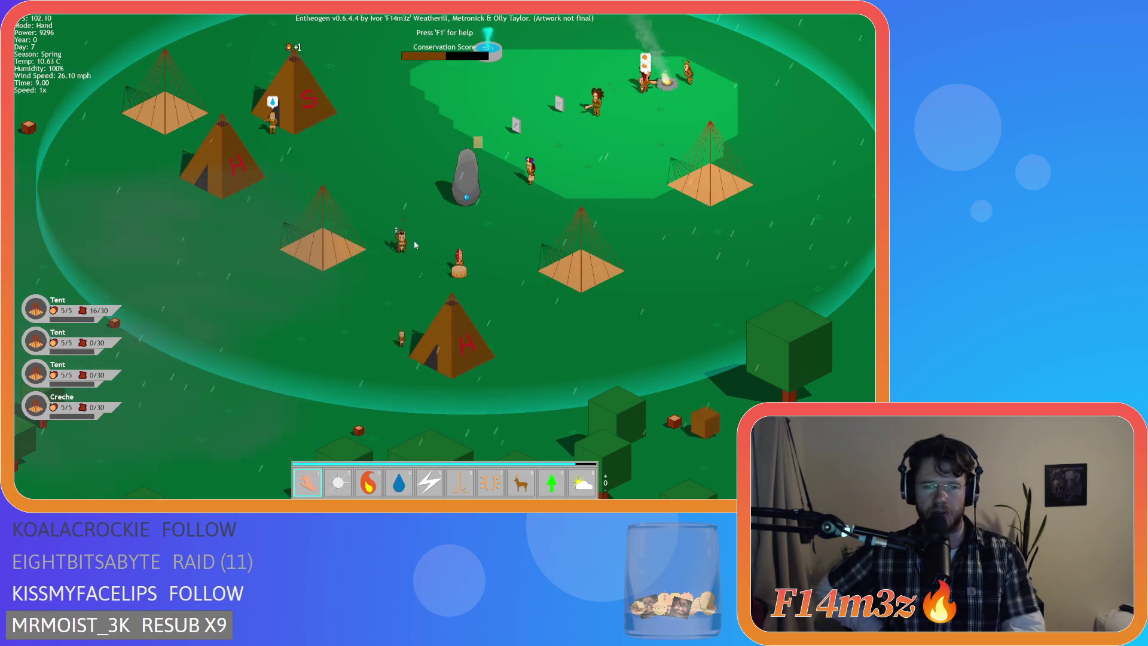
key("w")
key("s")
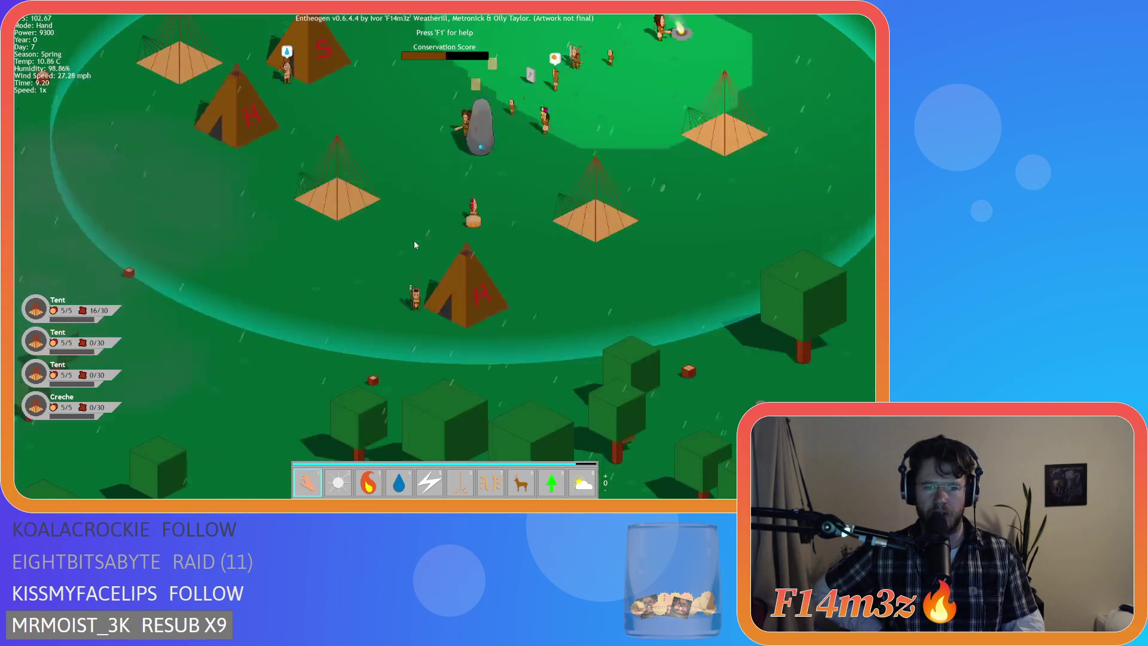
key("w")
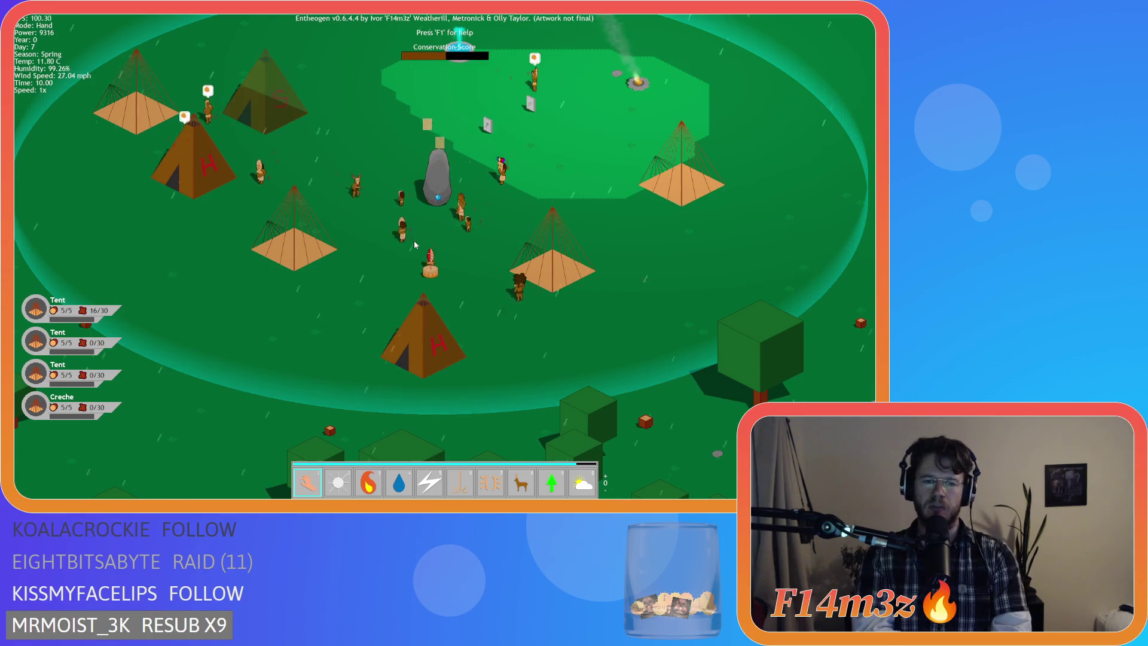
key("Tab")
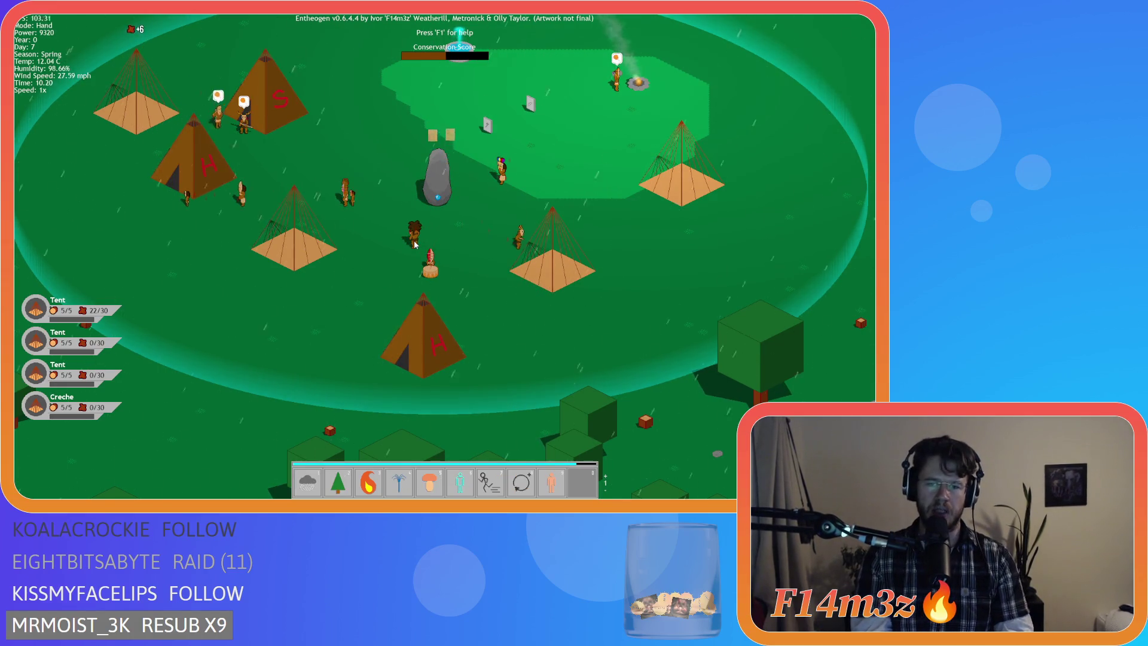
scroll(414, 244, "down", 3)
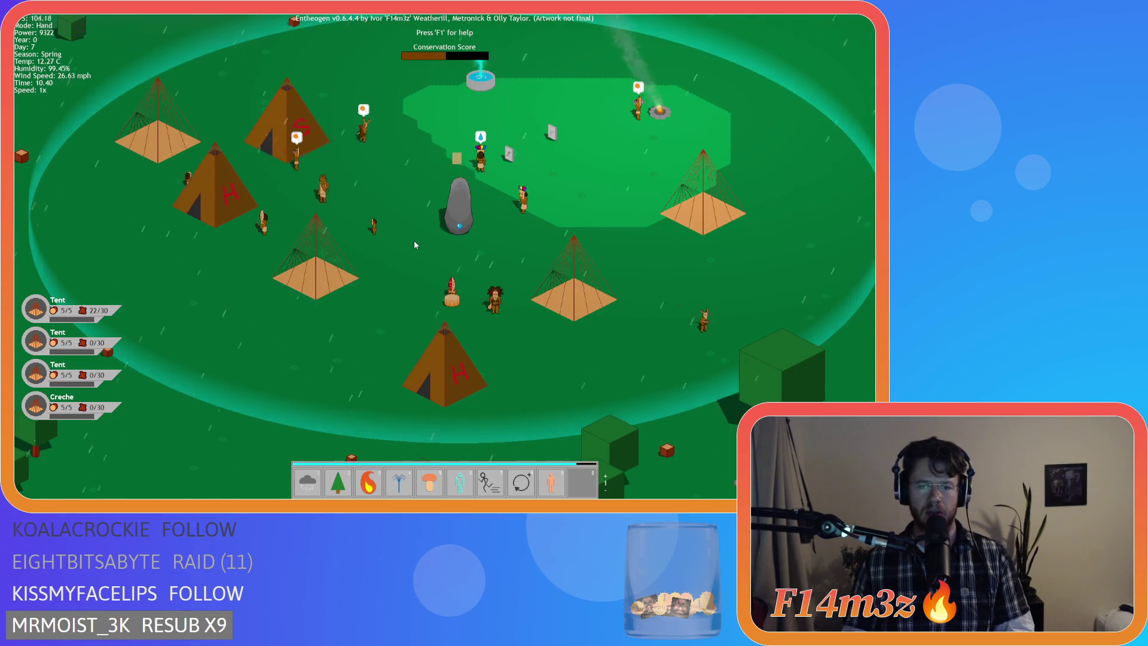
scroll(415, 244, "up", 3)
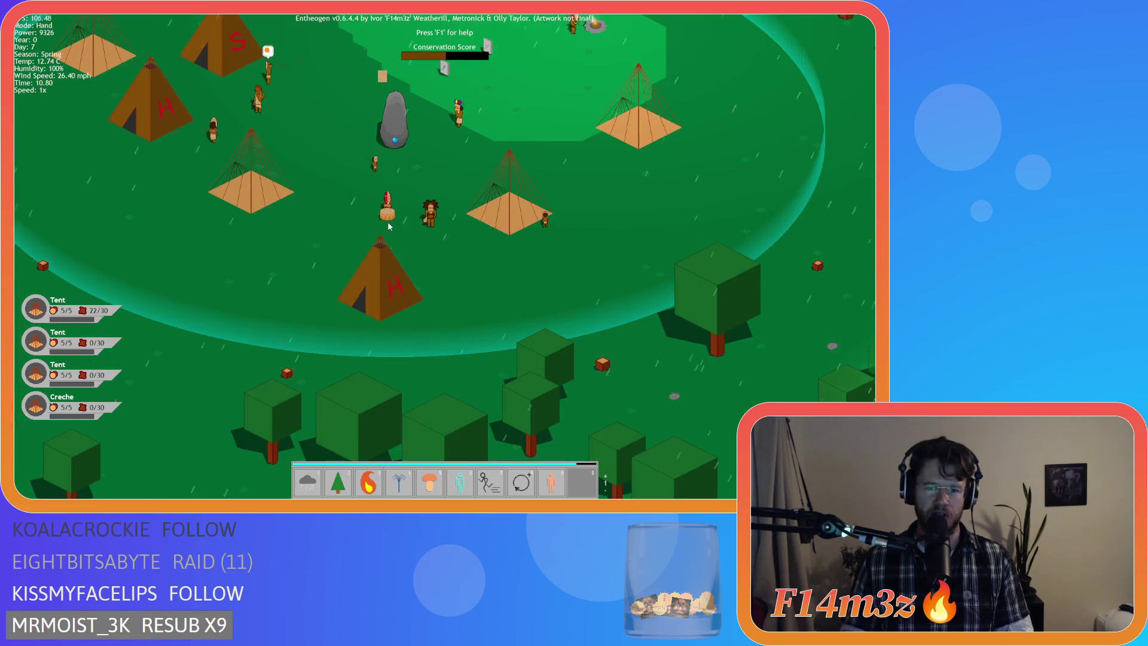
key("a")
key("s")
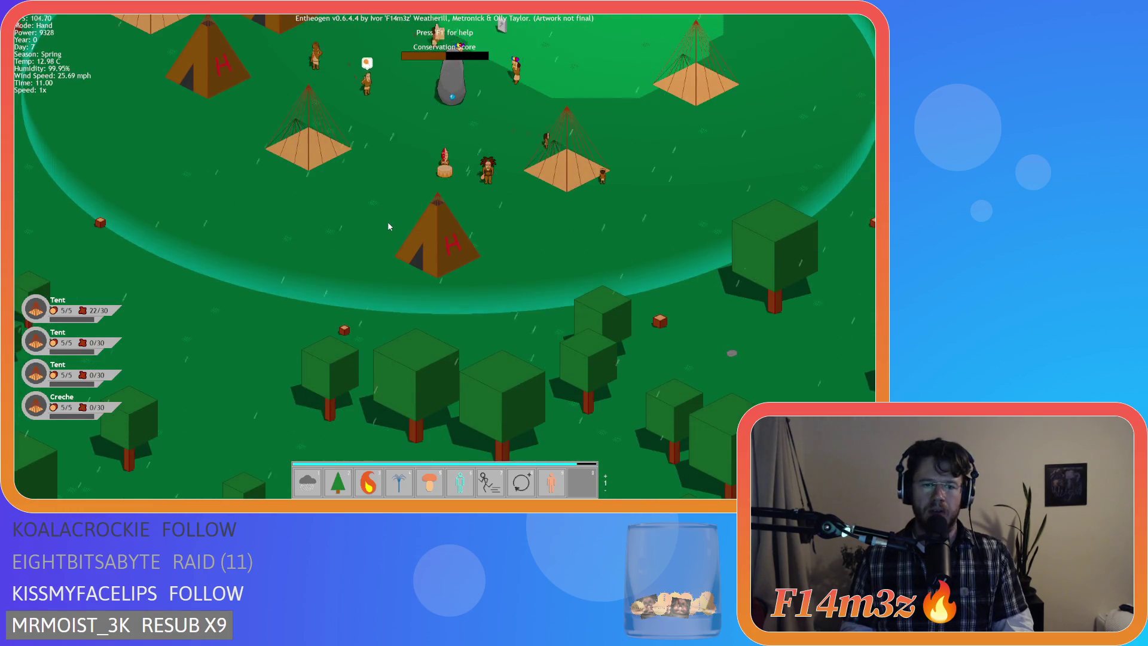
key("w")
key("d")
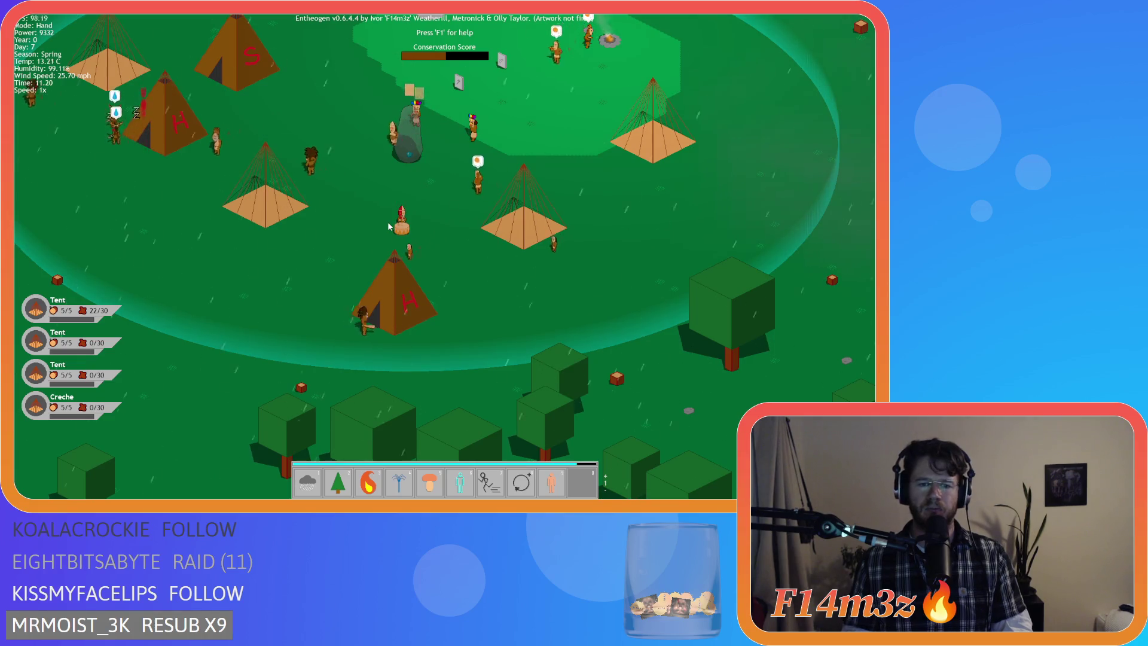
key("a")
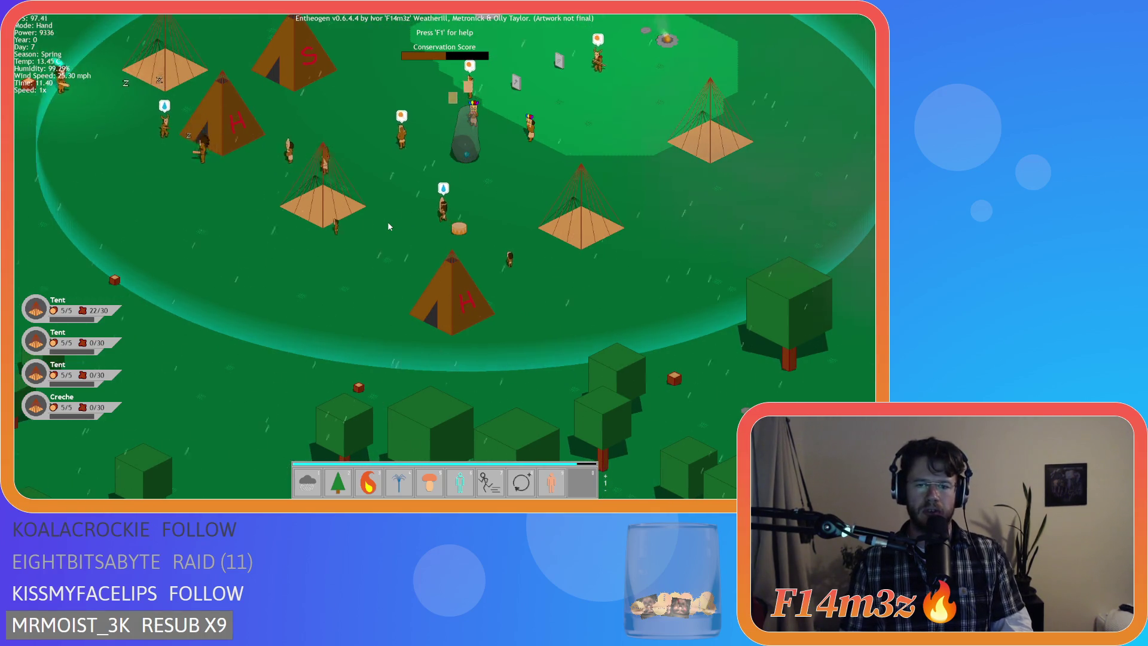
key("9")
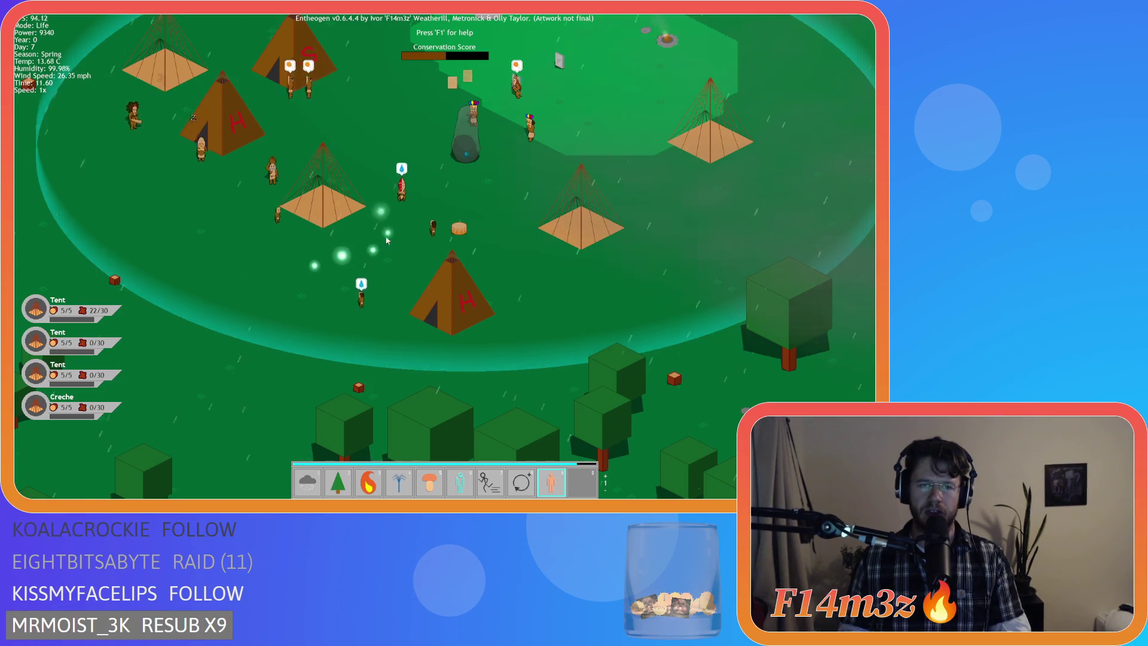
Step: Spawn a villager in the camp with Life, then select the Entheogen mushroom power and pan around
left_click(464, 191)
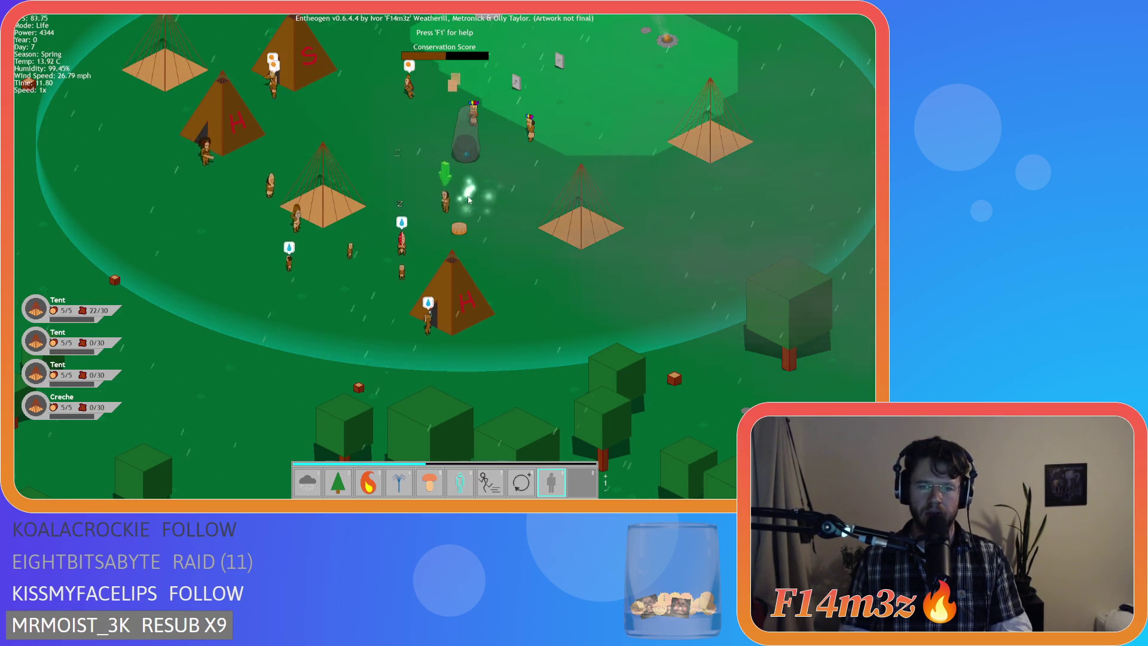
key("6")
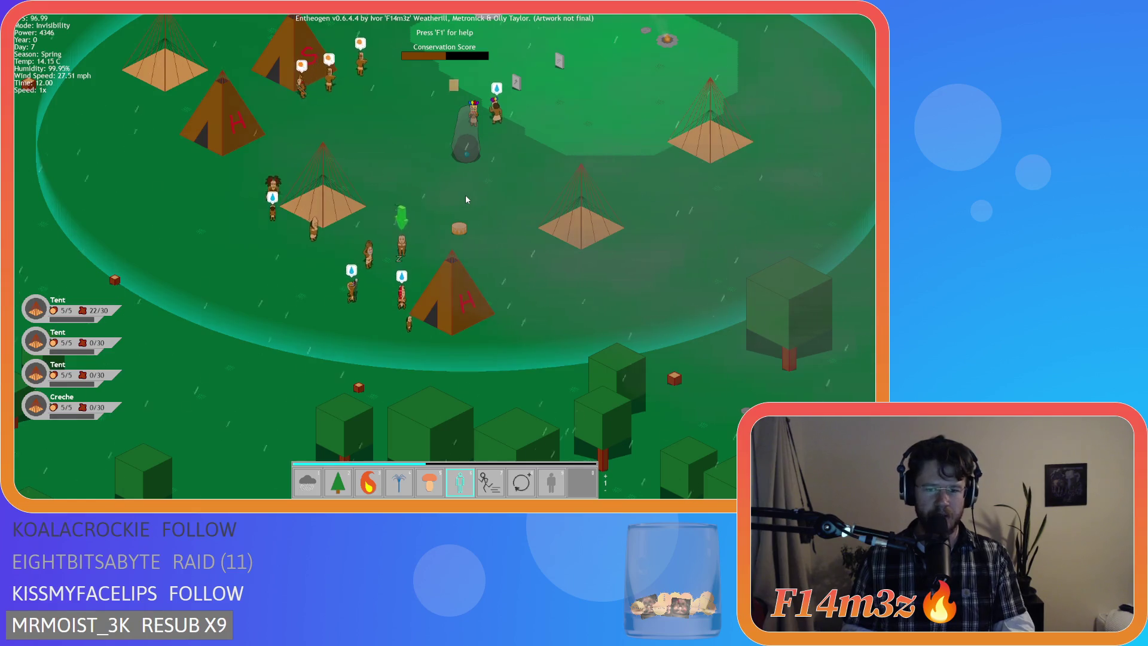
key("5")
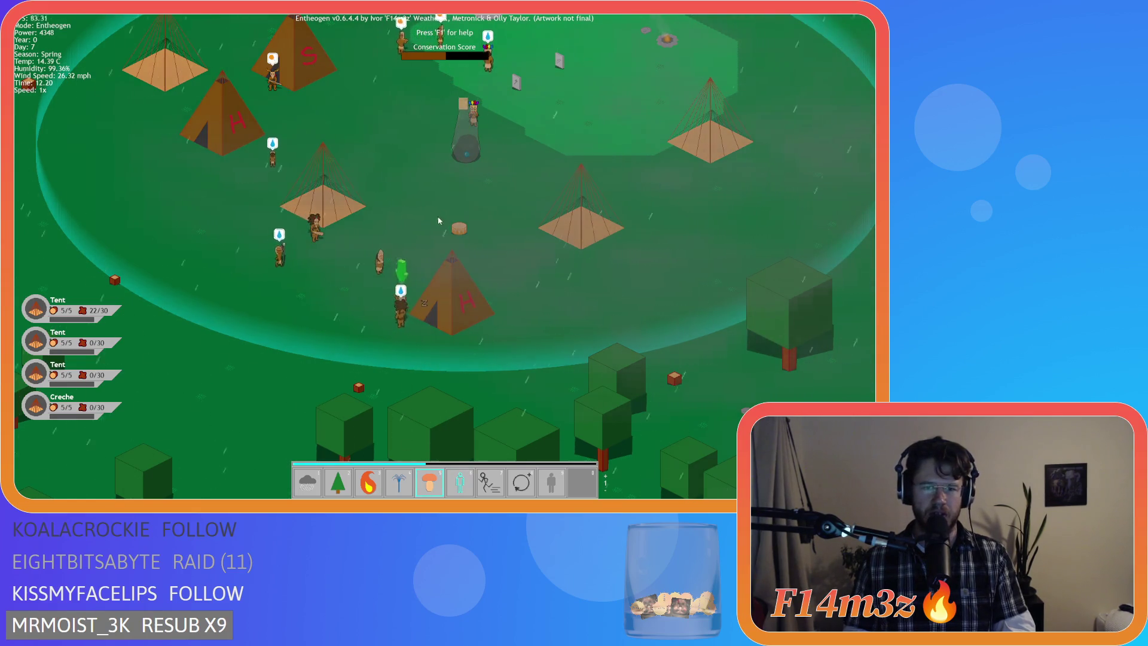
key("w")
key("a")
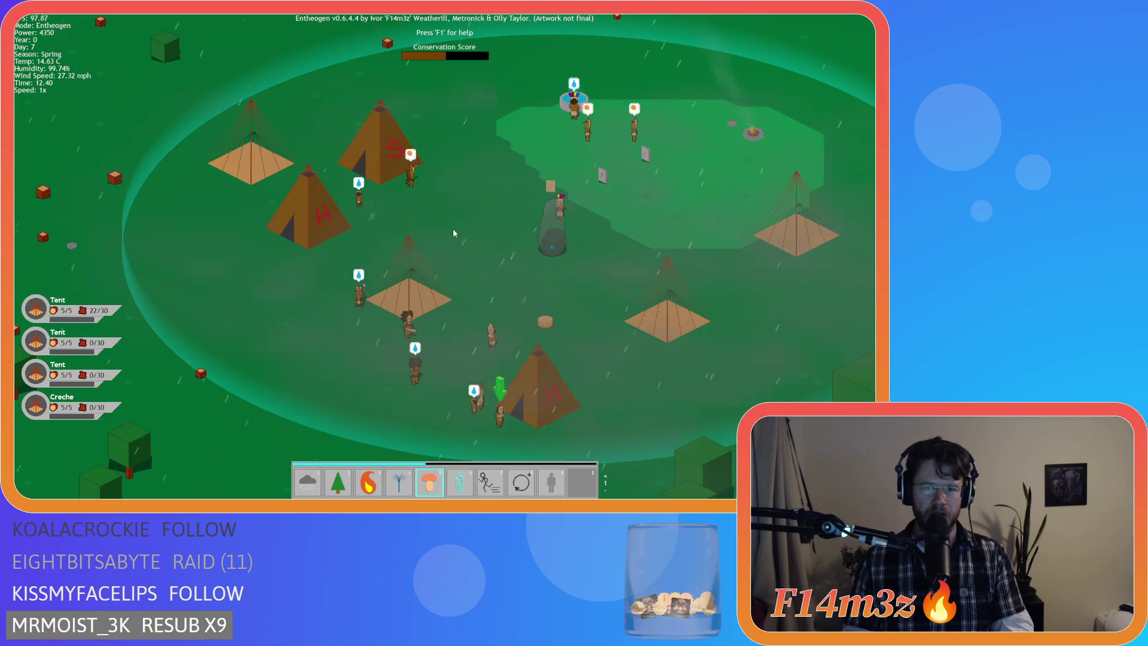
key("d")
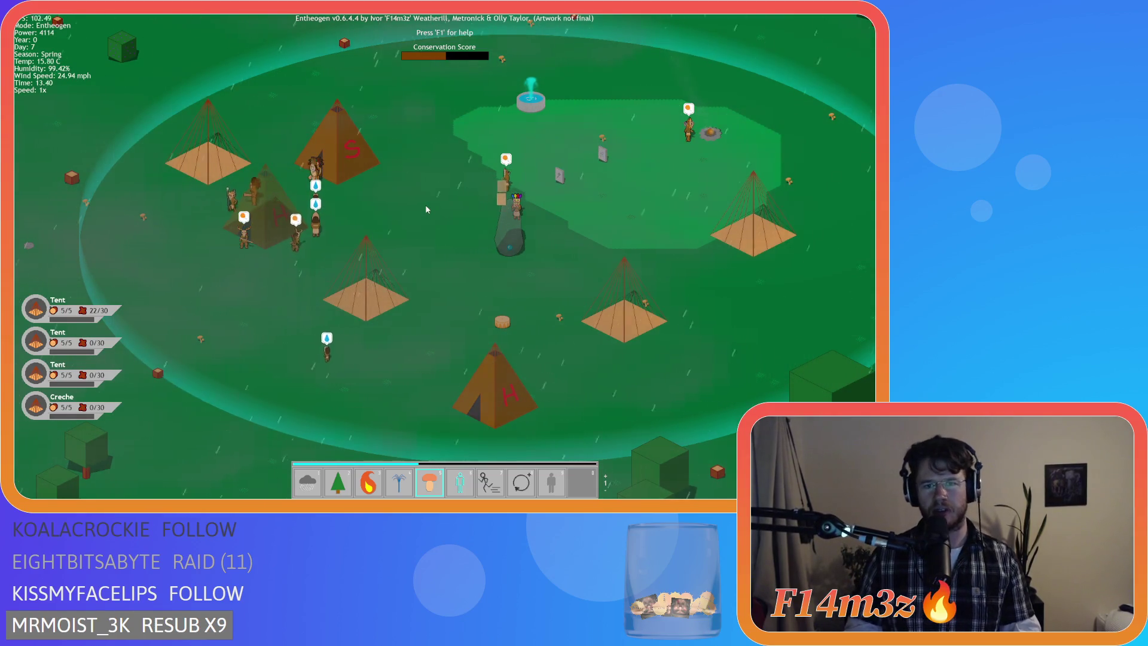
Step: Select the Fountain power, then Invisibility, while panning across the camp
key("s")
key("4")
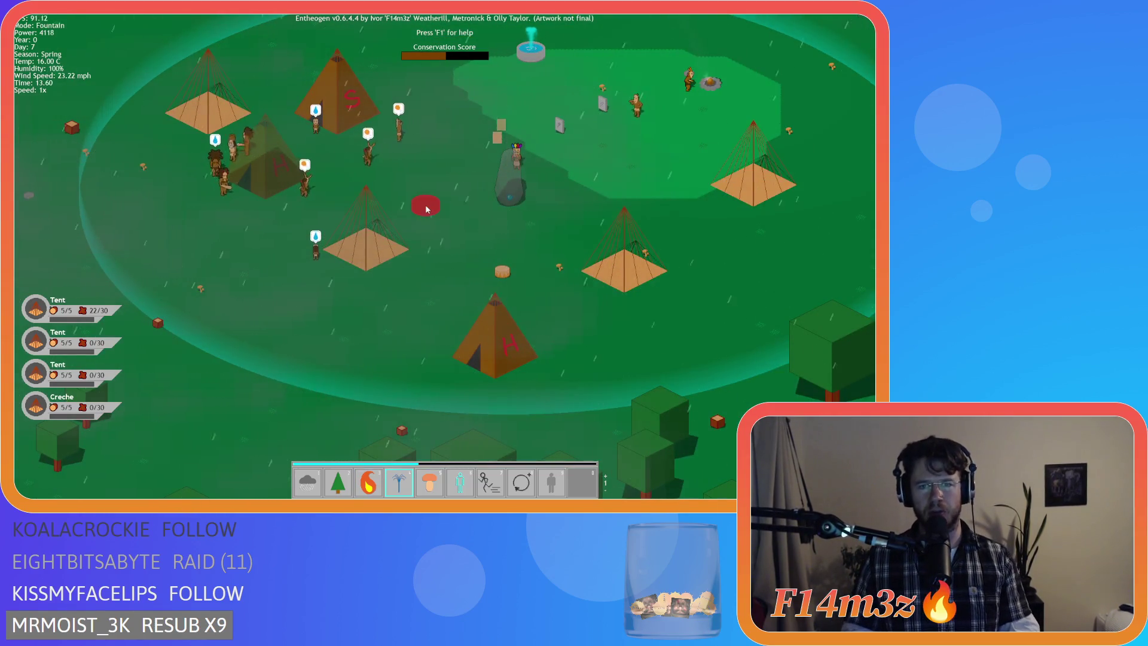
key("w")
key("d")
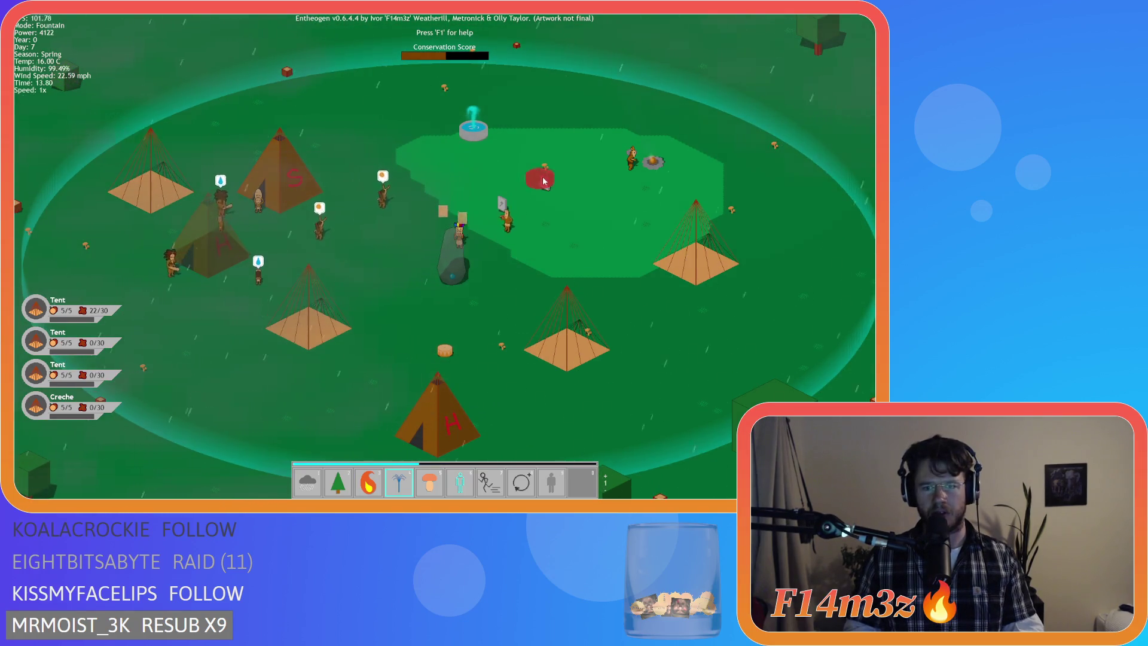
key("6")
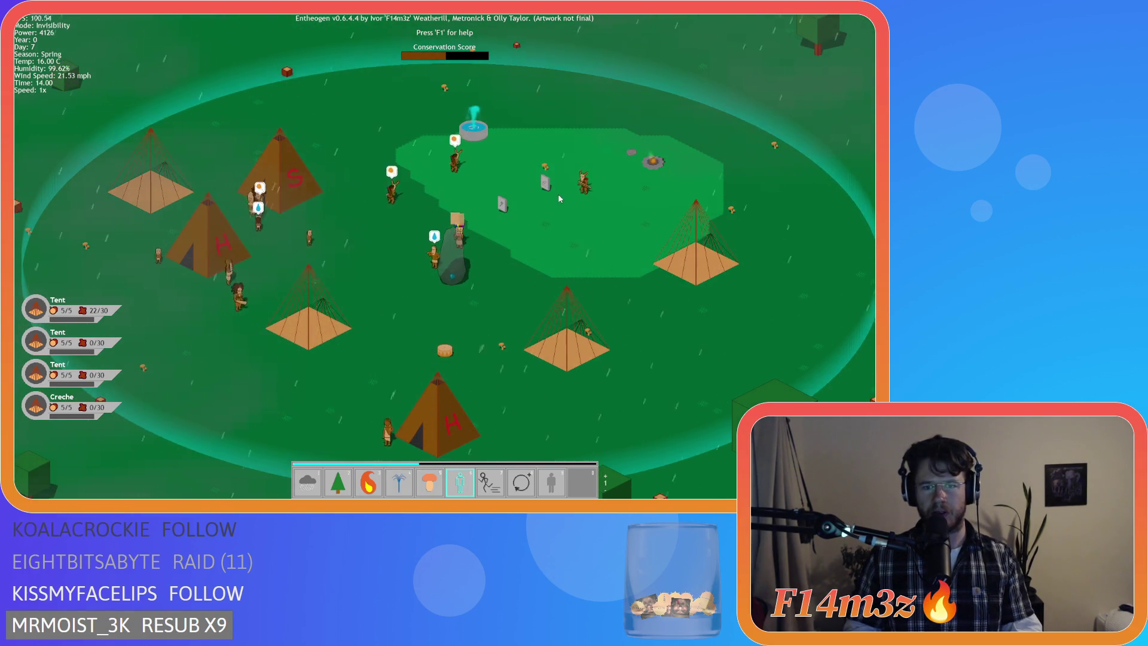
key("w")
key("d")
key("a")
key("s")
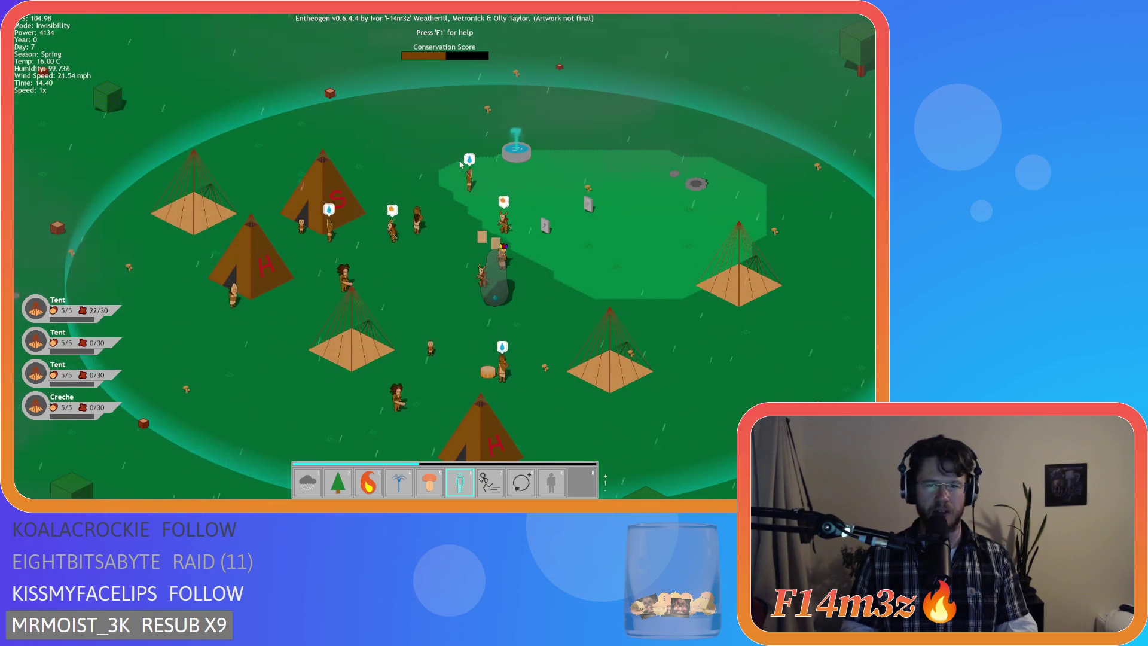
Step: Switch to the Fire power, zooming and panning the view toward the fountain
key("3")
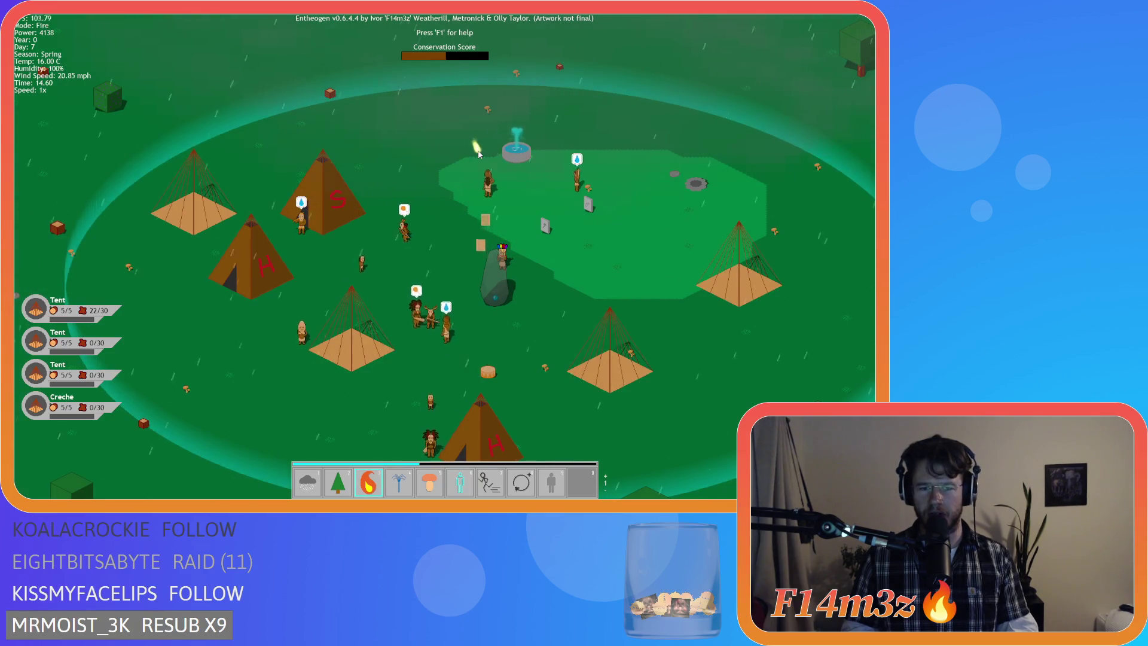
key("a")
key("d")
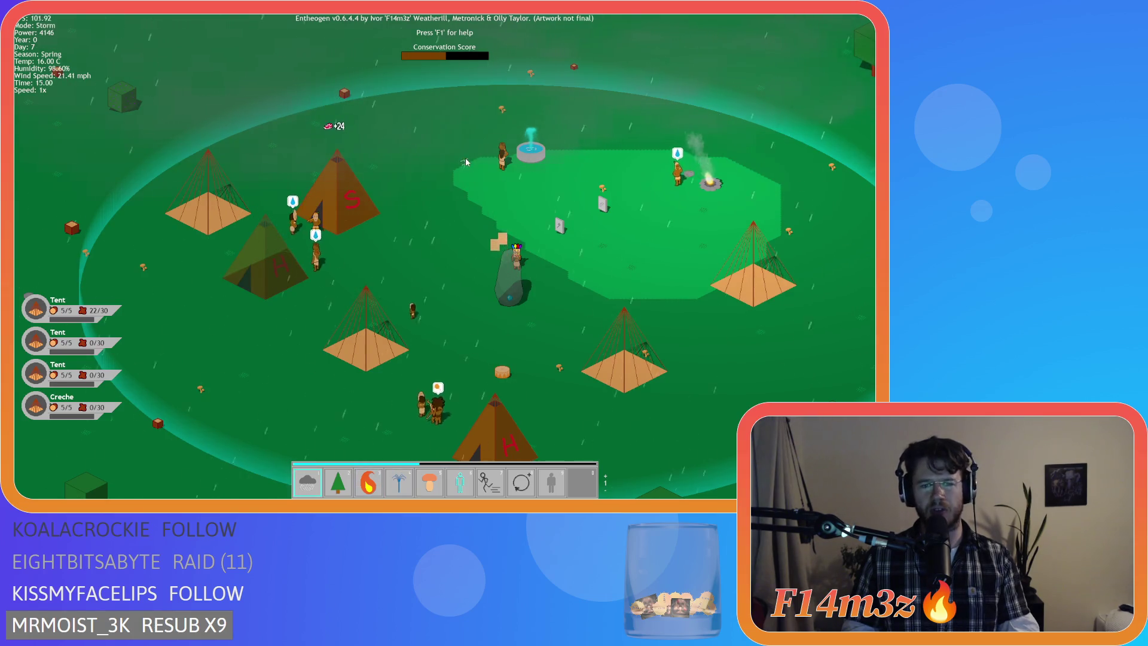
key("3")
scroll(466, 161, "down", 1)
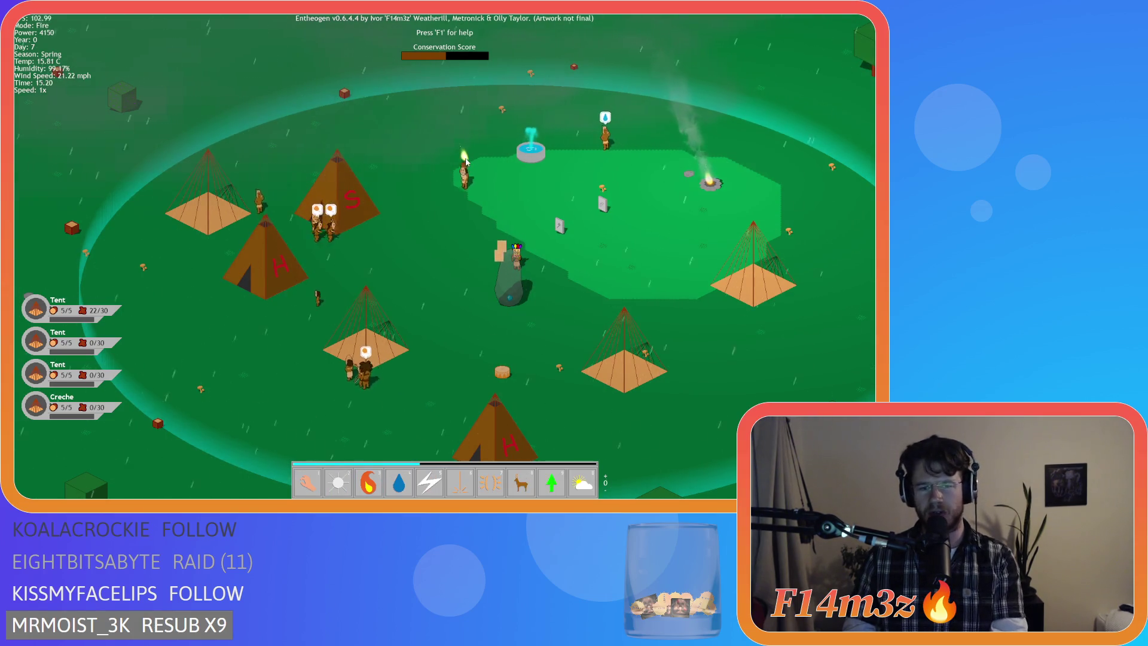
scroll(466, 161, "up", 1)
scroll(466, 162, "down", 1)
scroll(466, 162, "up", 1)
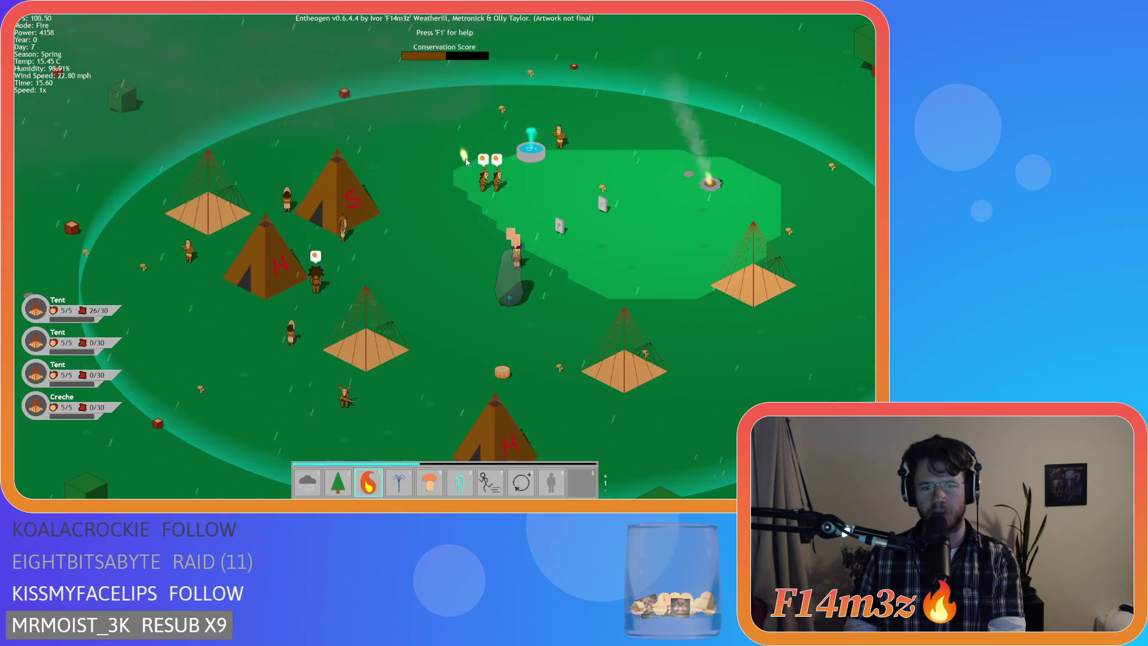
scroll(466, 161, "down", 1)
scroll(466, 162, "up", 1)
scroll(466, 162, "down", 1)
scroll(466, 162, "up", 1)
scroll(466, 161, "down", 1)
scroll(466, 162, "up", 1)
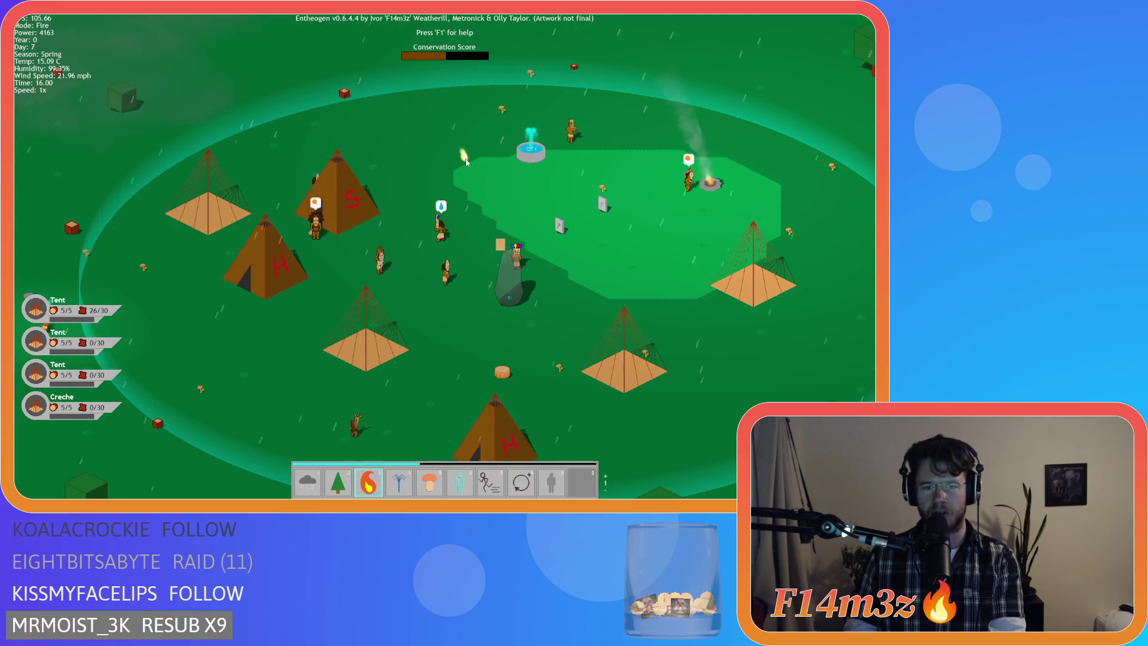
scroll(466, 162, "down", 1)
scroll(465, 162, "up", 1)
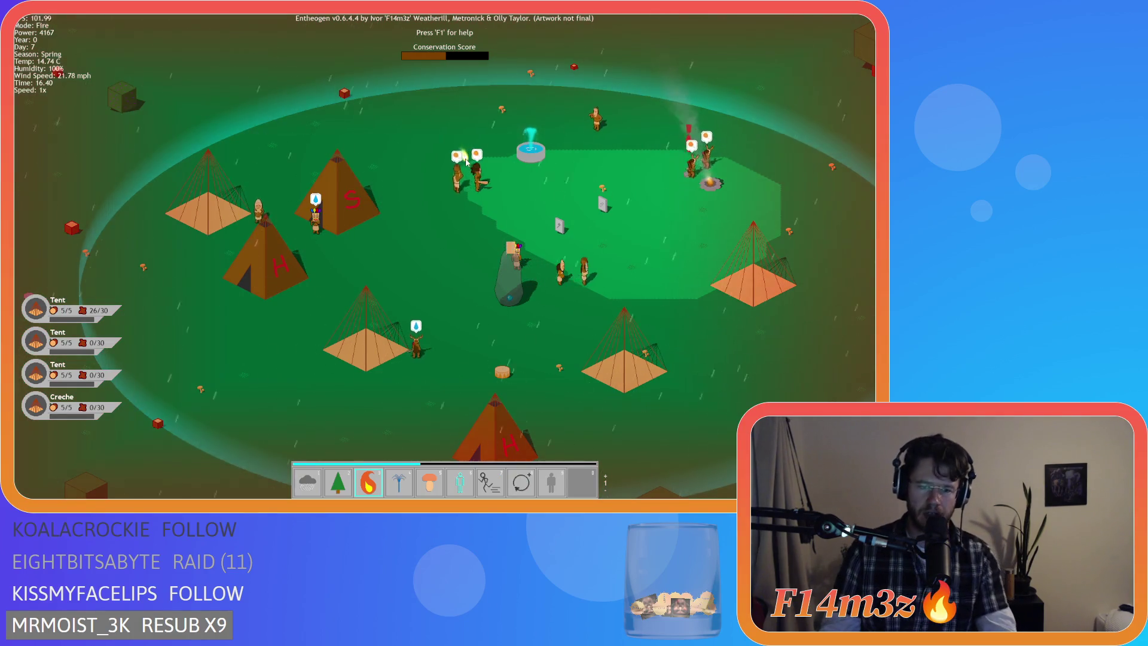
key("Up")
key("Left")
key("Up")
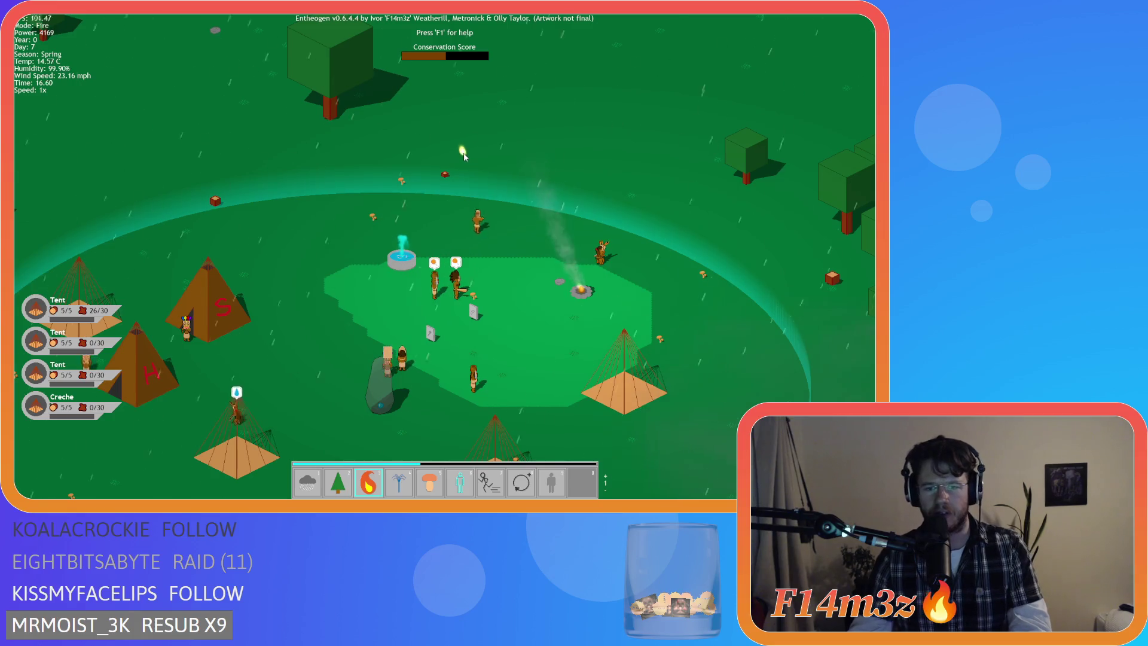
key("Right")
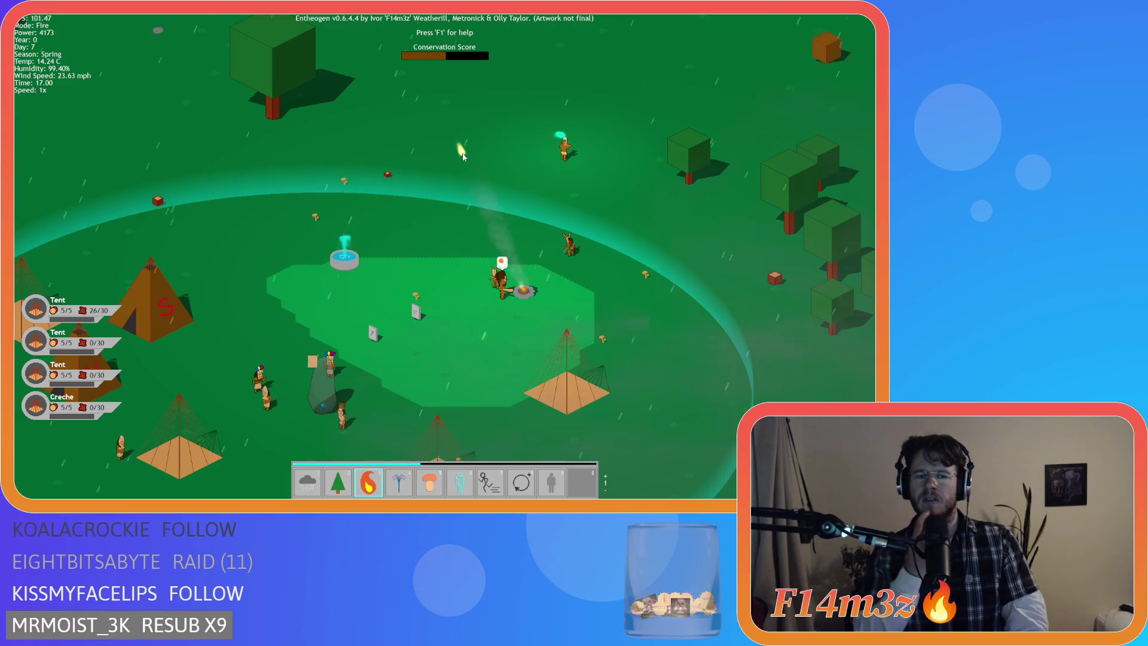
key("Down")
key("Left")
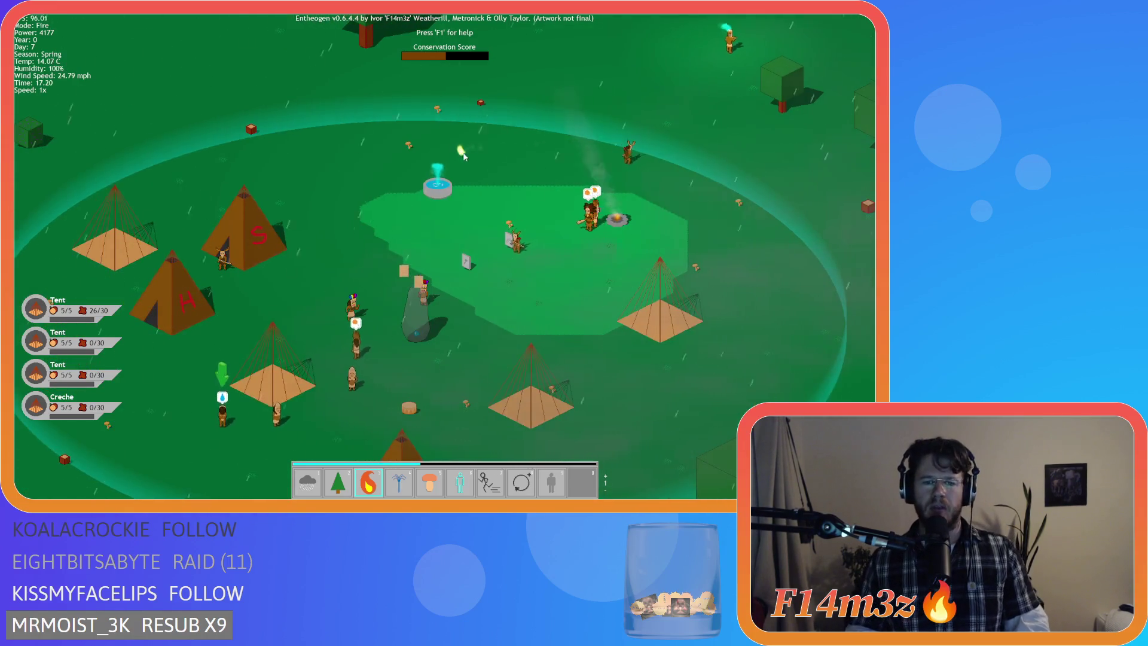
Step: Try the Forest and Storm powers, then bring up the second power set
key("2")
key("Left")
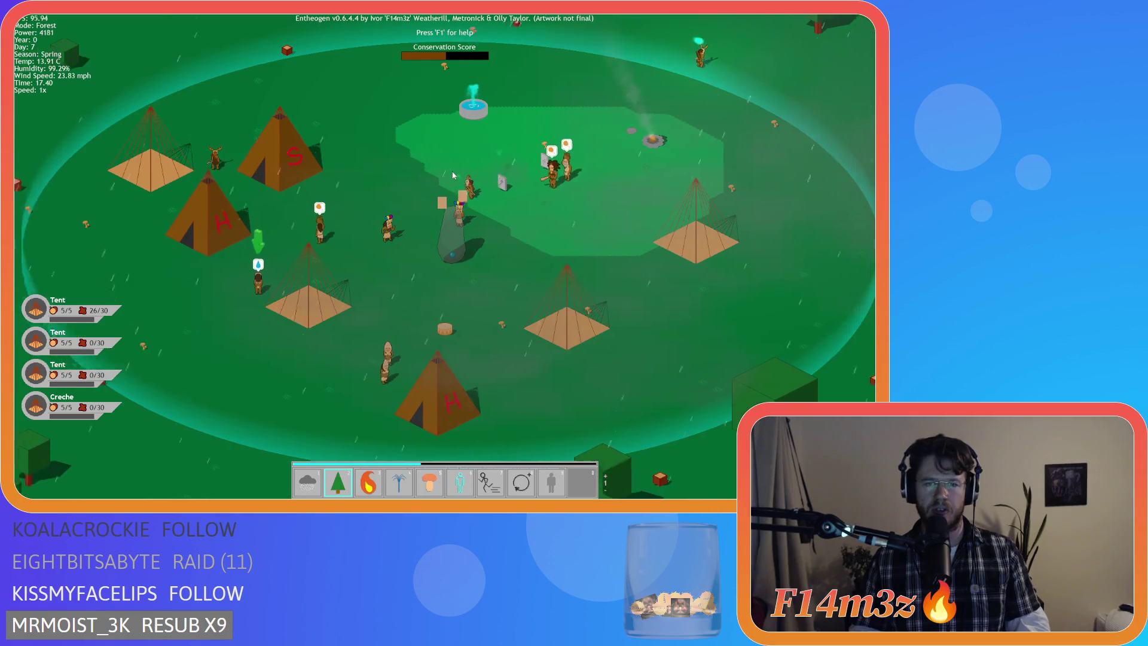
key("Up")
key("Up")
key("Down")
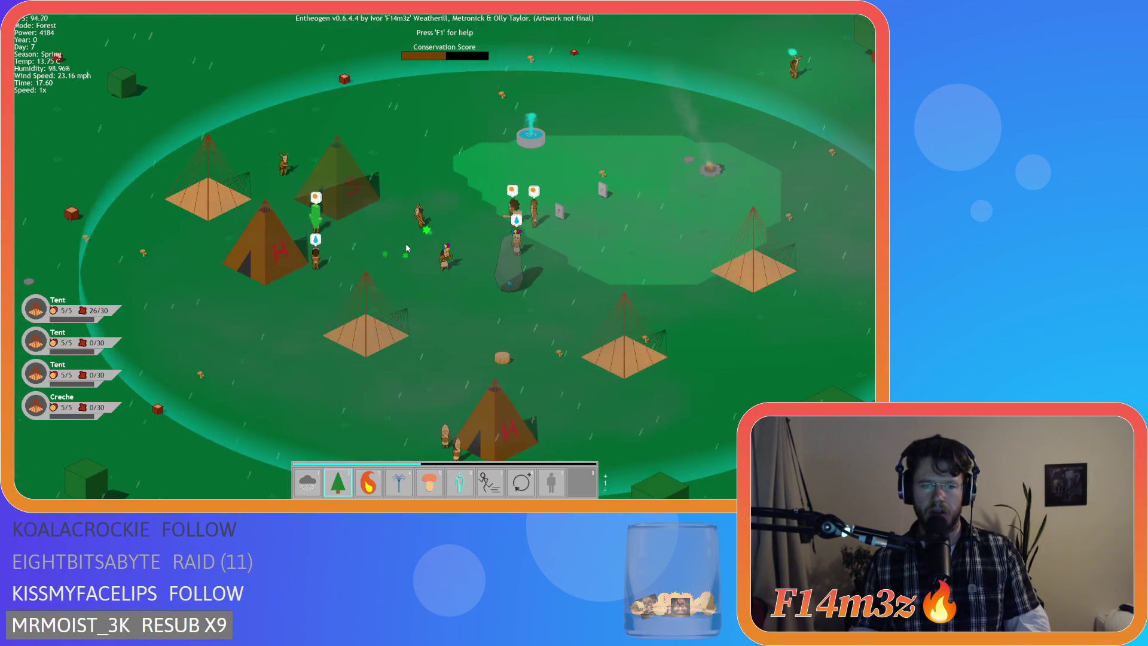
key("Up")
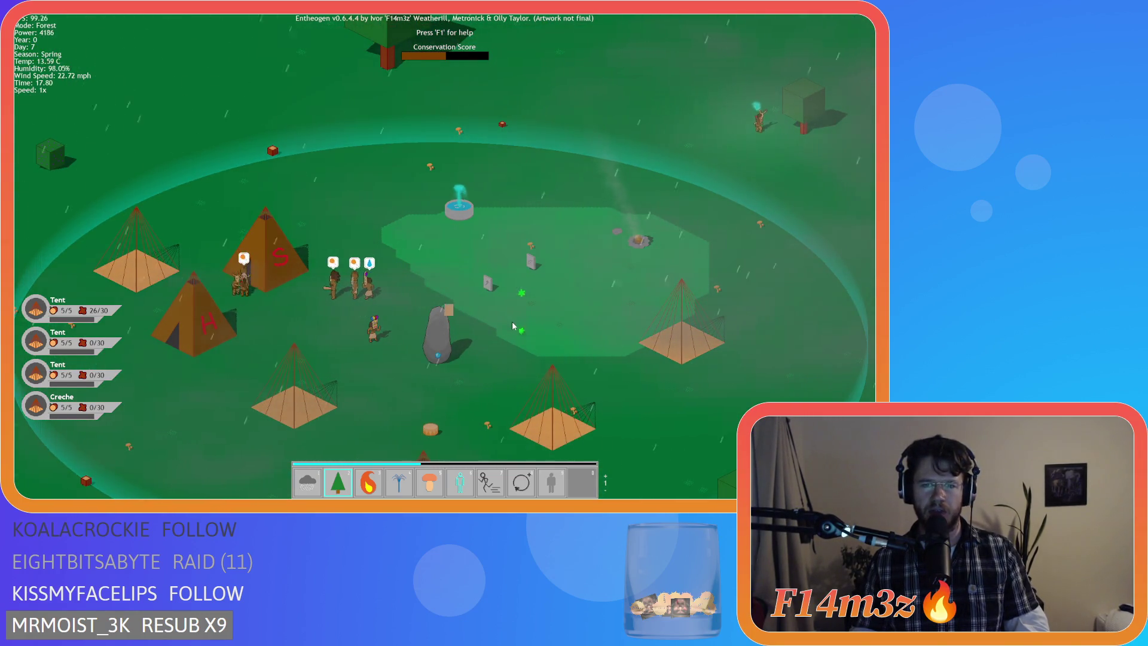
scroll(516, 323, "up", 3)
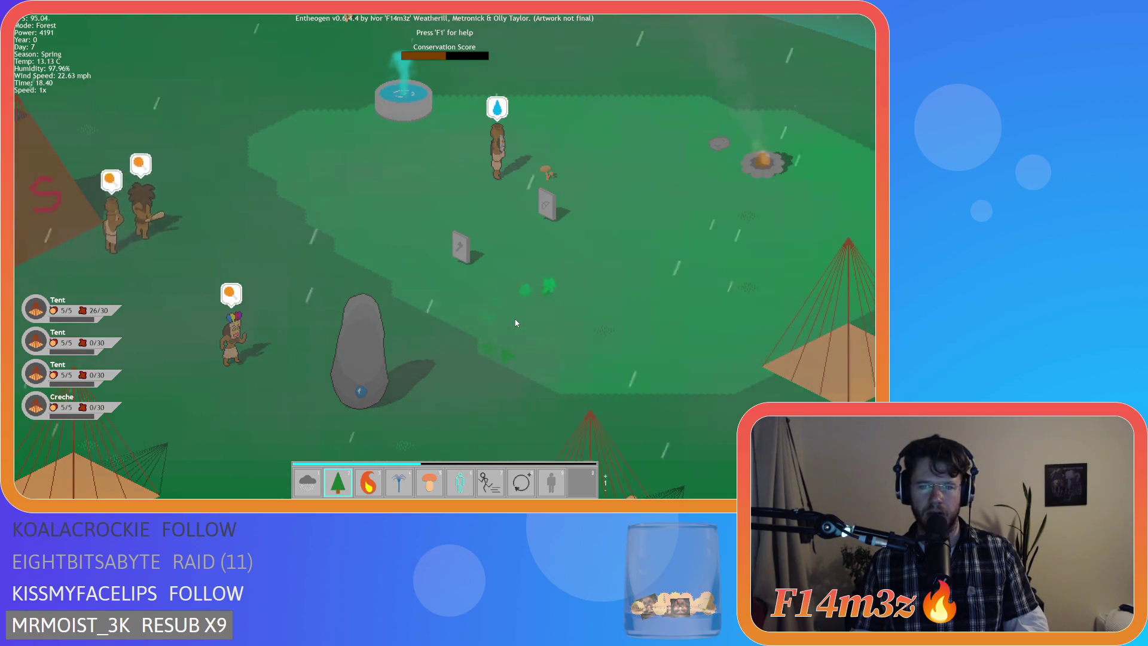
scroll(516, 323, "down", 3)
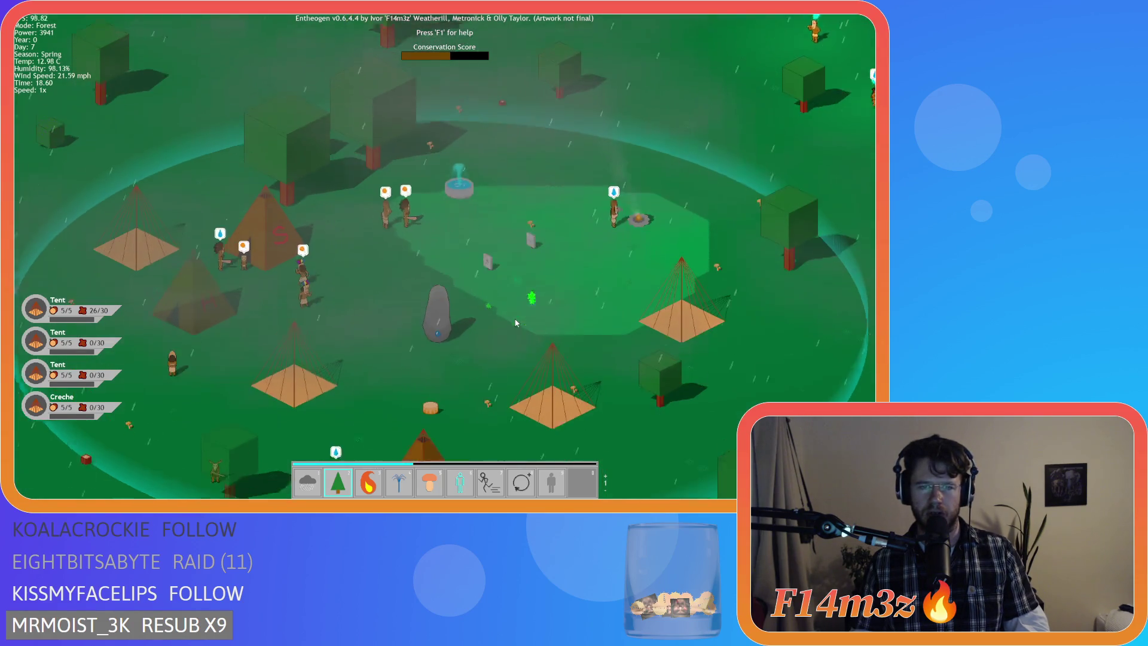
key("w")
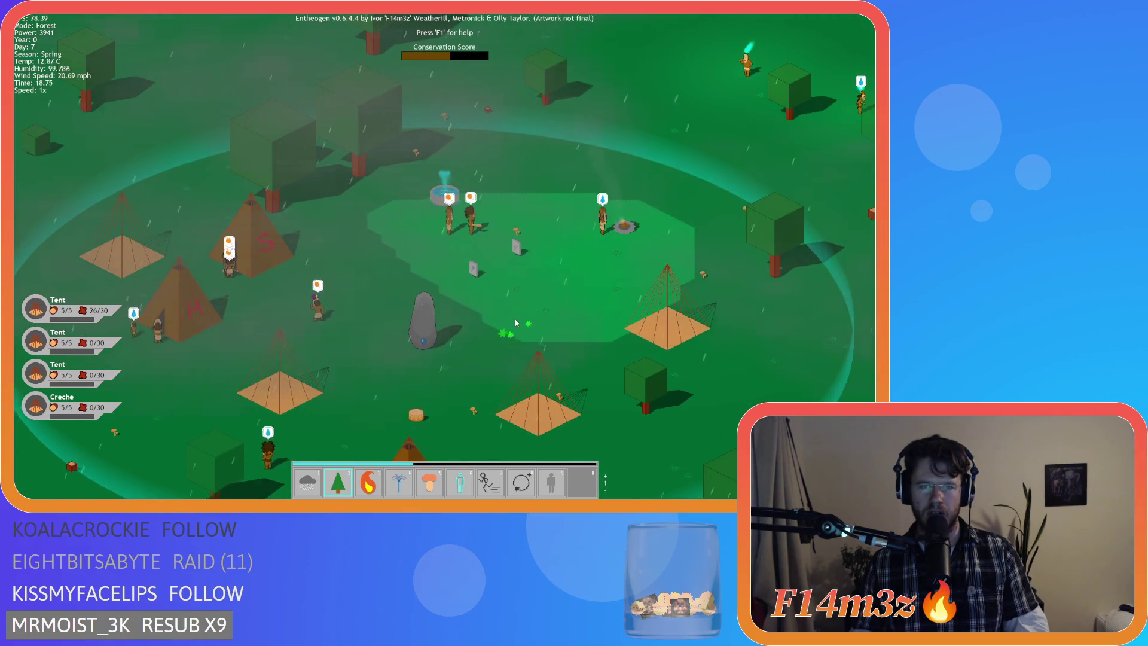
key("1")
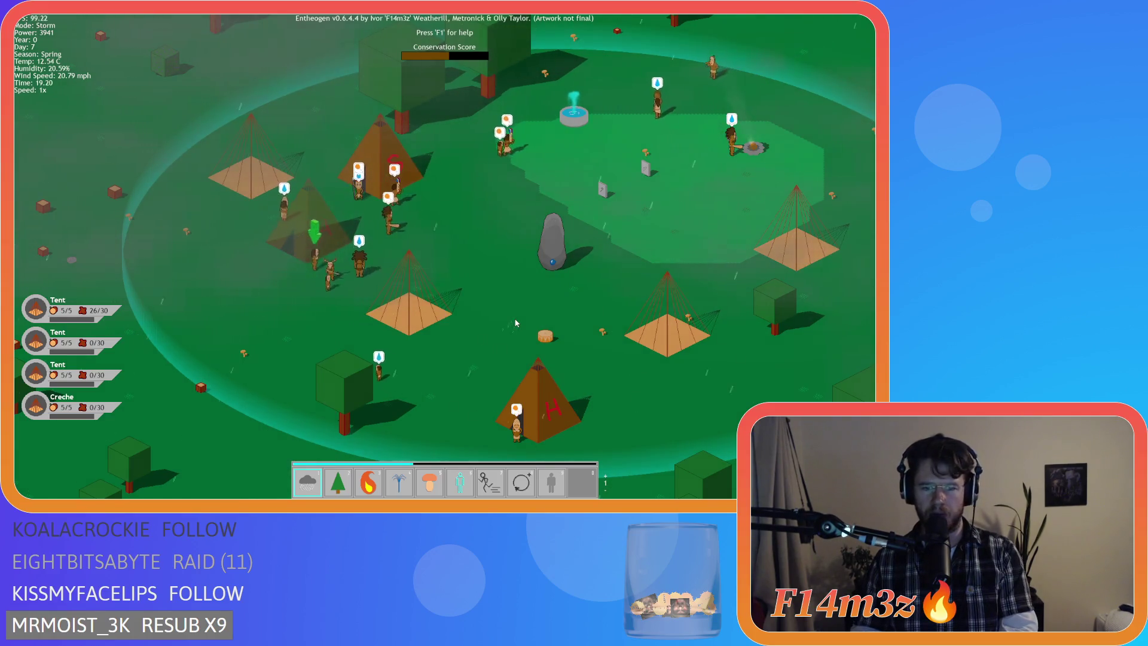
key("Escape")
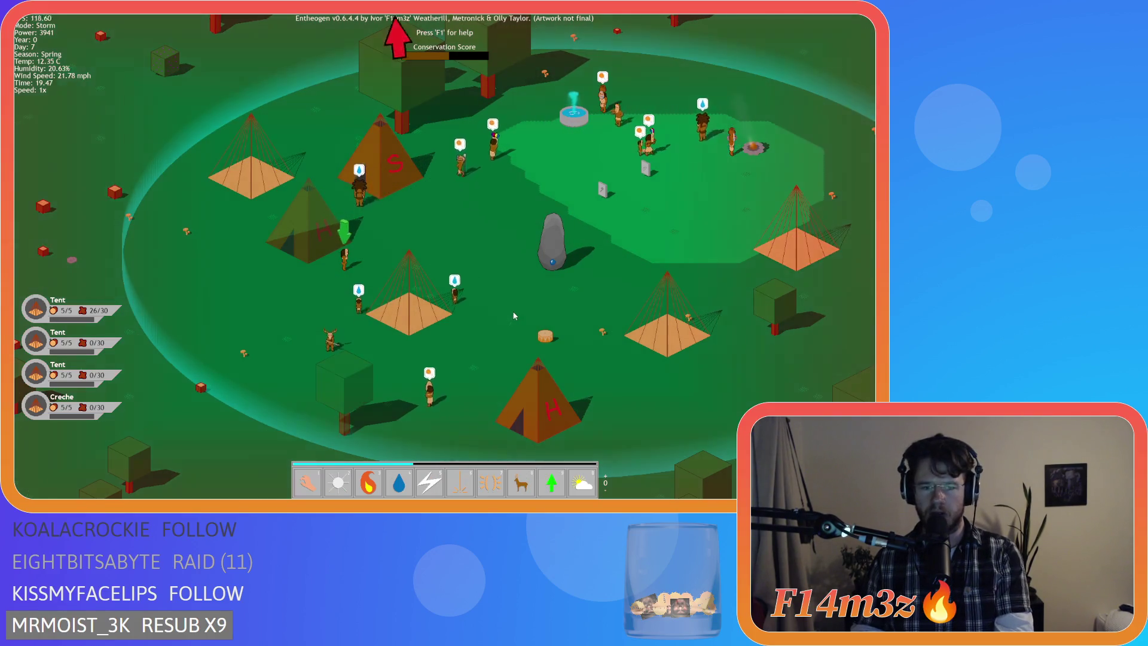
Step: Cycle through Smite, the animal herd and Divine Protection powers while panning over the camp
key("w")
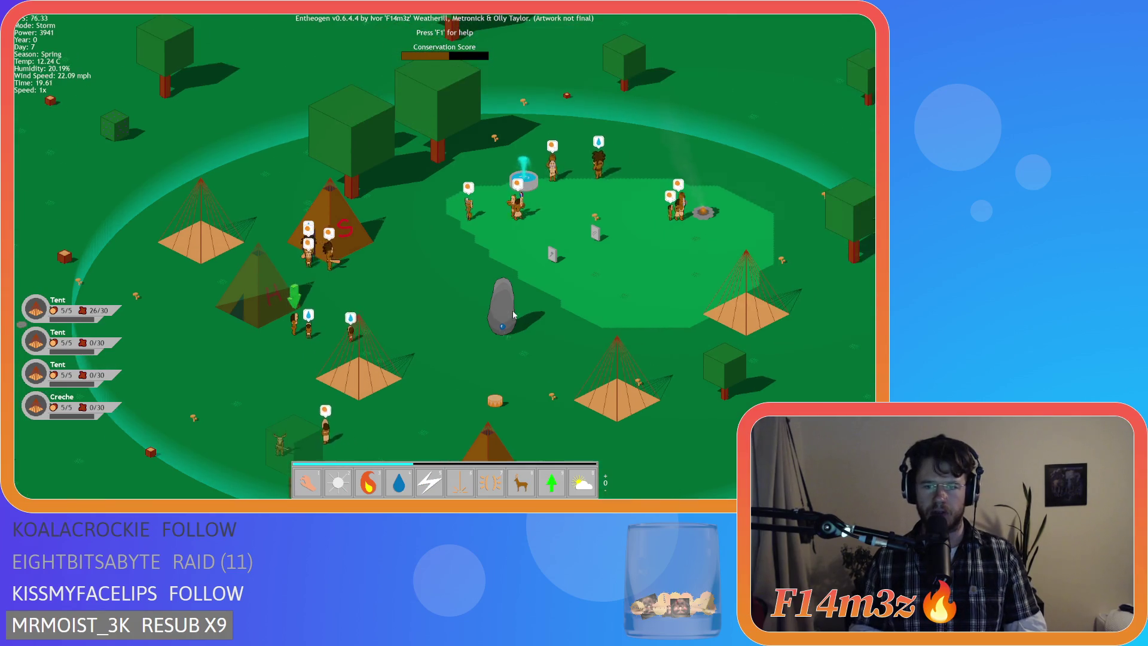
key("5")
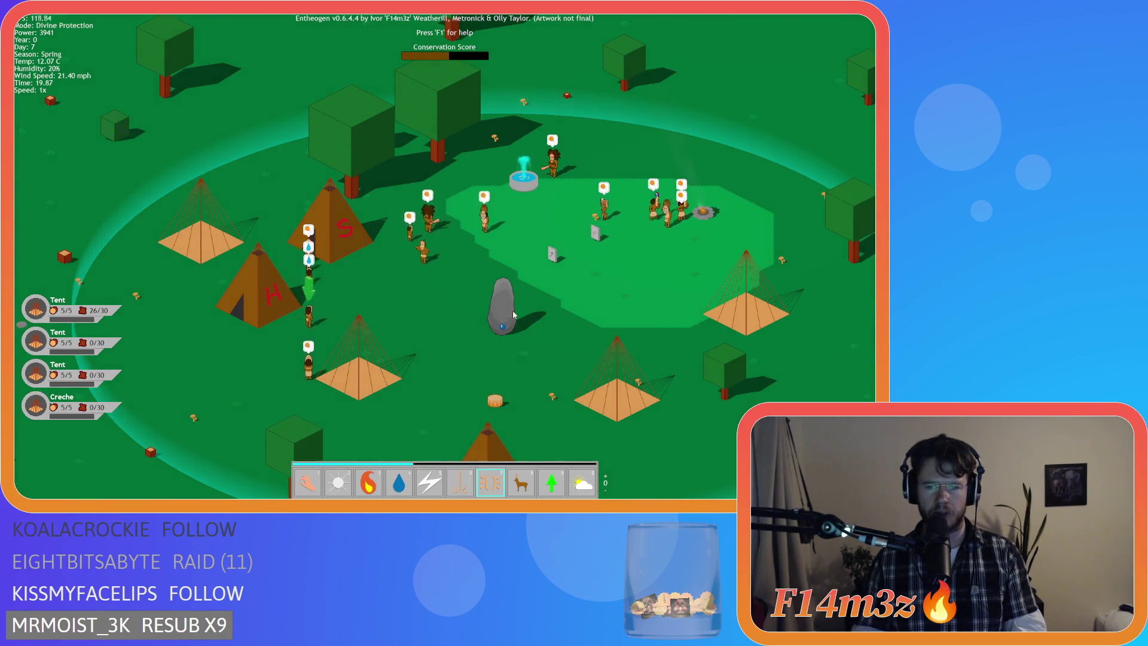
key("8")
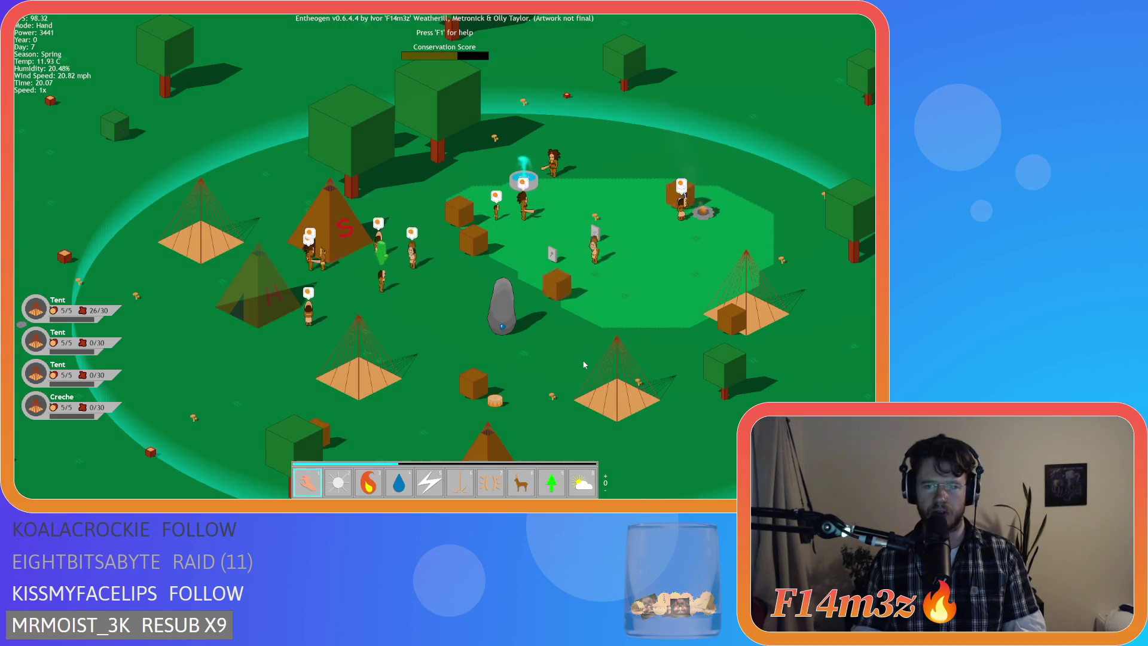
key("7")
key("d")
scroll(622, 261, "up", 3)
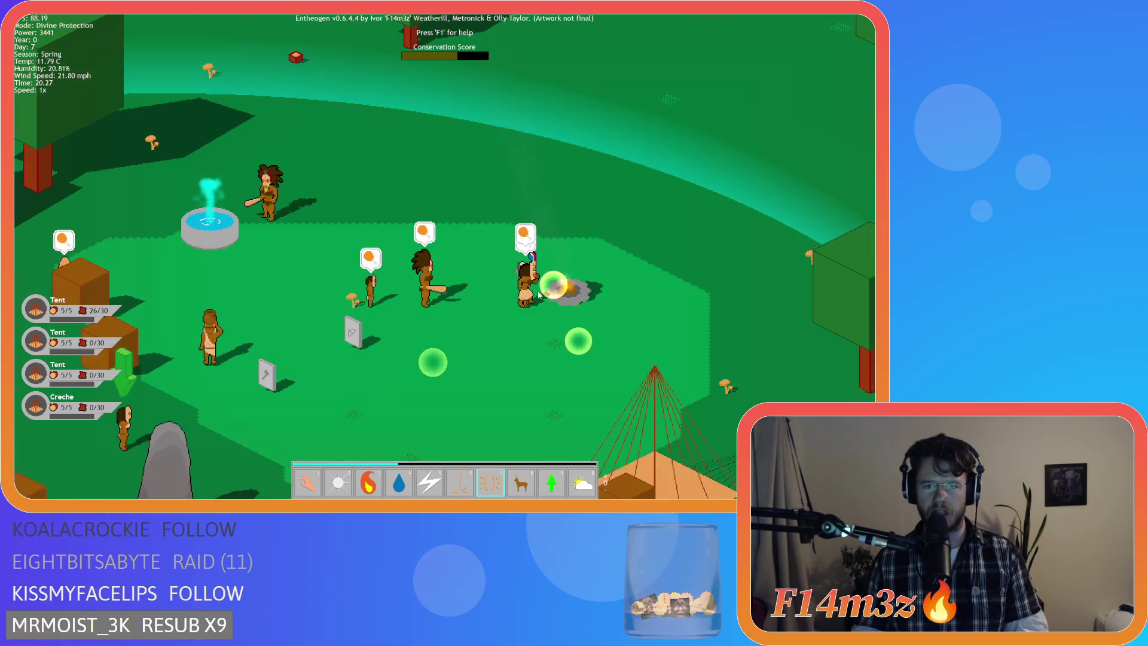
key("a")
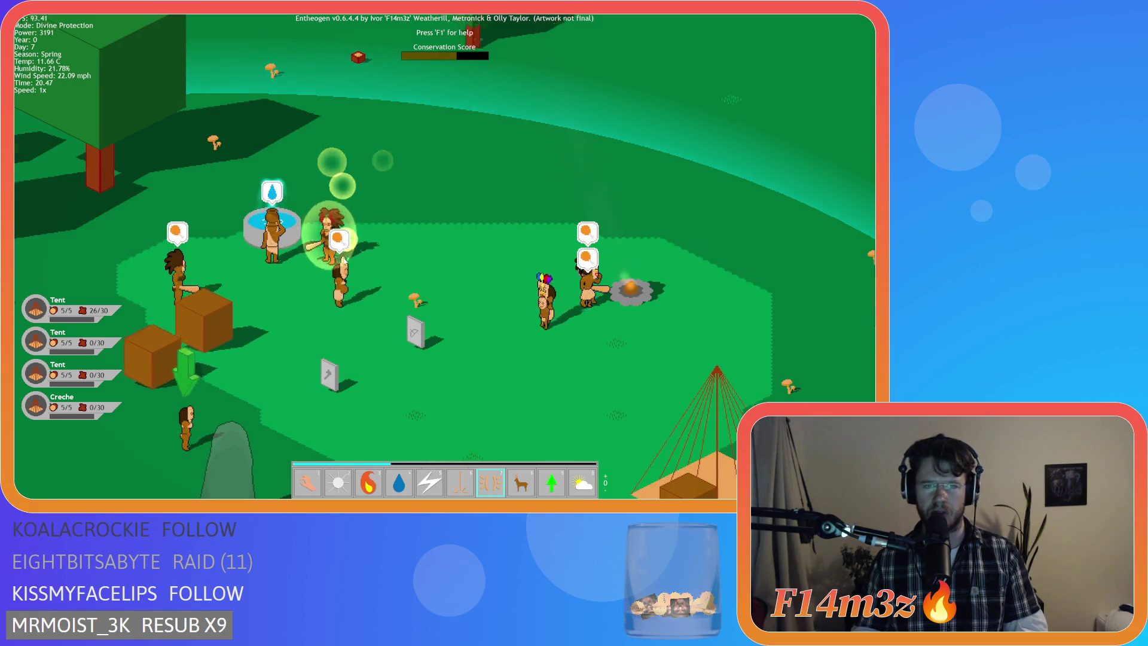
key("a")
key("s")
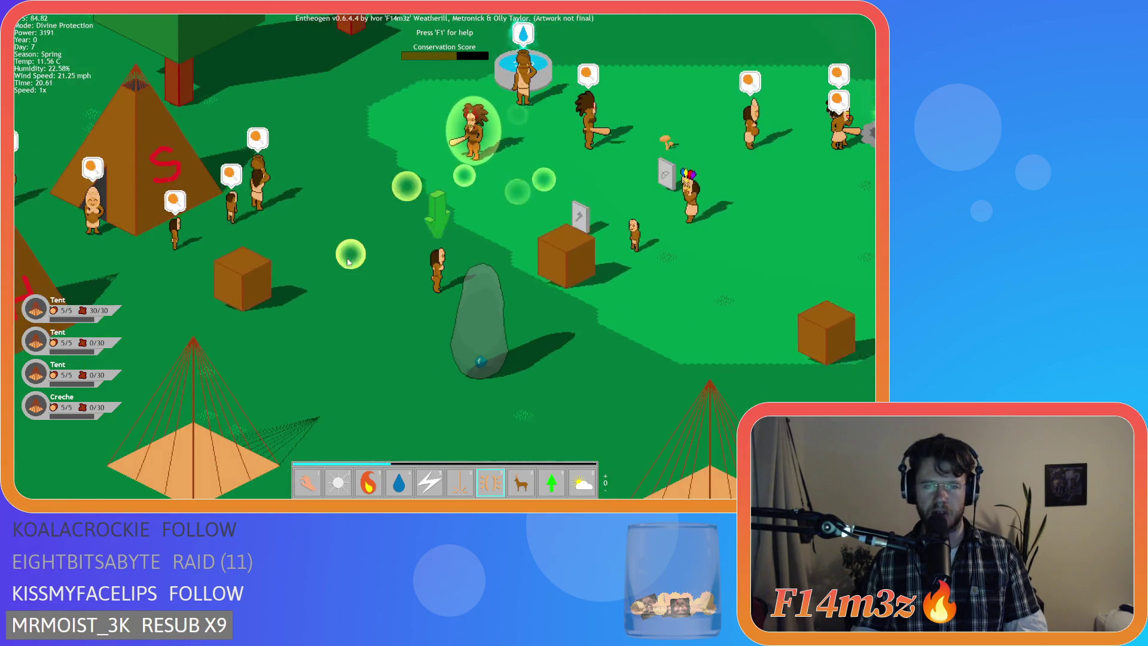
key("a")
key("w")
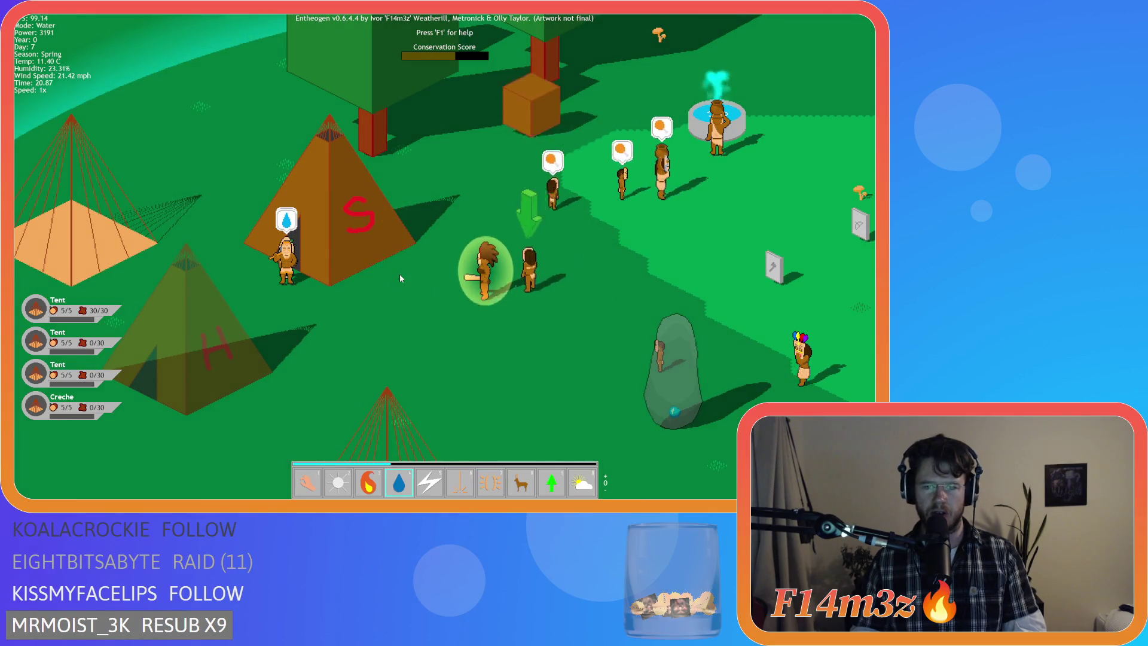
Step: Select Divine Intervention and pan the camera around the camp past the fountain
key("6")
scroll(410, 280, "down", 3)
key("d")
key("s")
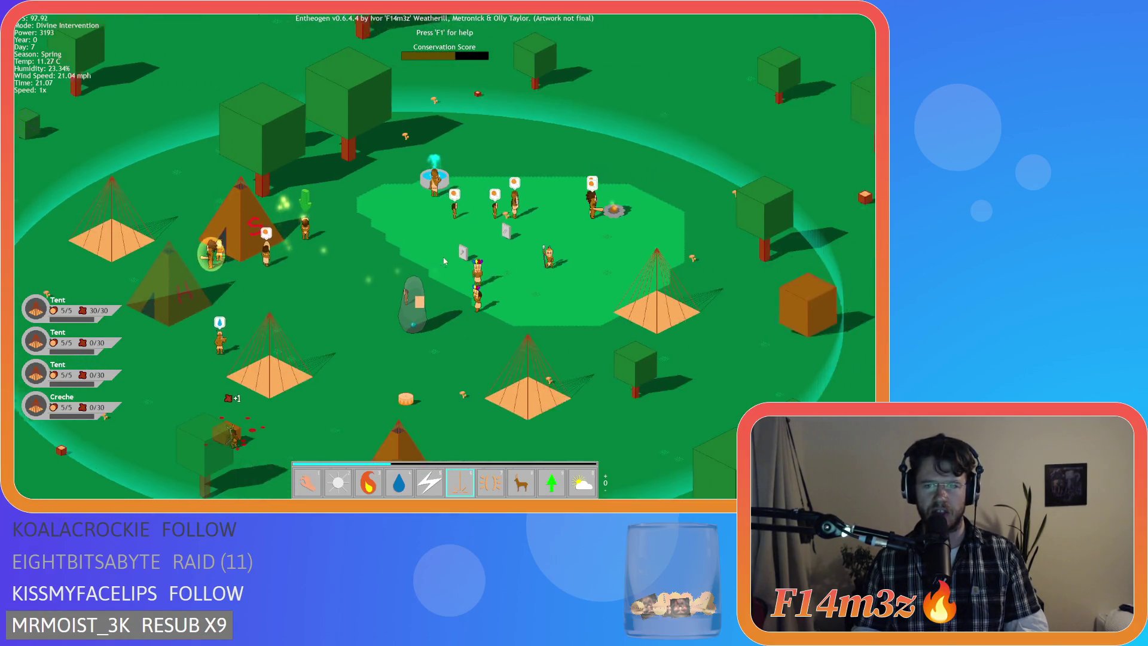
key("a")
key("w")
key("a")
key("s")
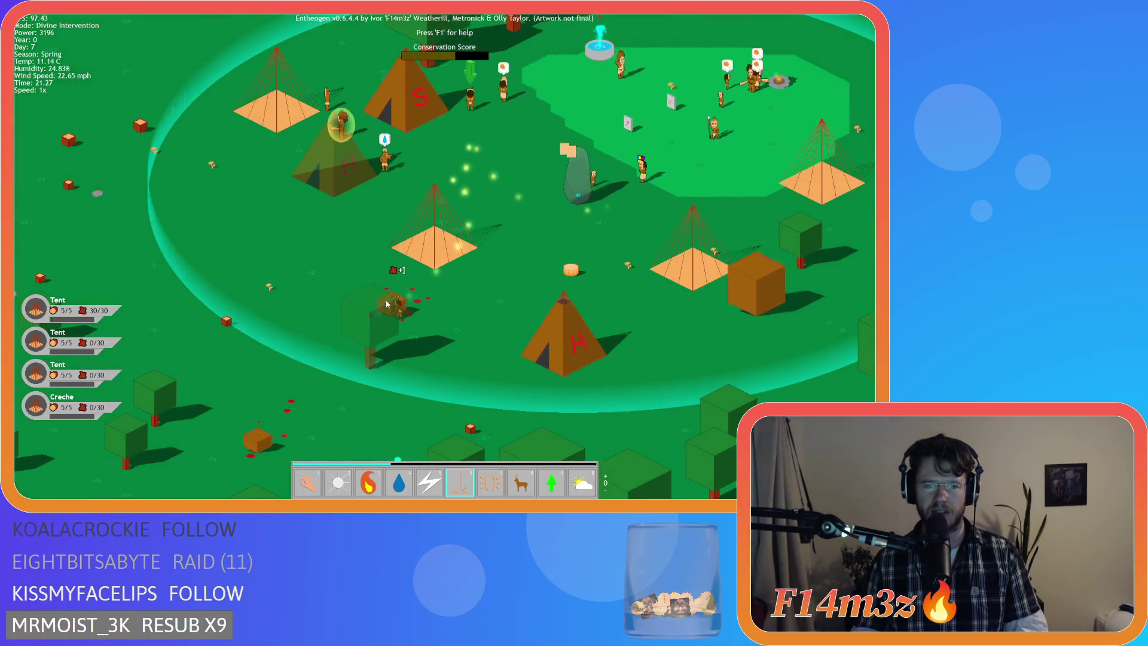
key("w")
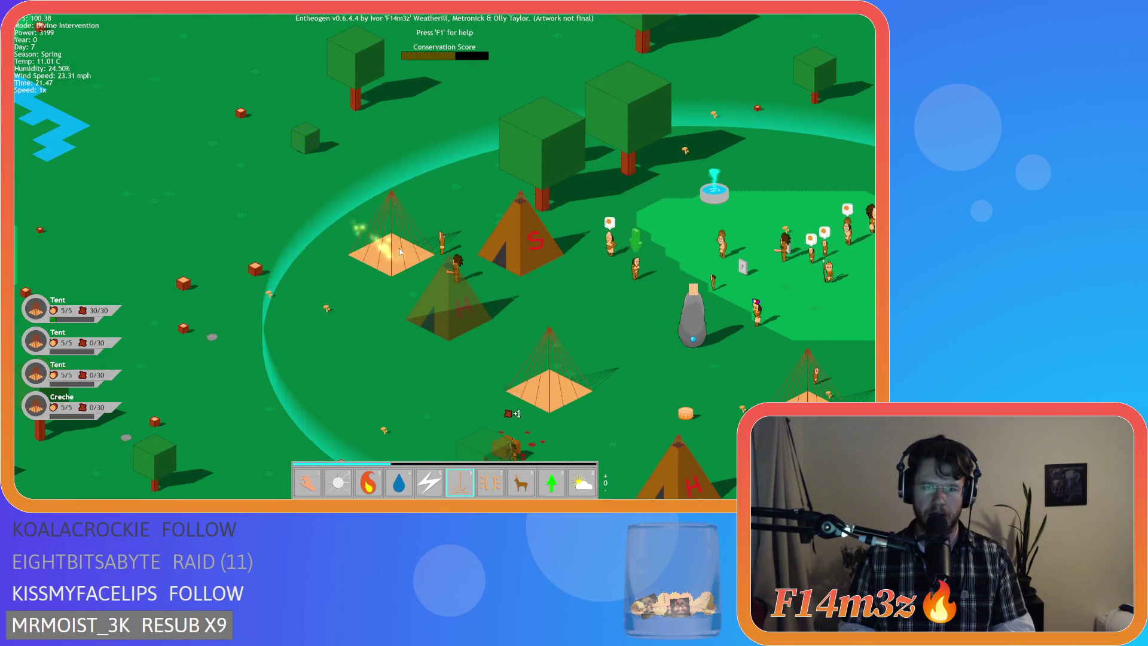
key("d")
key("s")
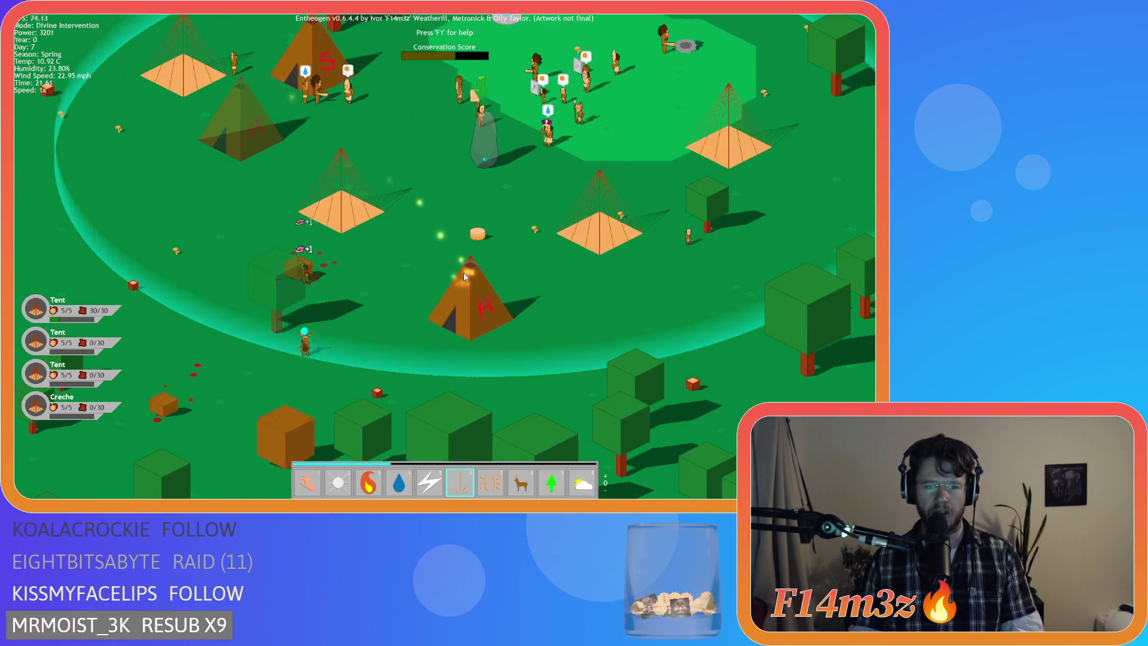
Step: Switch to Smite and strike a villager near the tents with lightning
key("5")
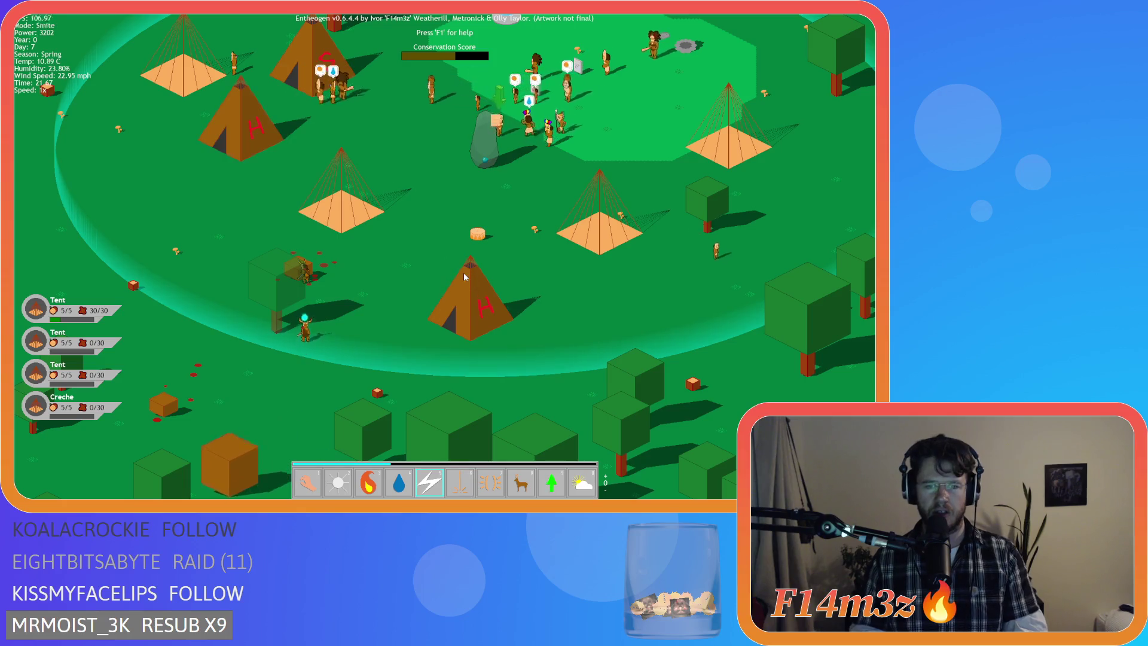
key("w")
key("d")
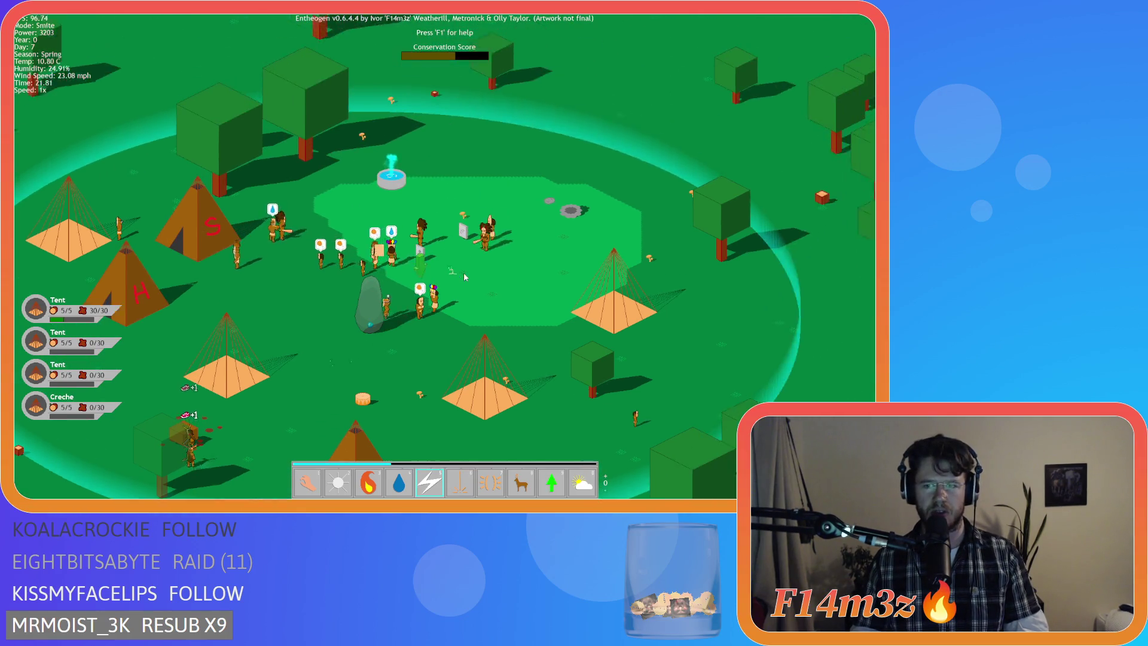
key("s")
key("d")
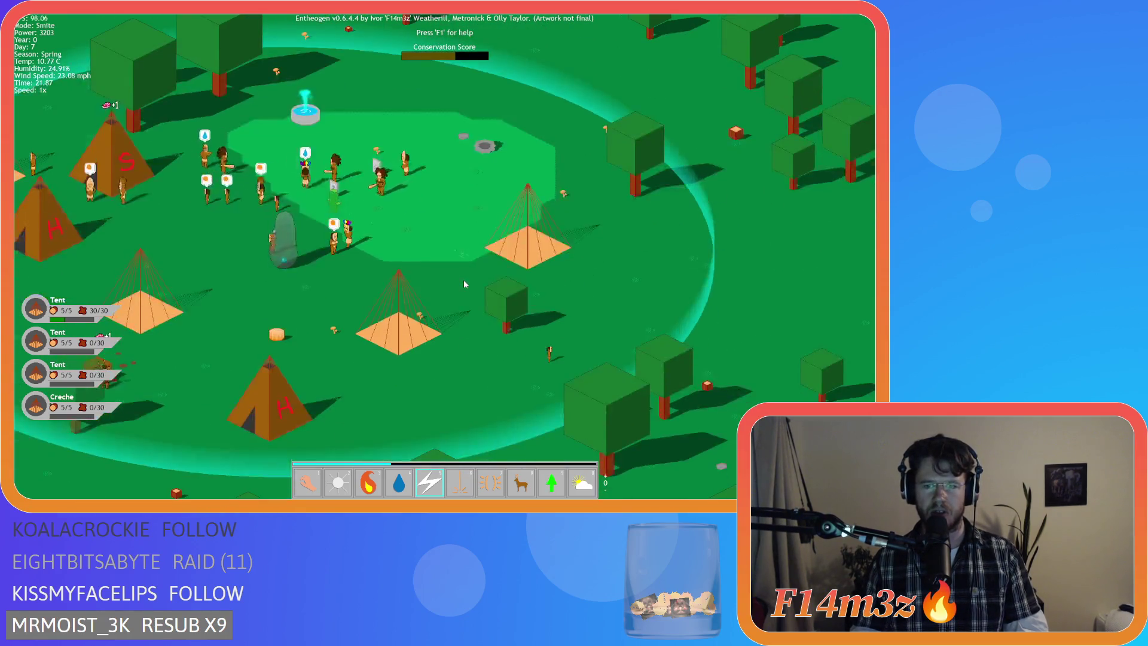
scroll(464, 279, "up", 5)
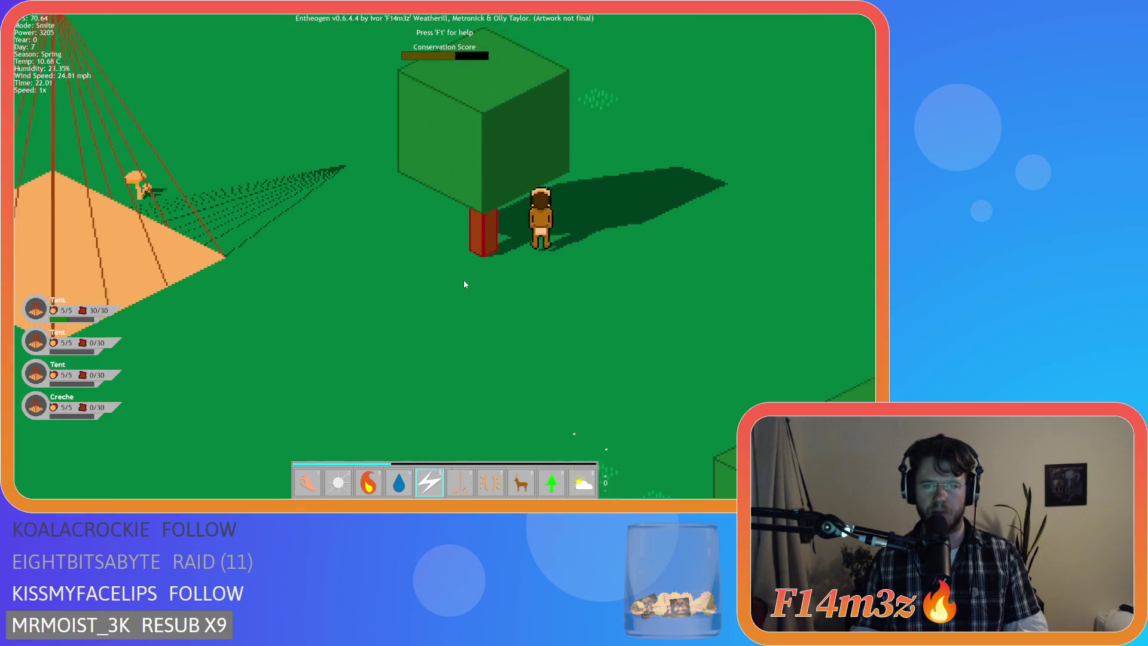
scroll(464, 285, "down", 5)
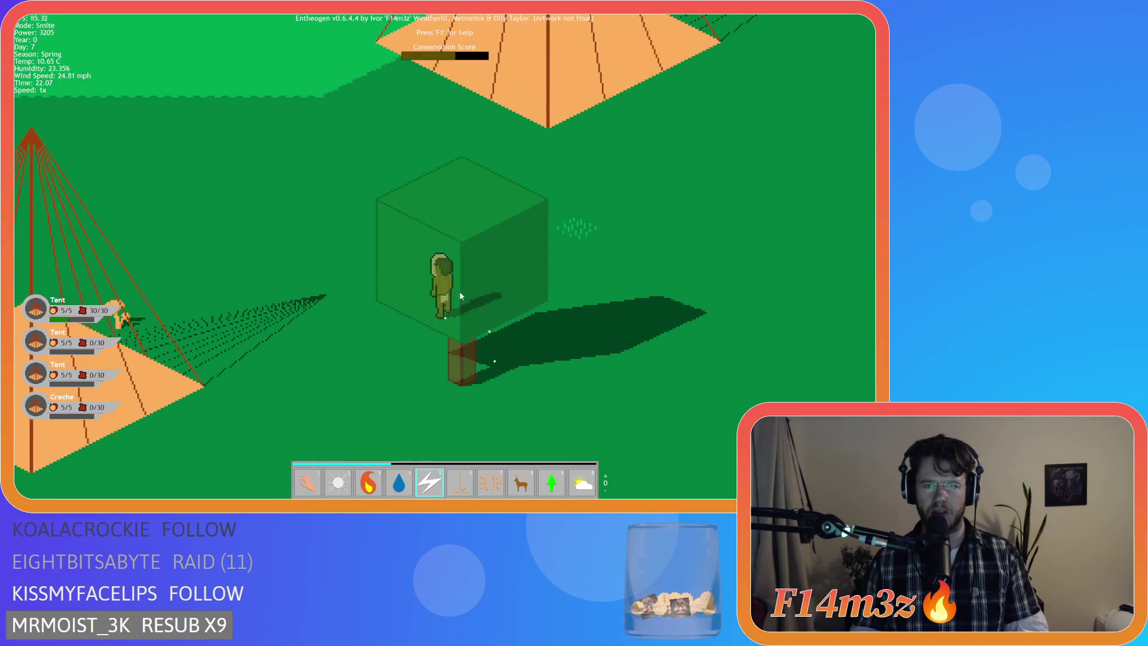
scroll(376, 222, "up", 5)
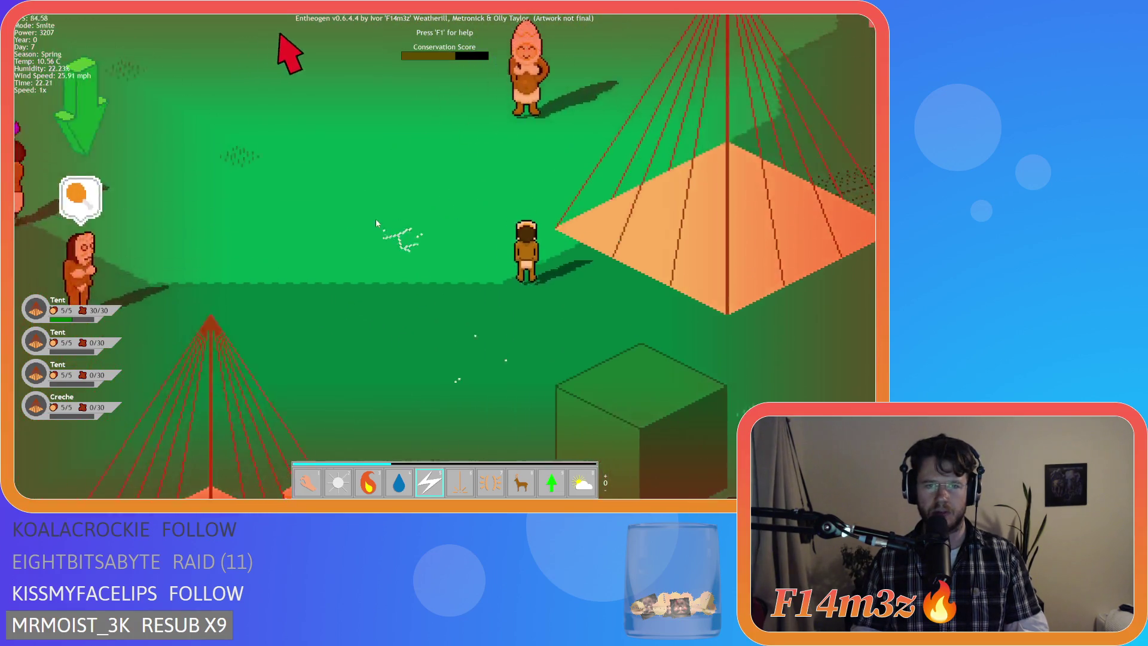
scroll(376, 218, "down", 5)
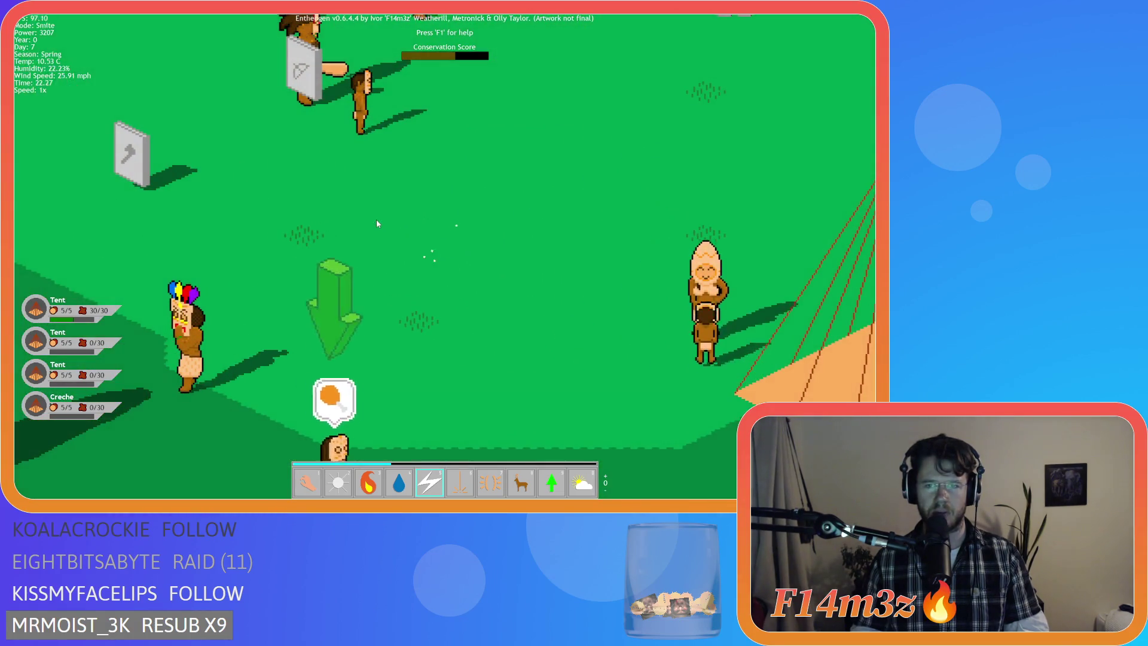
scroll(391, 231, "up", 3)
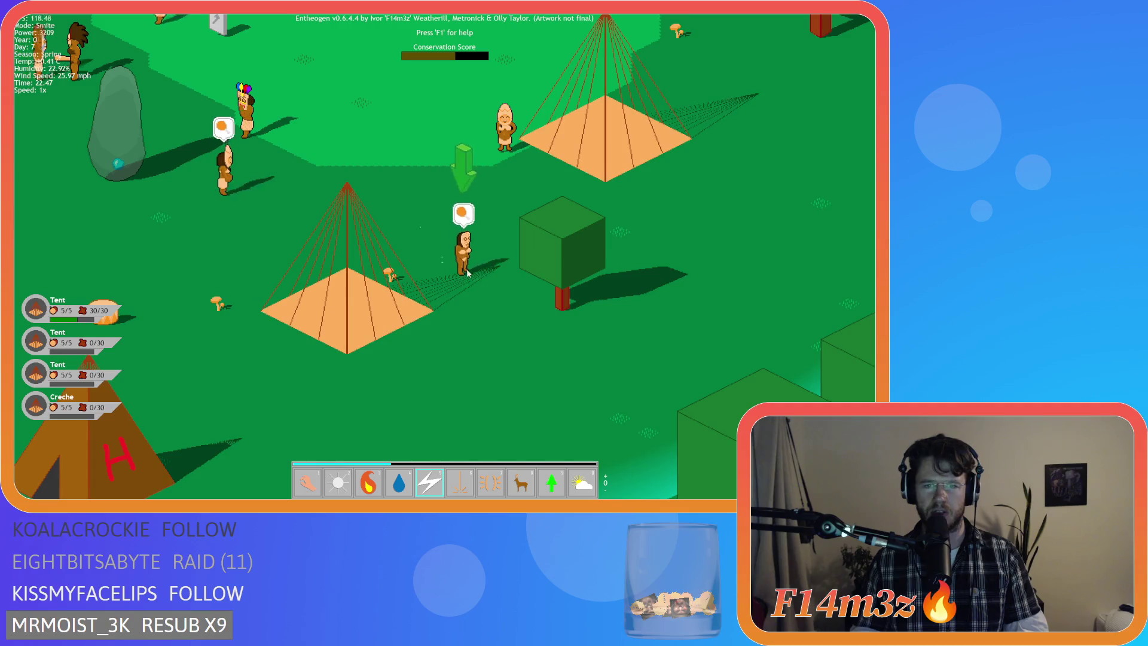
left_click(467, 268)
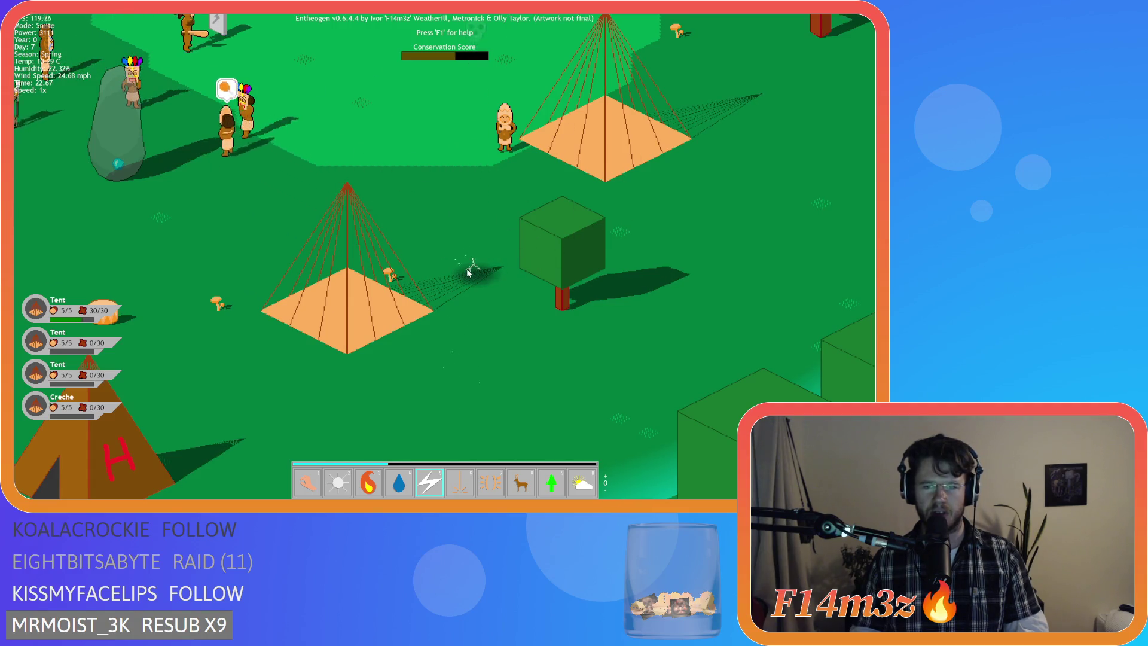
Step: Select the Water power, then the Fire power, panning toward the forest
key("4")
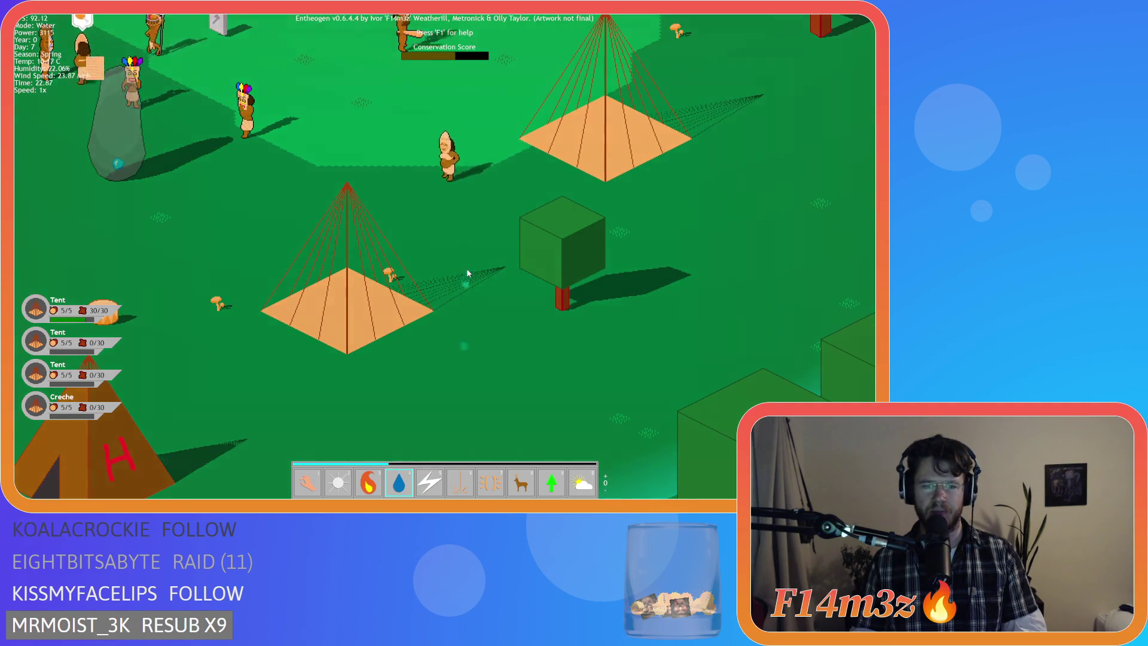
key("Up")
key("Left")
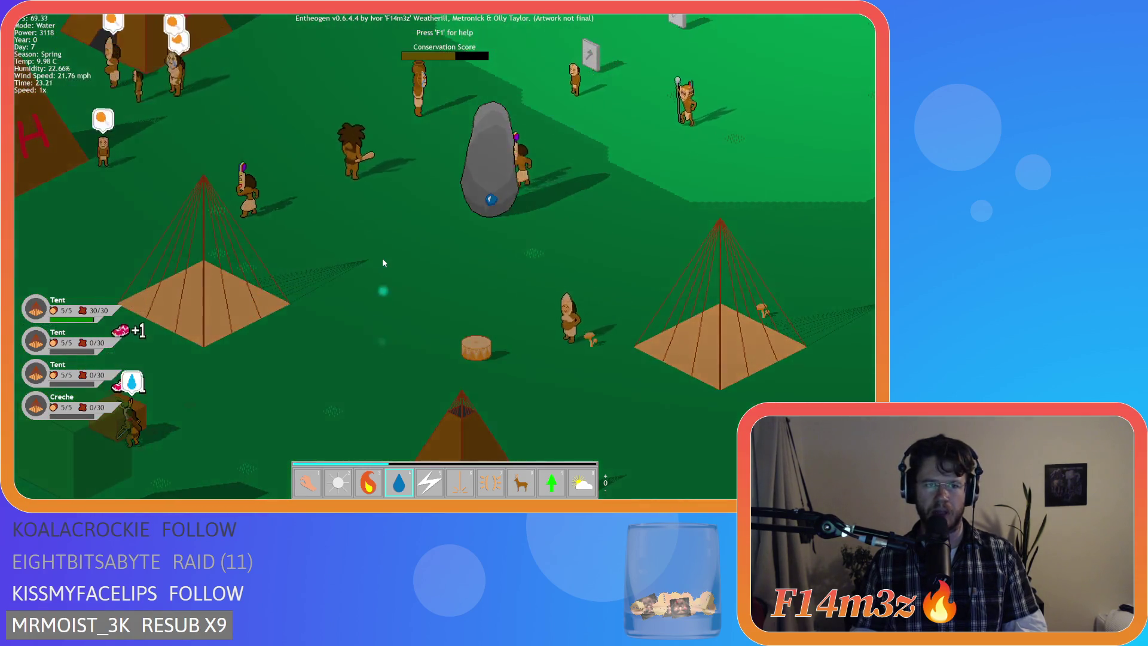
key("Left")
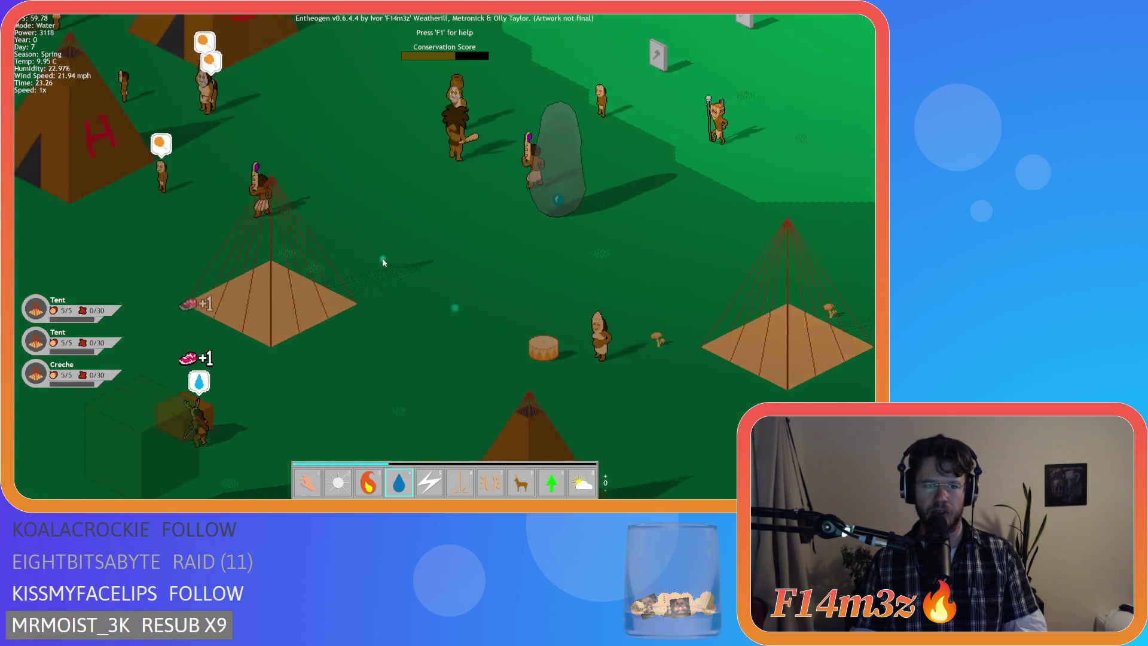
key("Down")
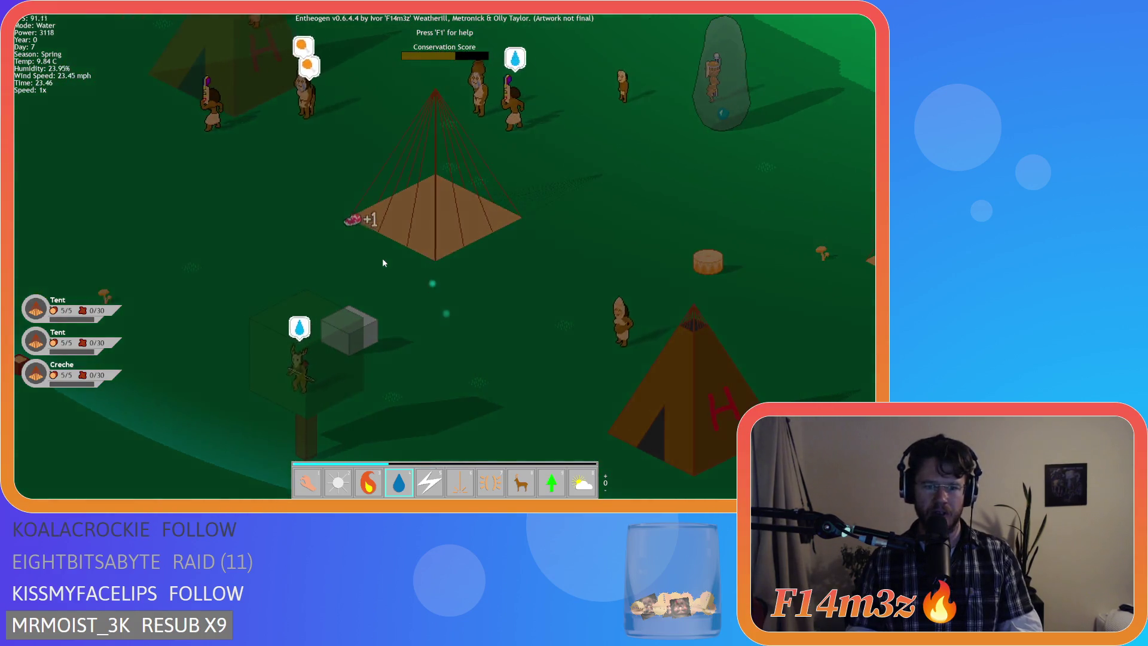
key("3")
key("Up")
key("Right")
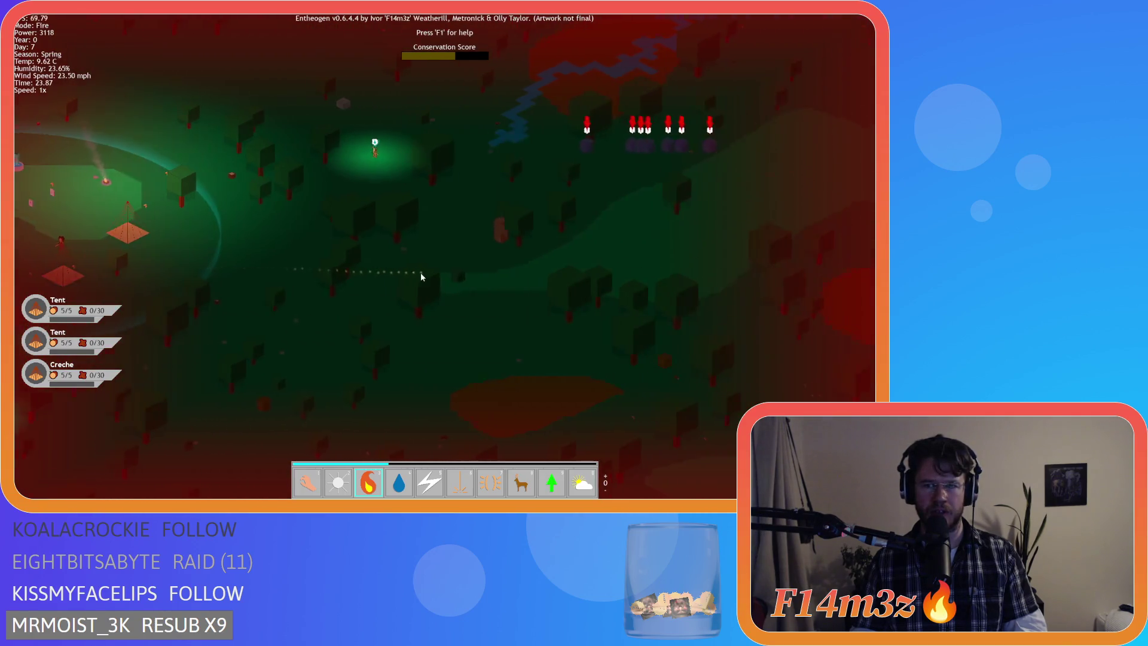
Step: Switch between the Hand and Light powers while panning over the tent camp
key("1")
key("space")
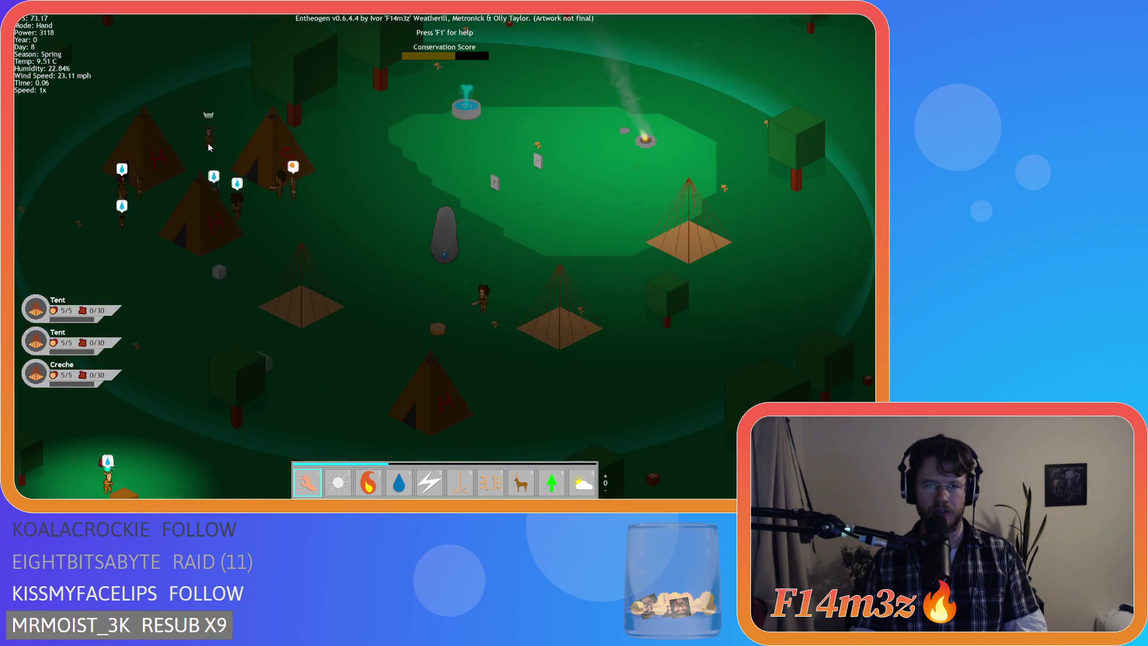
key("Up")
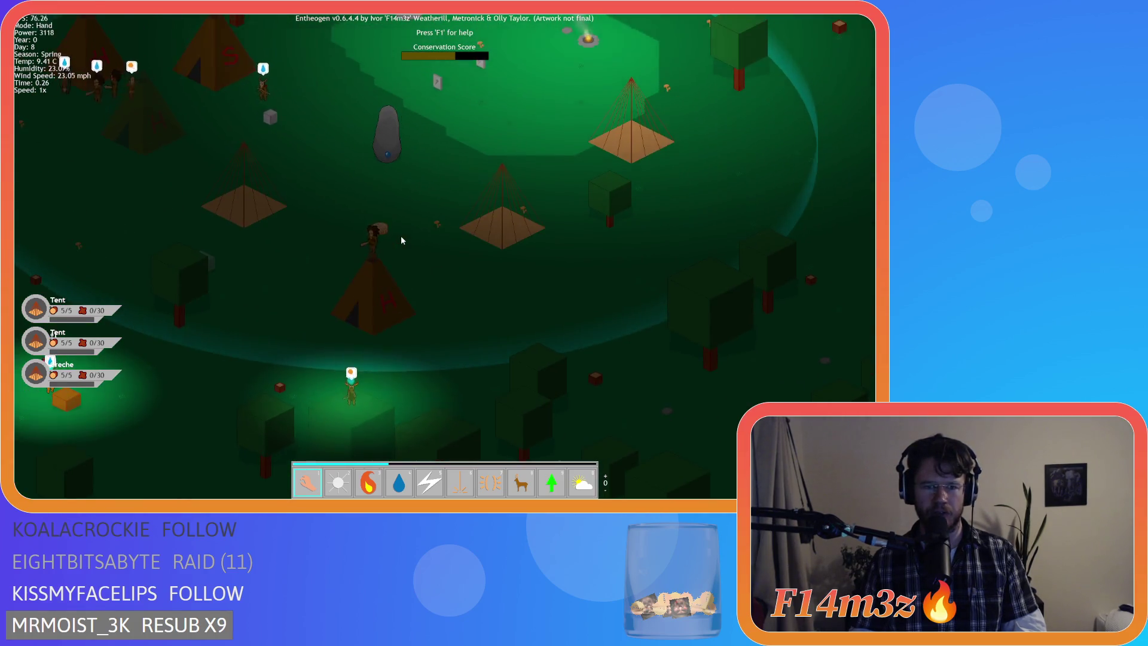
key("Left")
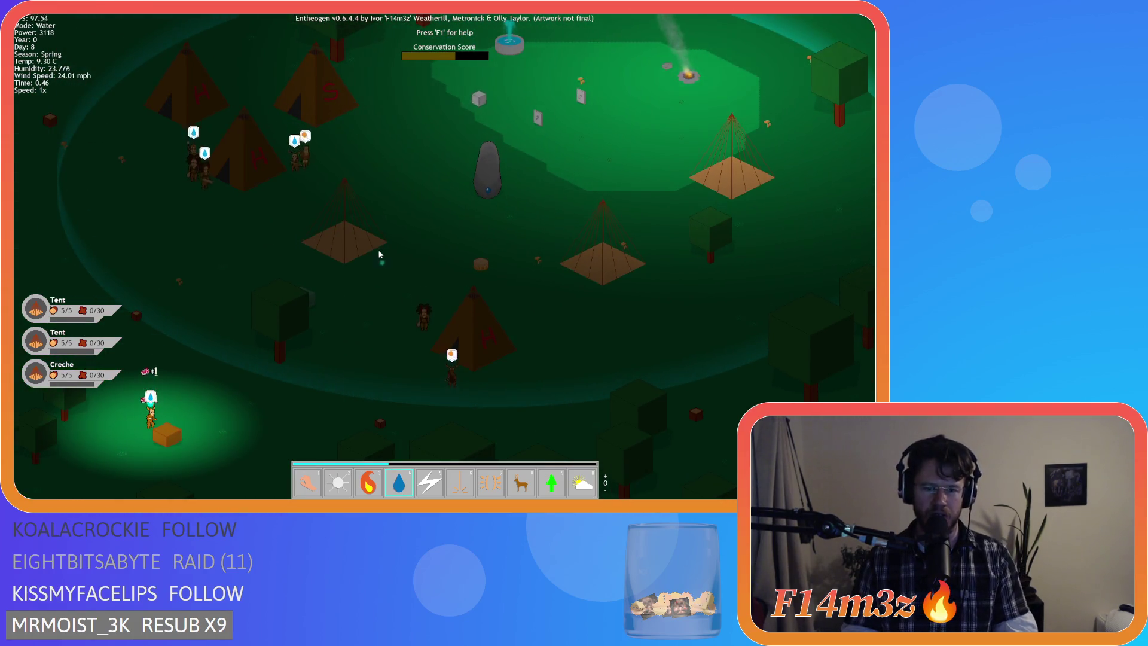
key("2")
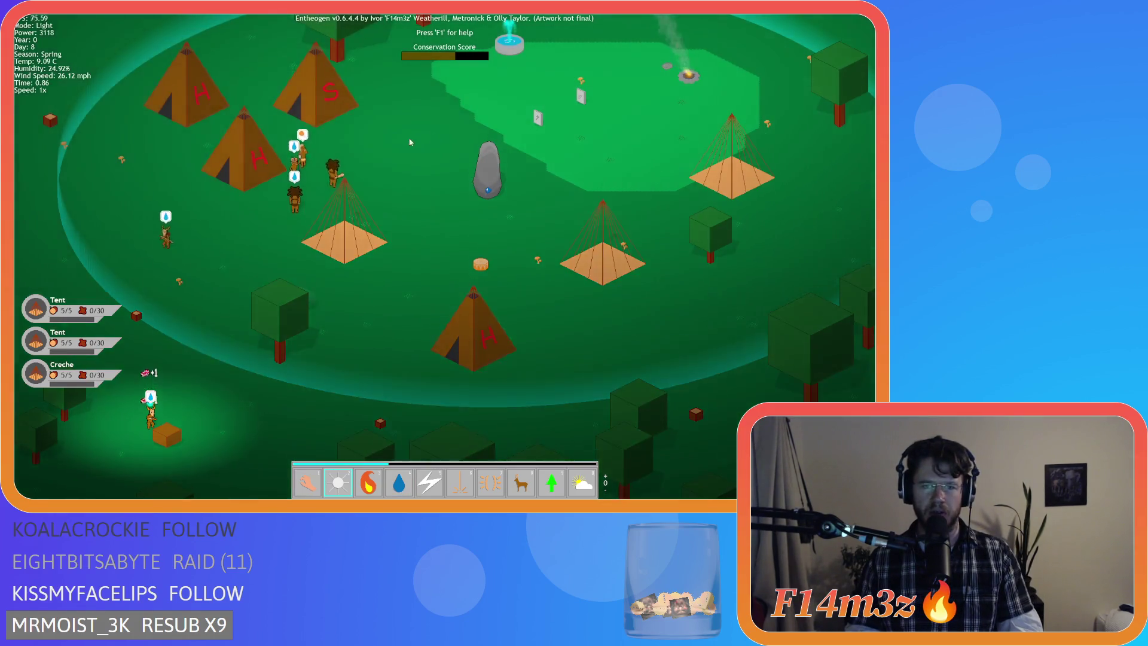
key("Up")
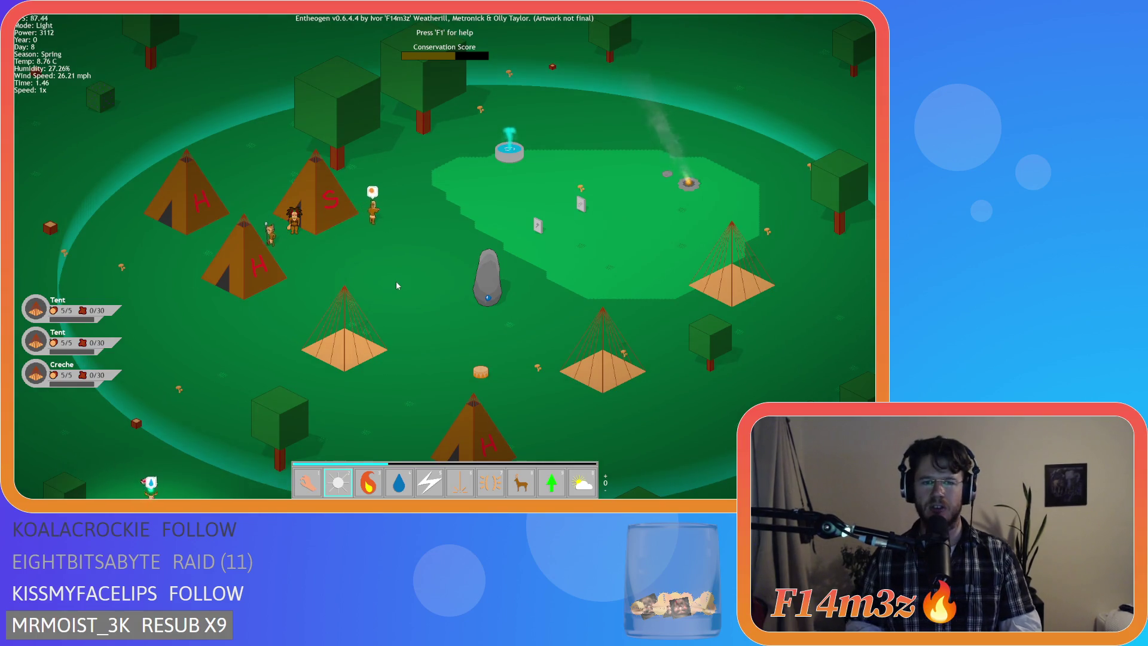
key("Right")
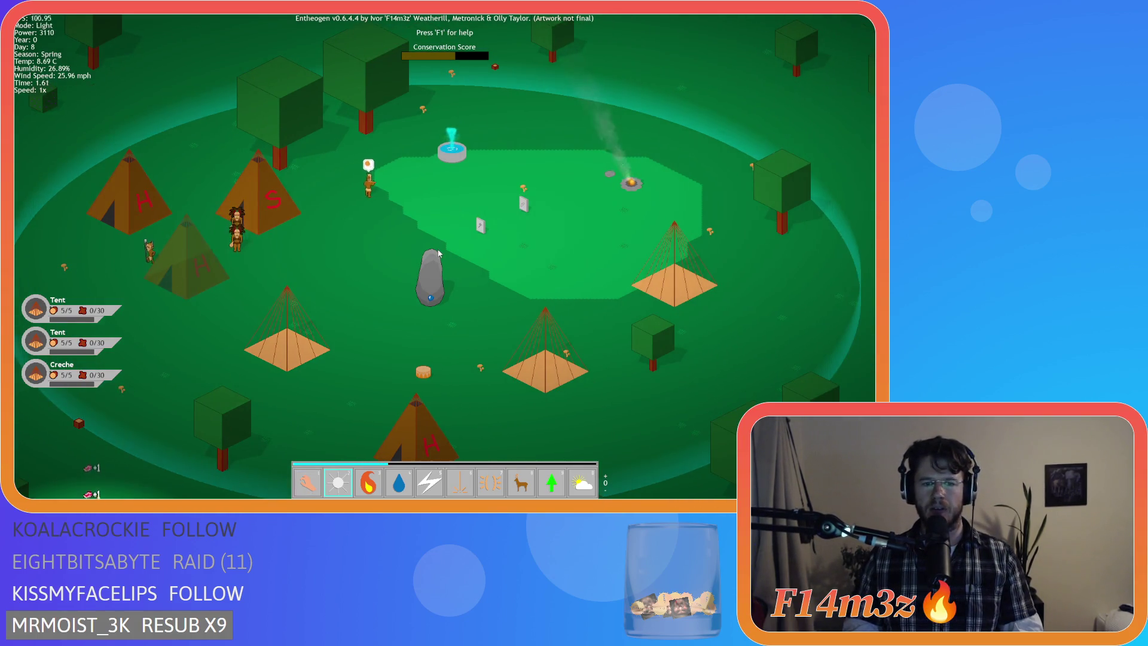
key("1")
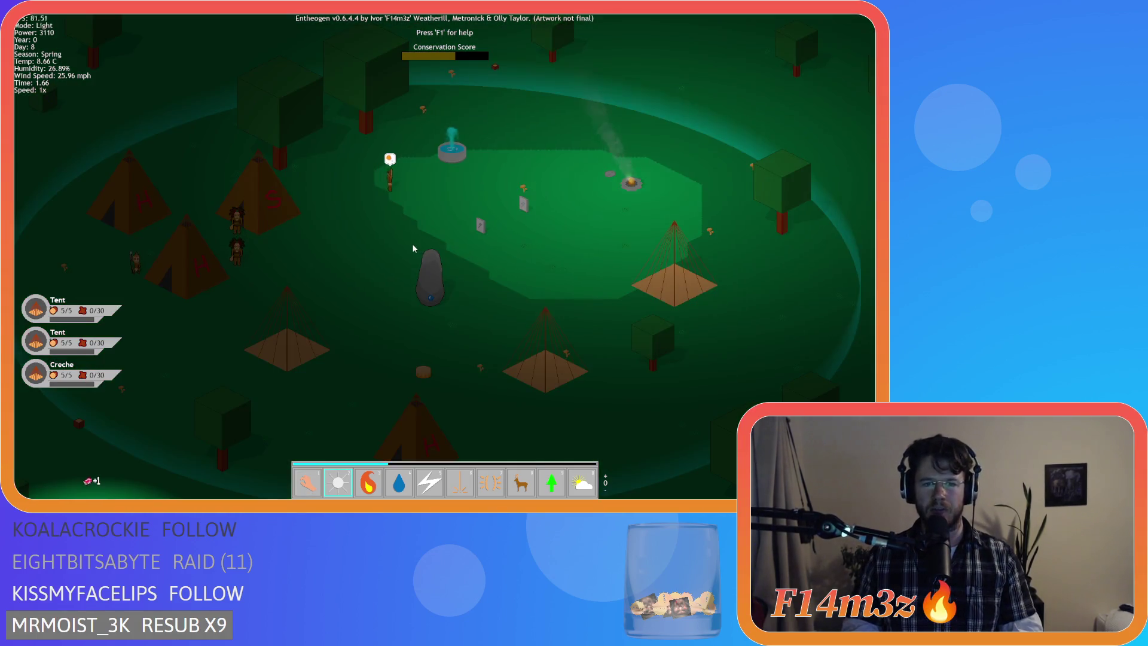
key("Down")
key("Left")
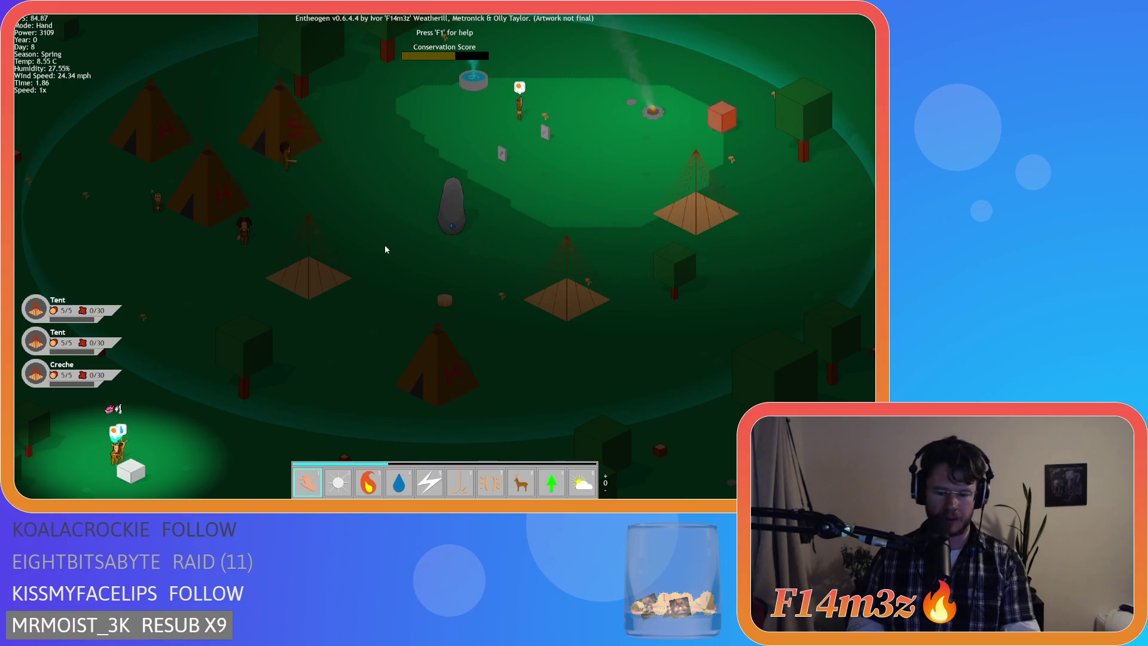
Step: Page the power bar with the scroll wheel and bring up the quit prompt
scroll(385, 245, "up", 1)
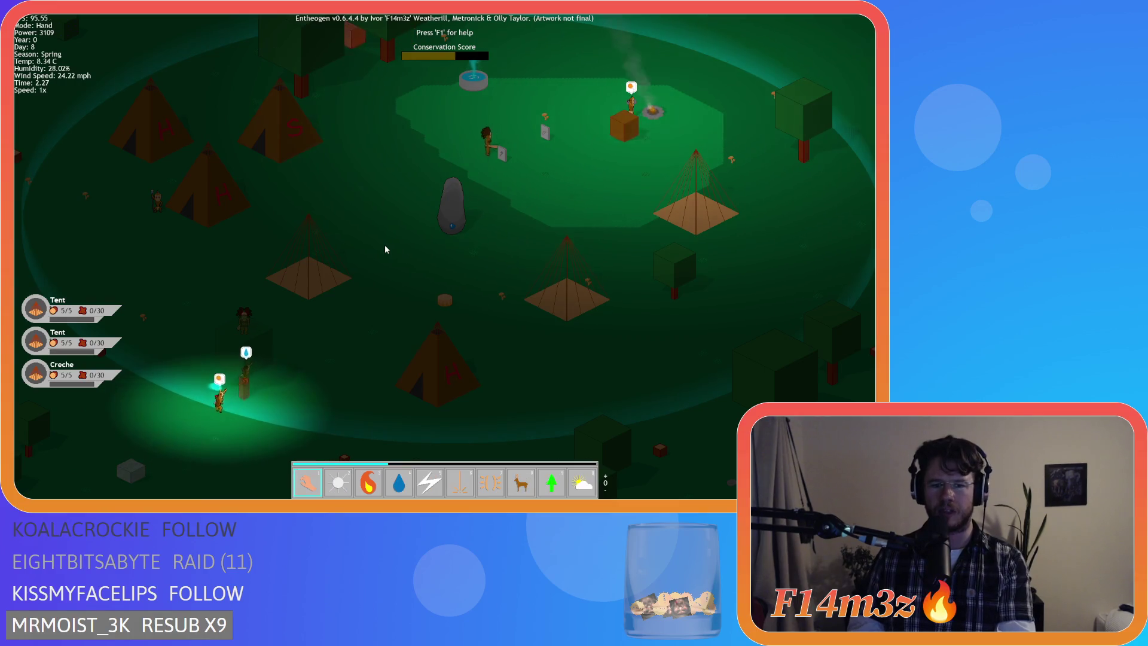
scroll(385, 249, "down", 1)
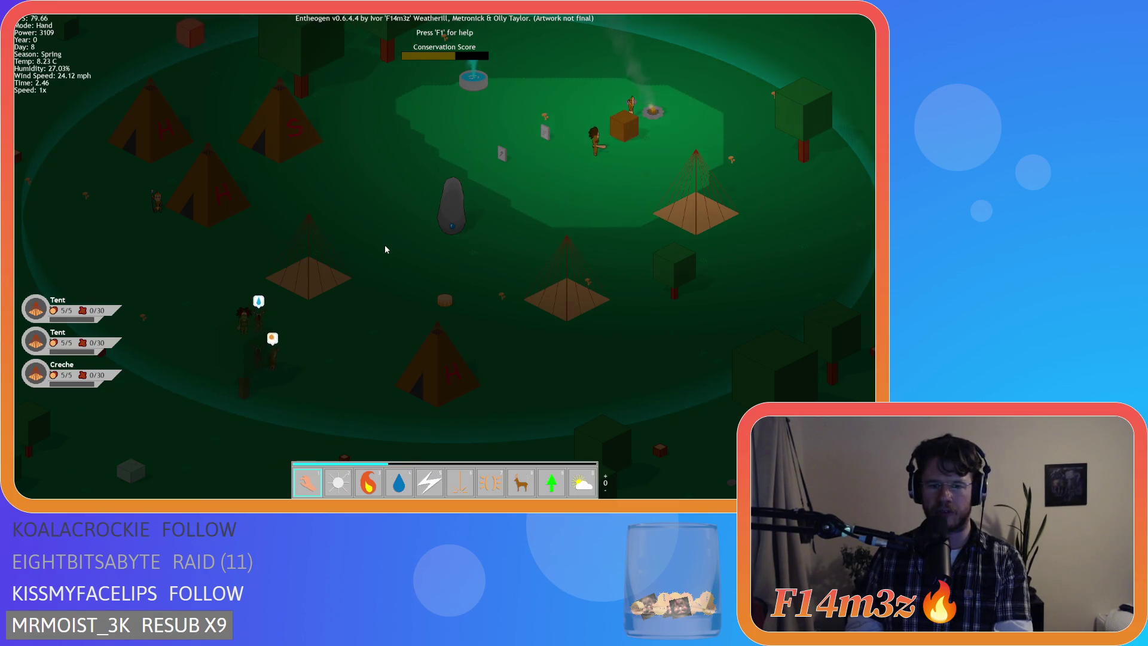
scroll(385, 249, "up", 1)
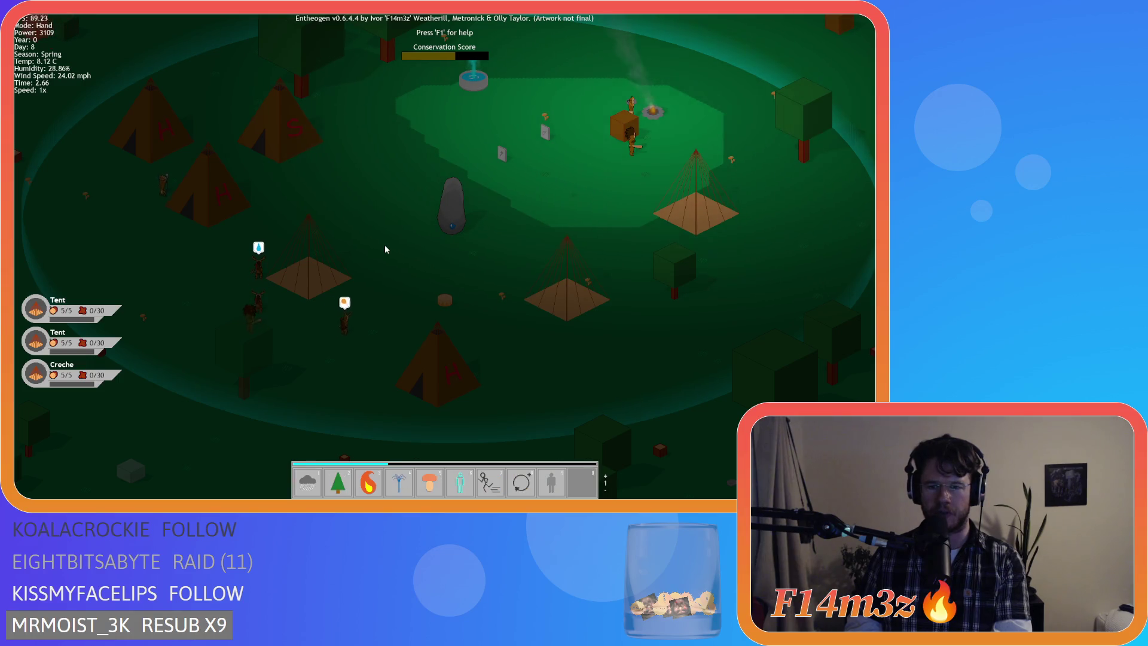
key("Escape")
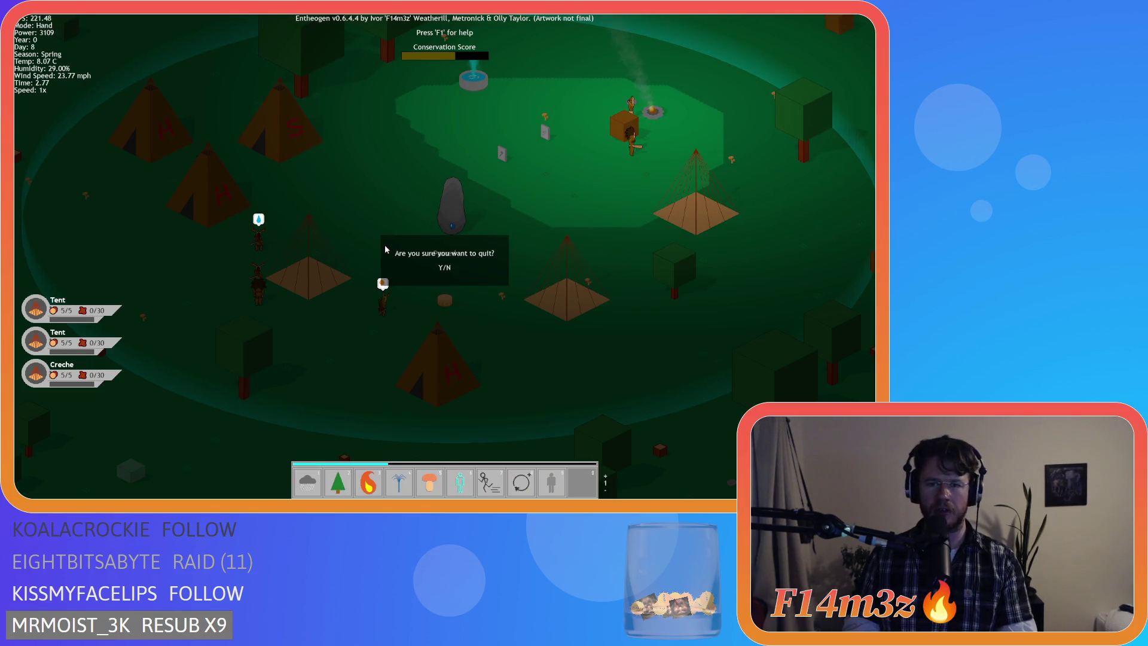
Step: Confirm quitting with Y, then expand Scripts › Miracles in the Asset Browser
key("y")
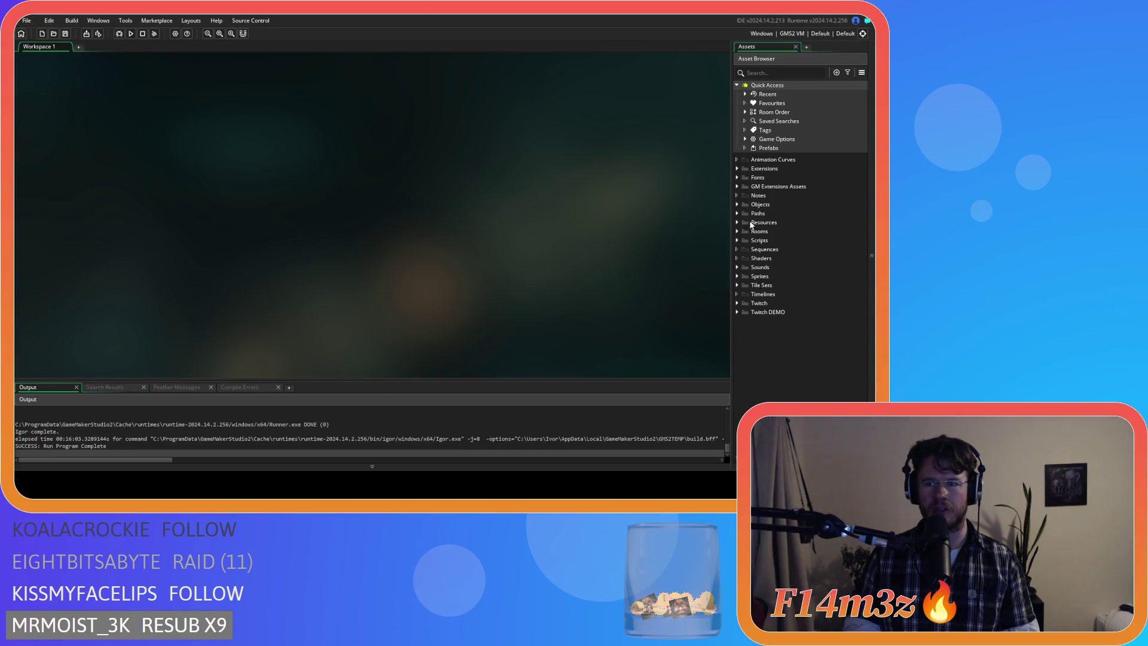
left_click(738, 240)
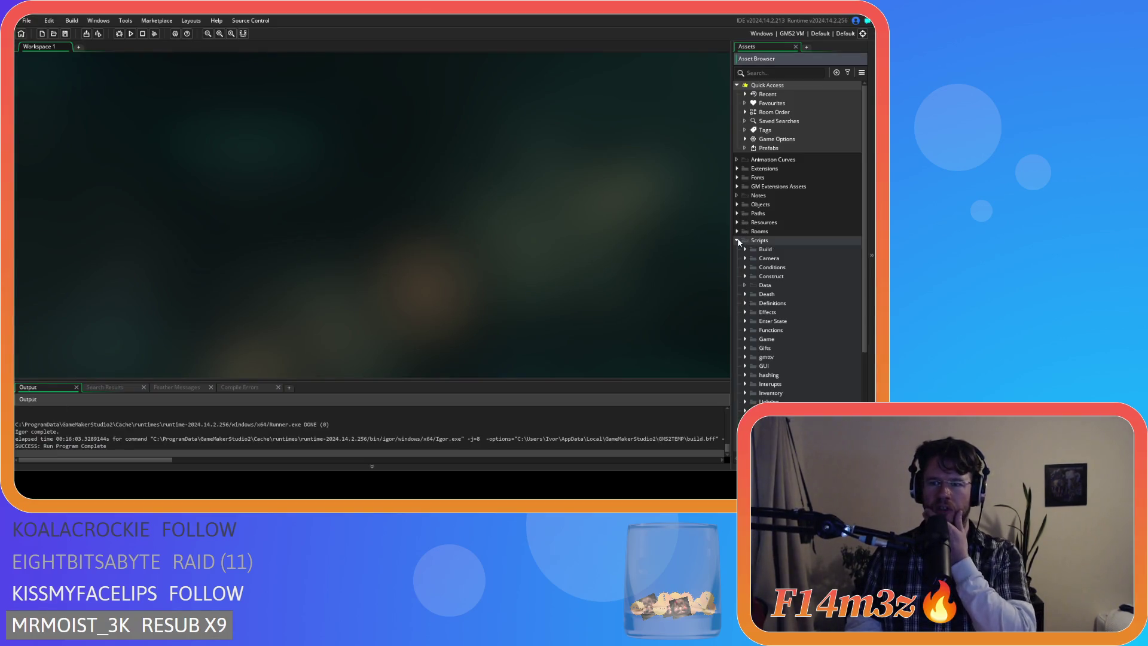
scroll(767, 328, "down", 4)
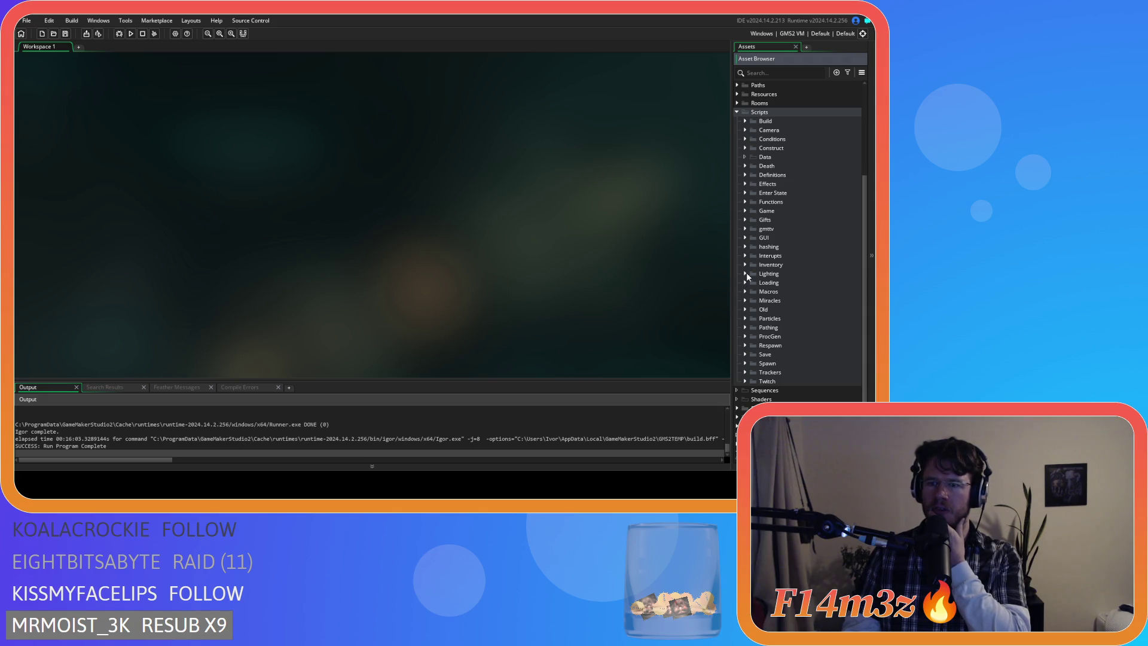
left_click(748, 299)
scroll(748, 299, "down", 3)
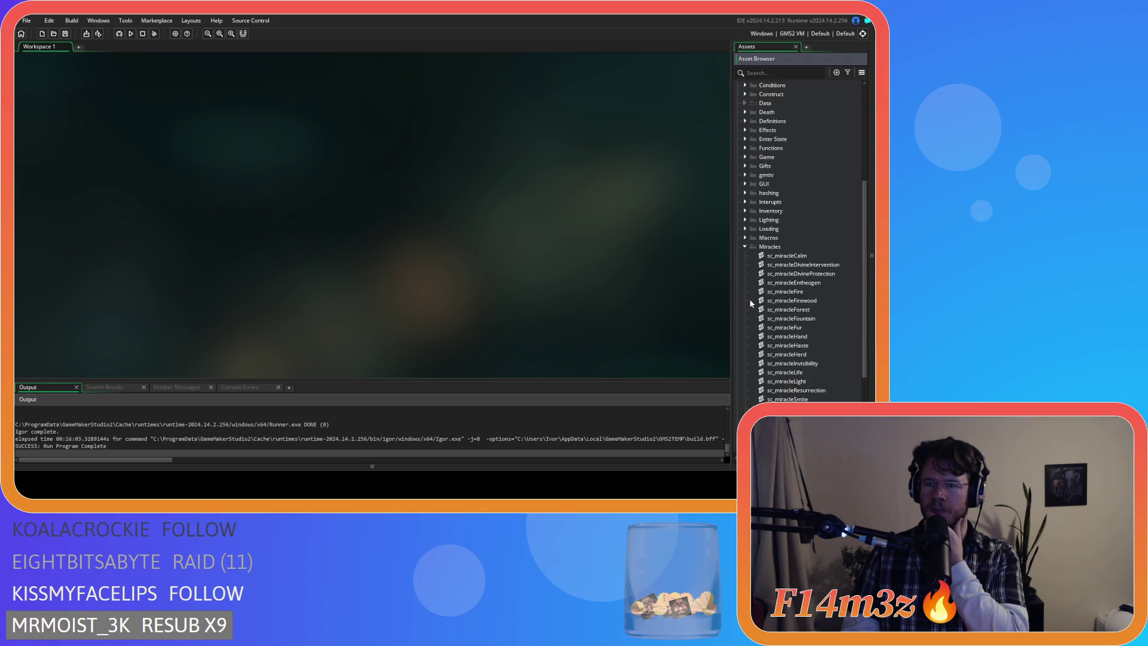
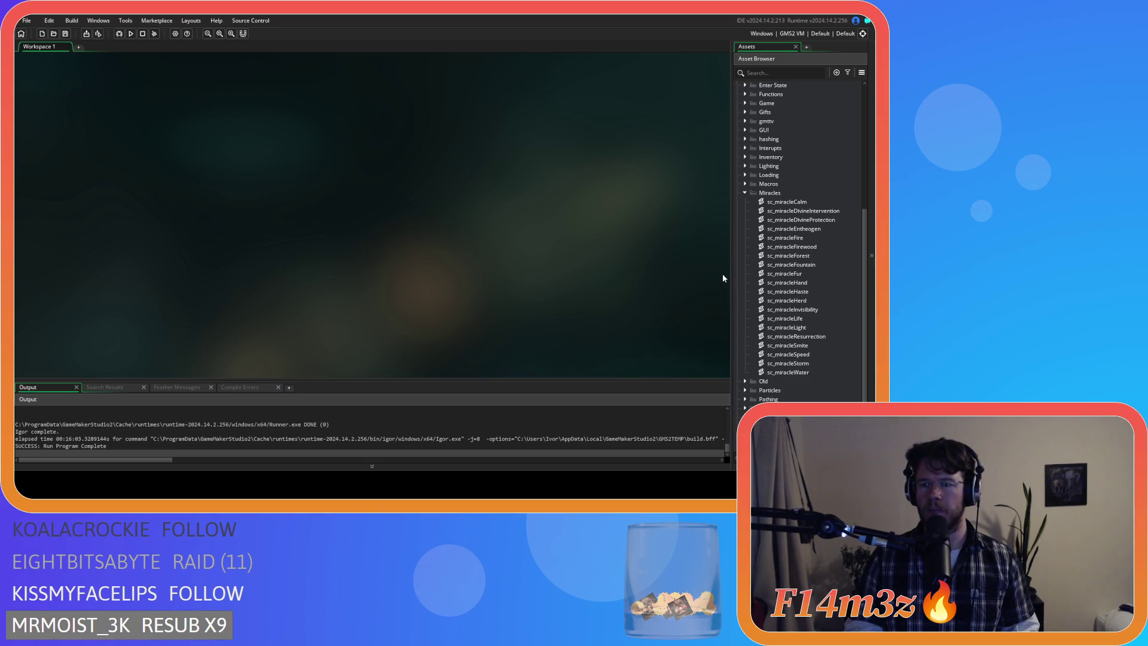
Step: In the Miracles folder, move from sc_miracleCalm down to sc_miracleFirewood and open it in a code editor
scroll(743, 253, "down", 1)
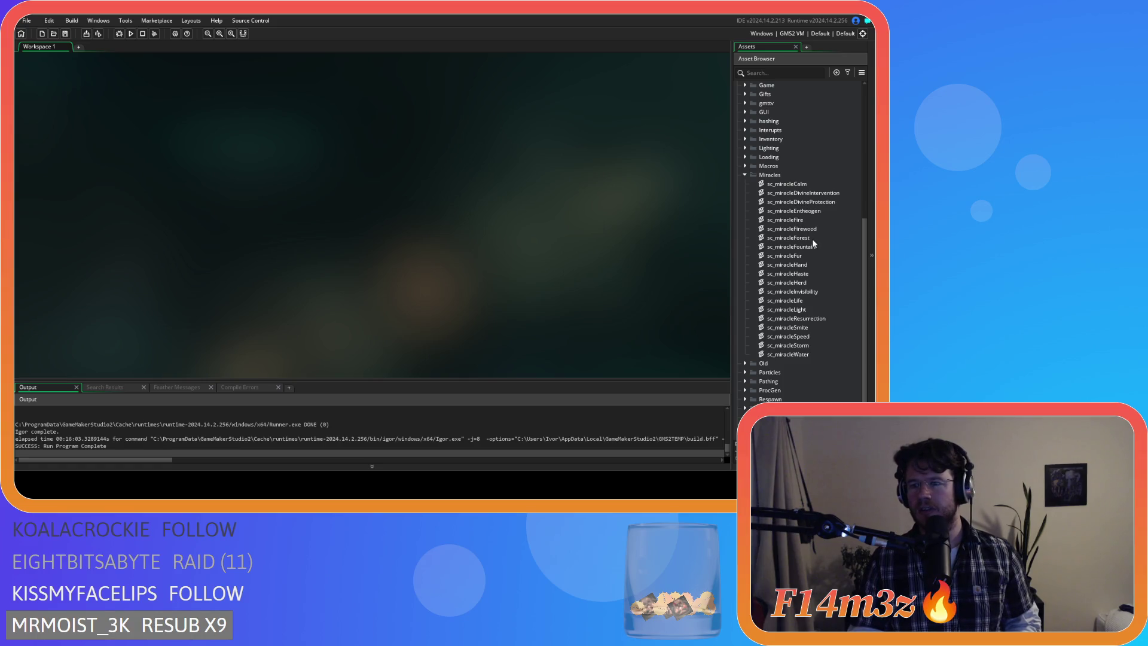
left_click(808, 186)
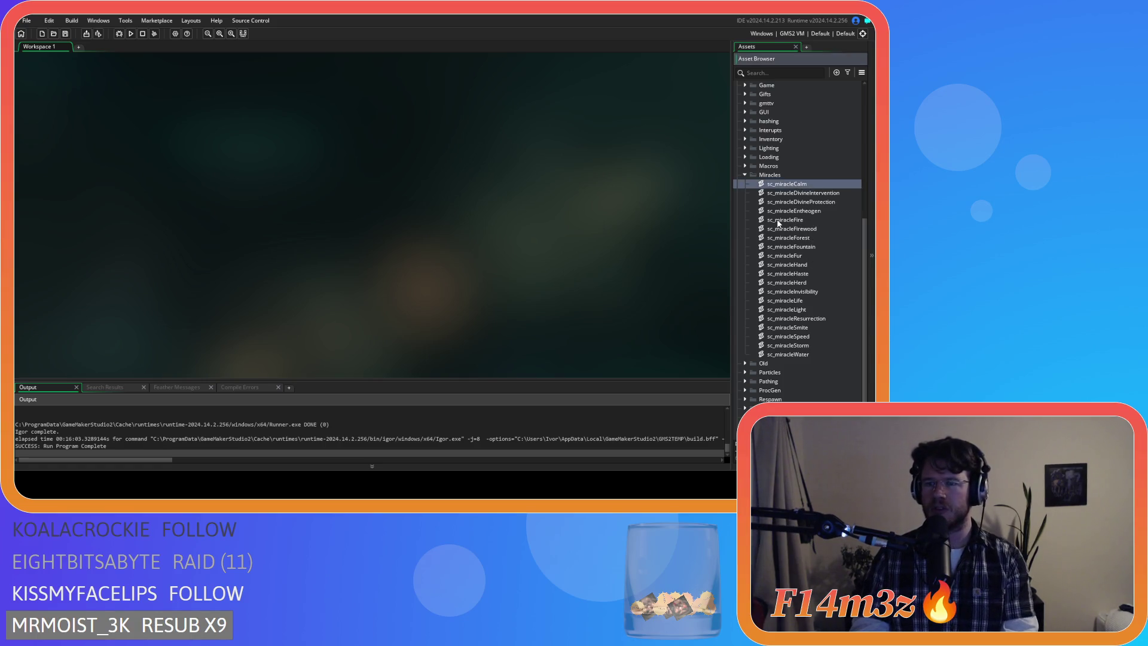
key("Down")
key("Down")
key("Down")
key("Down")
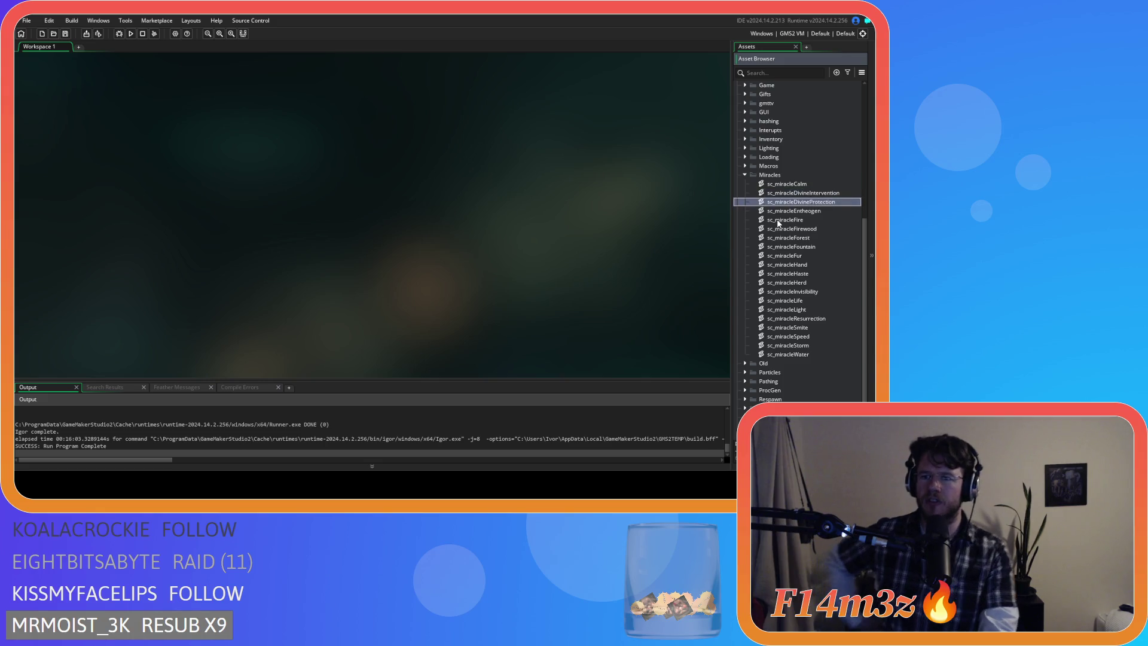
key("Down")
key("Return")
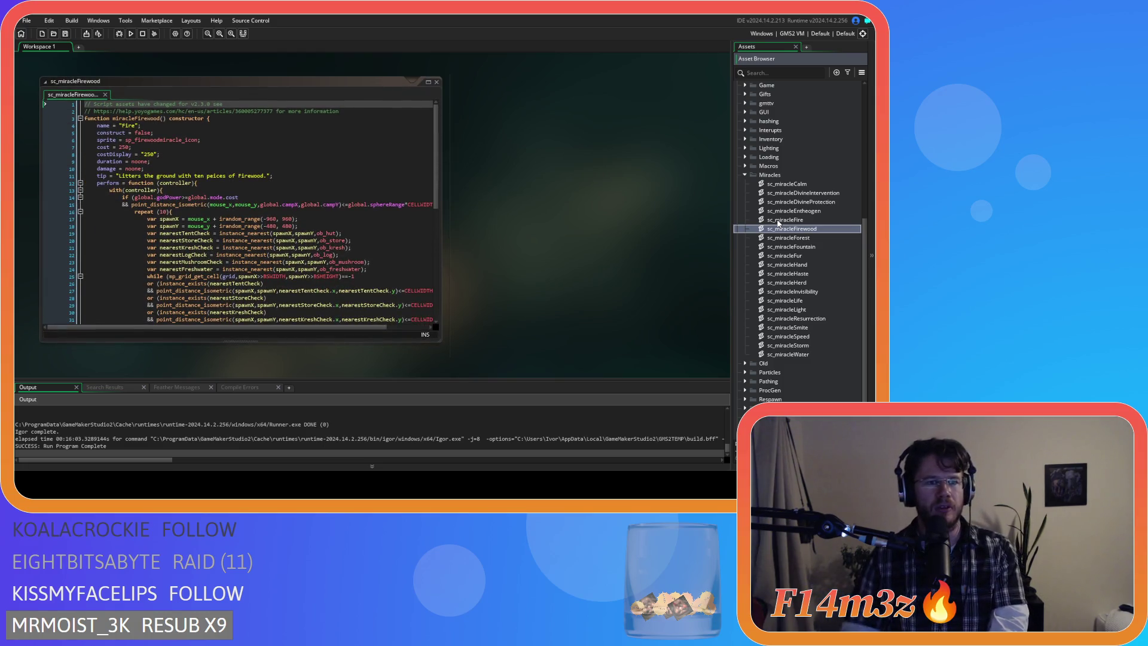
Step: Change the miracle name string on line 4 from "Fire" to "Firewood"
mouse_move(173, 140)
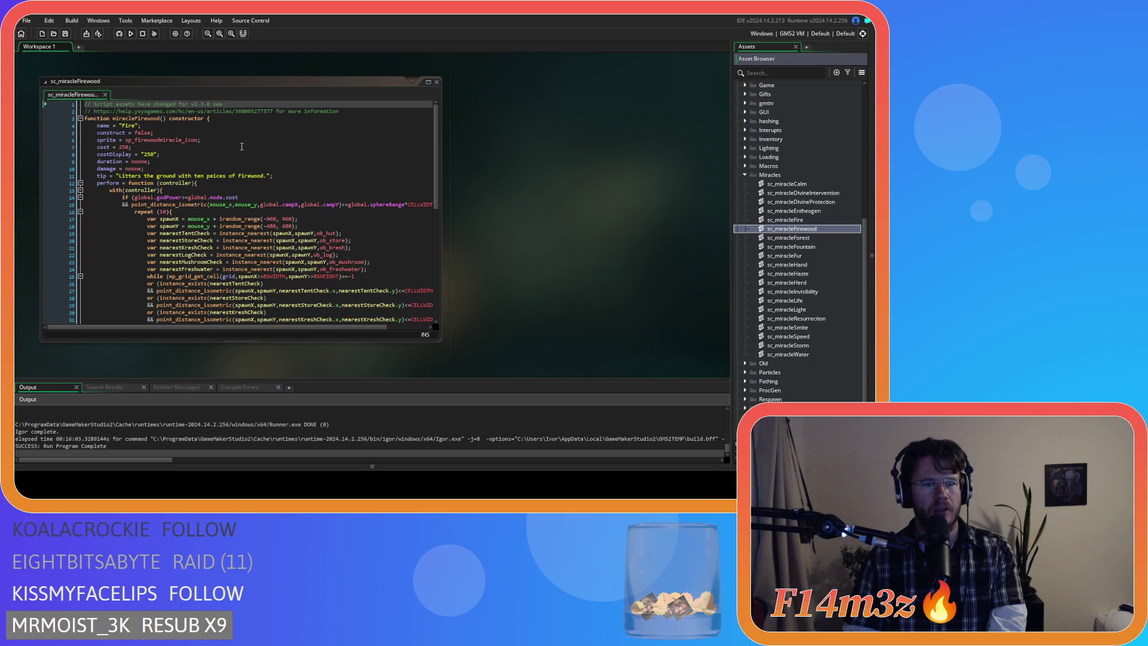
left_click(247, 147)
left_click(247, 141)
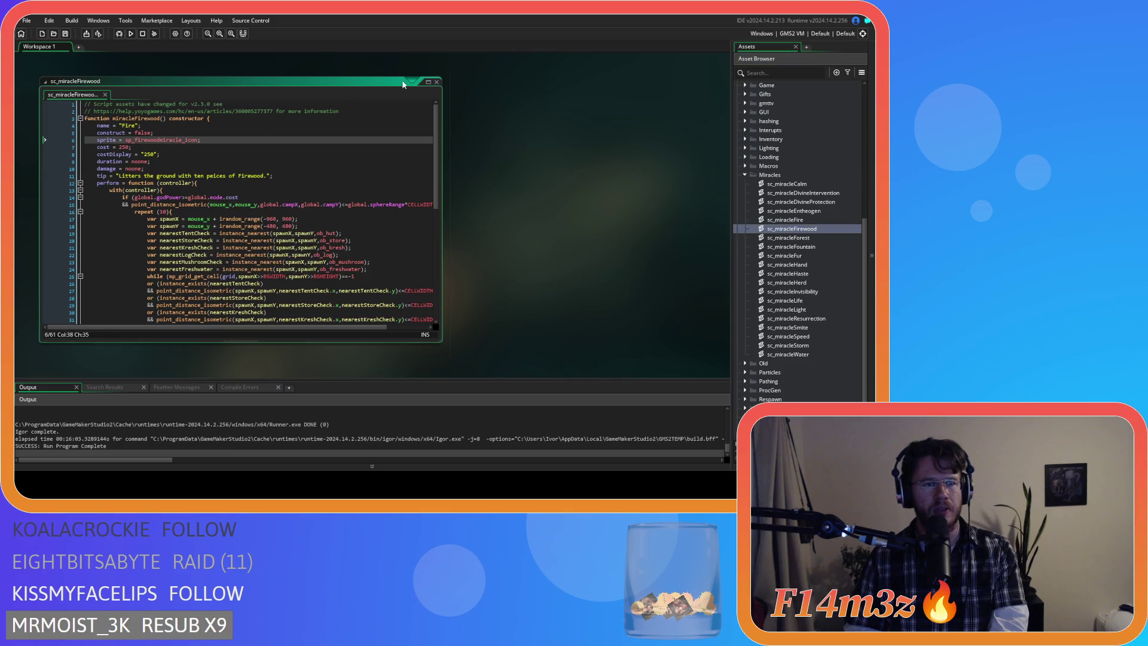
double_click(134, 125)
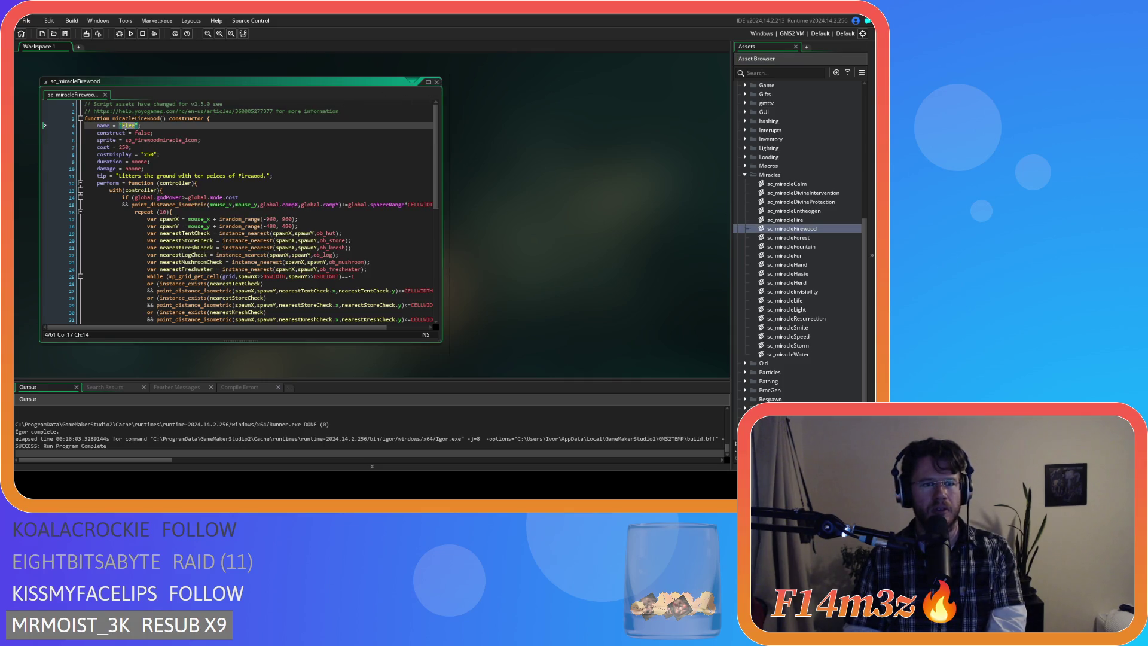
left_click(136, 125)
type("wood")
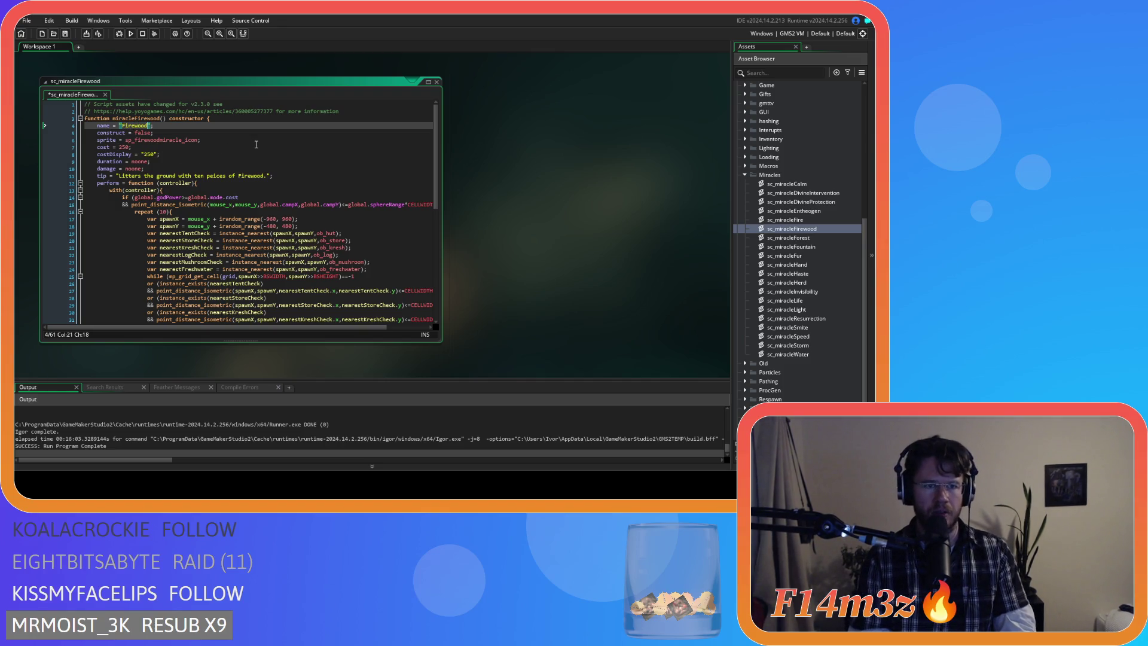
left_click(236, 148)
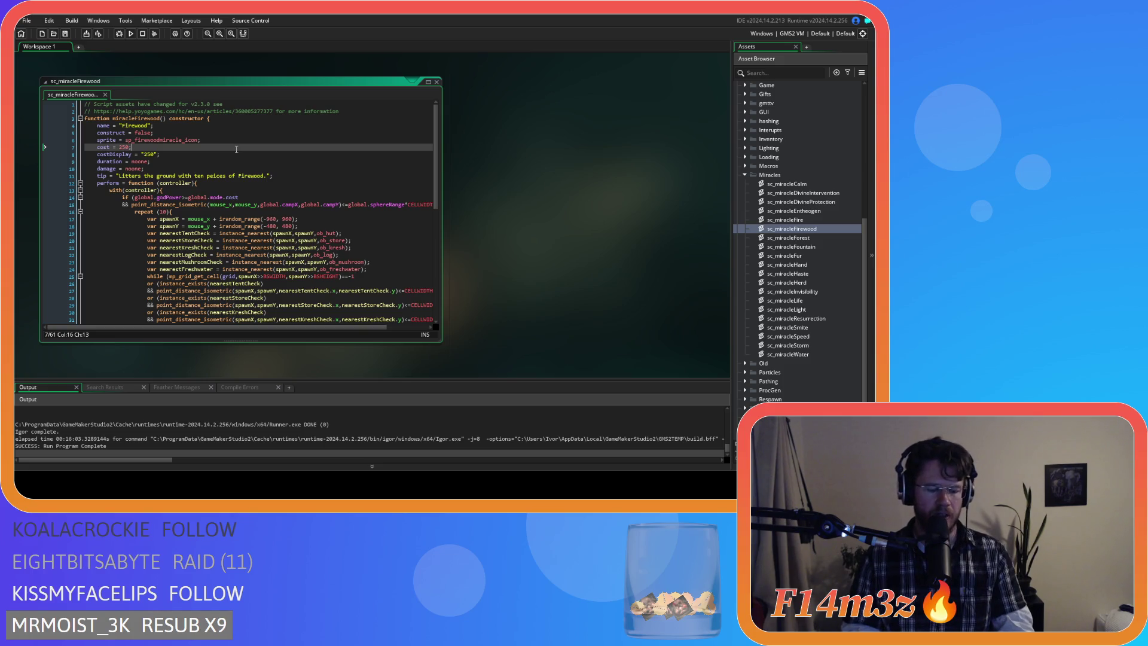
Step: Compare against the sc_miracleForest and sc_miracleFountain scripts, then build and run the game with F5
double_click(807, 240)
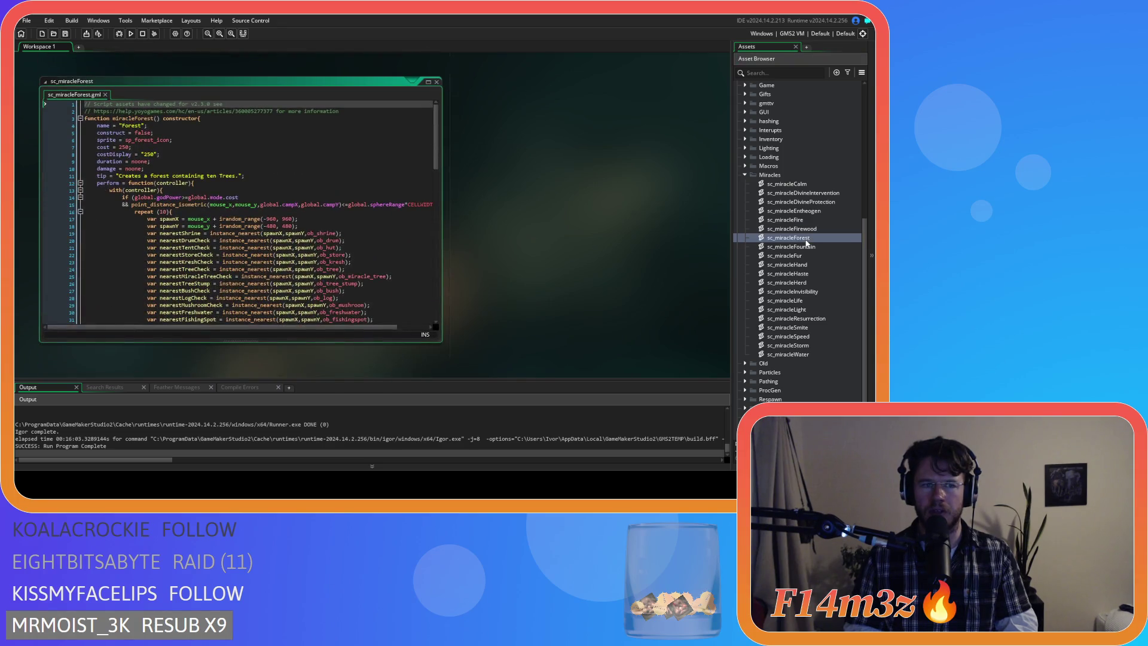
double_click(806, 247)
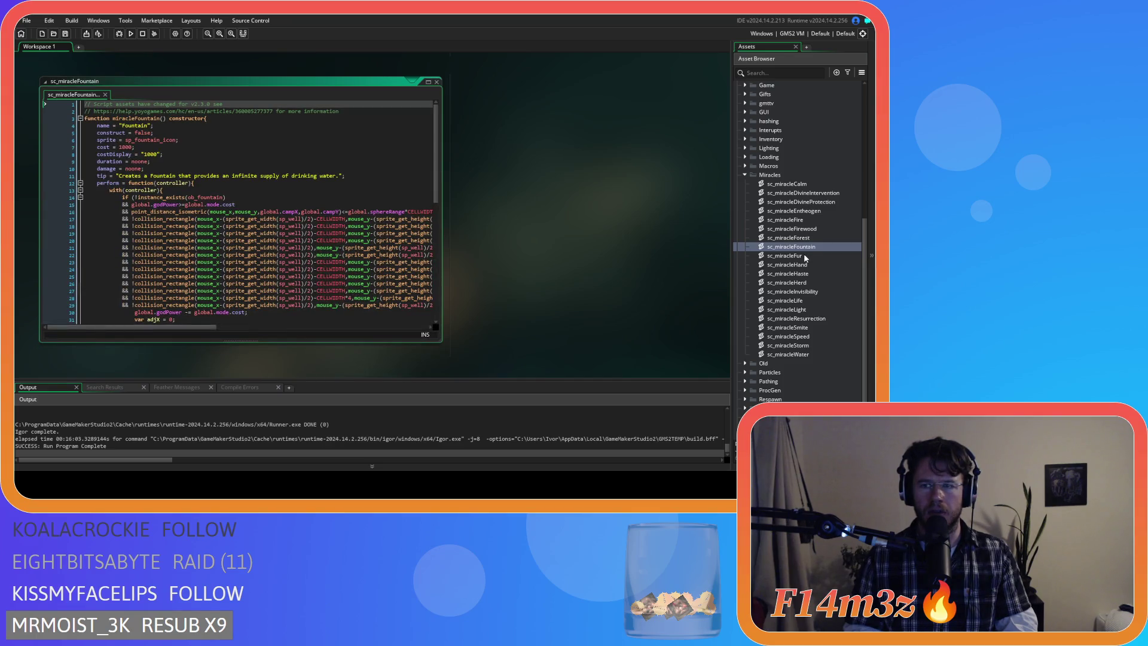
scroll(501, 212, "down", 10)
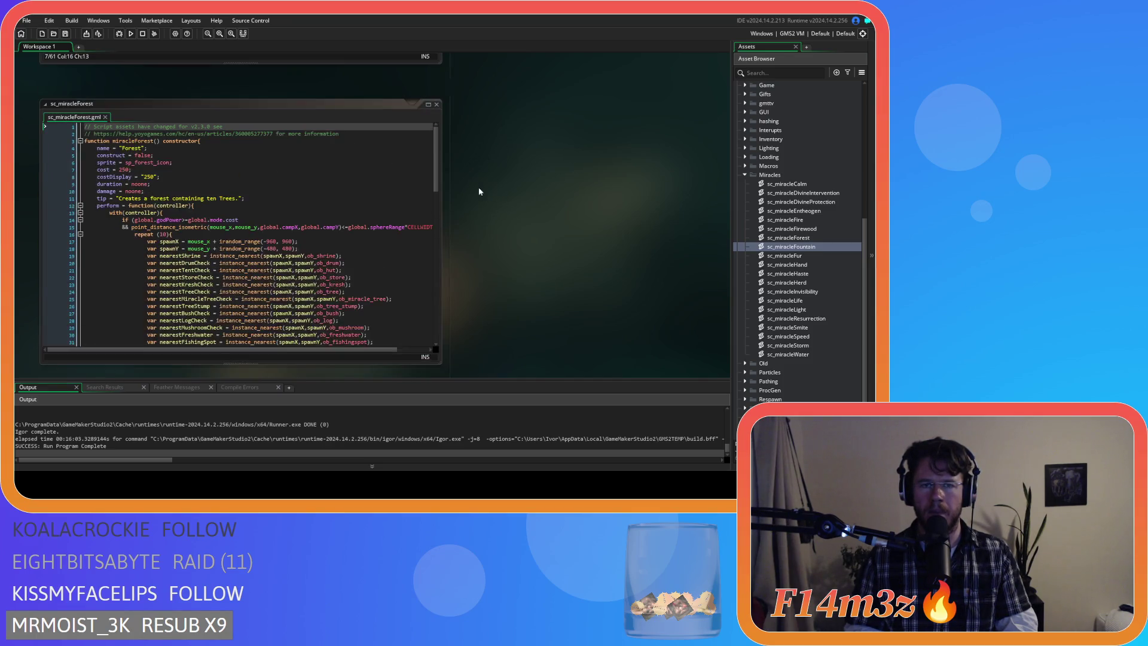
scroll(501, 217, "up", 3)
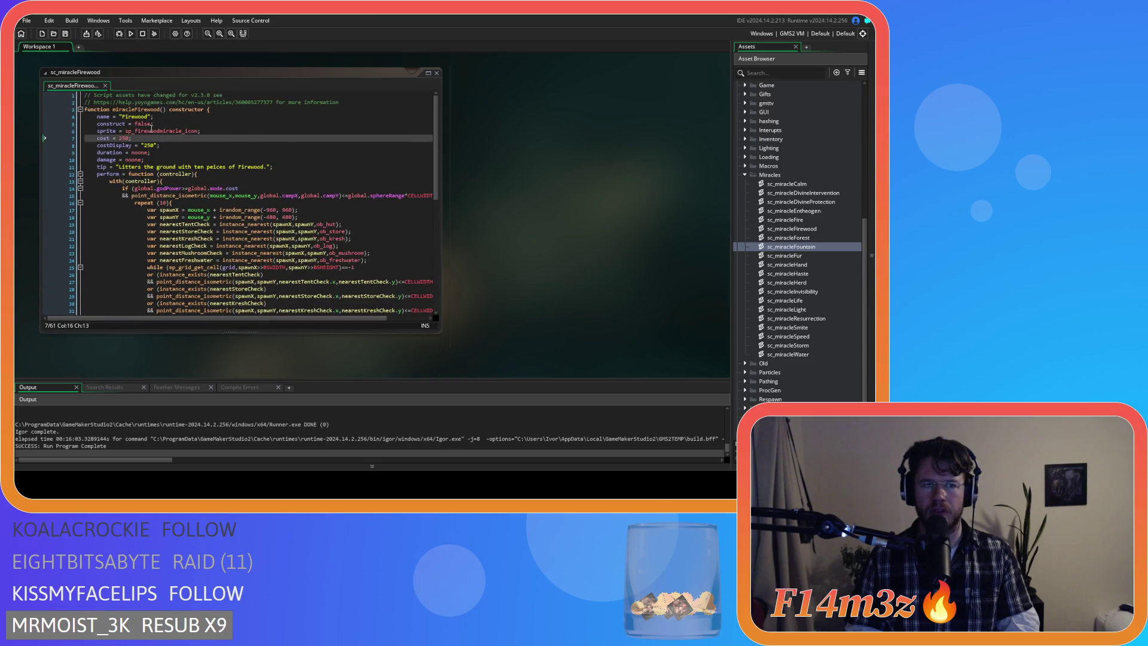
mouse_move(150, 129)
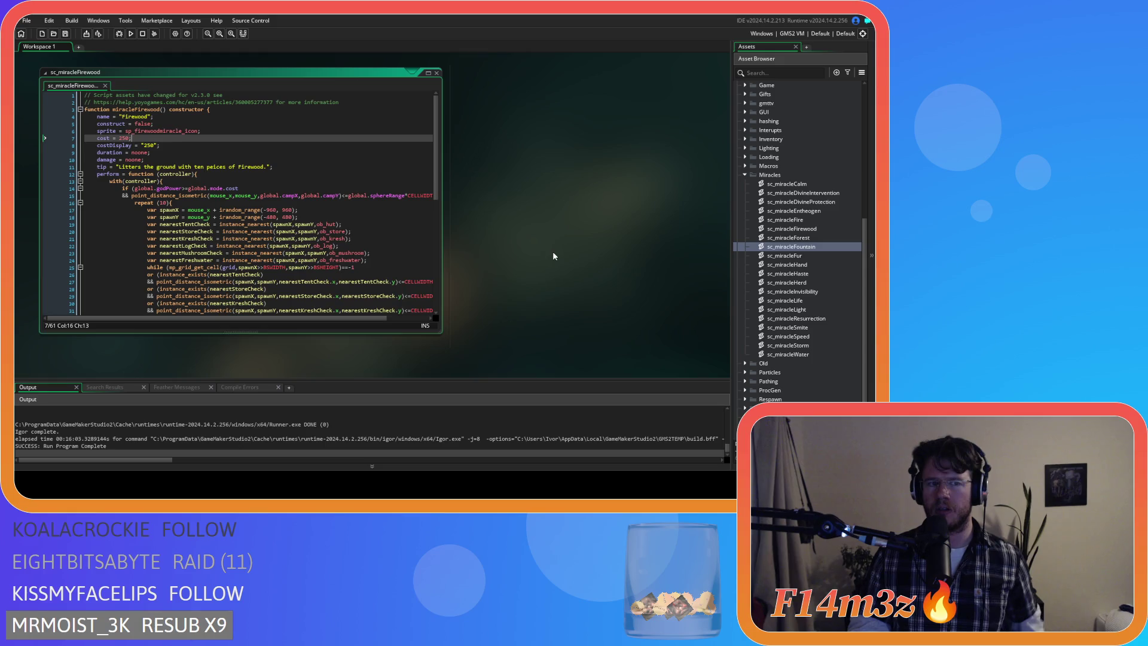
key("F5")
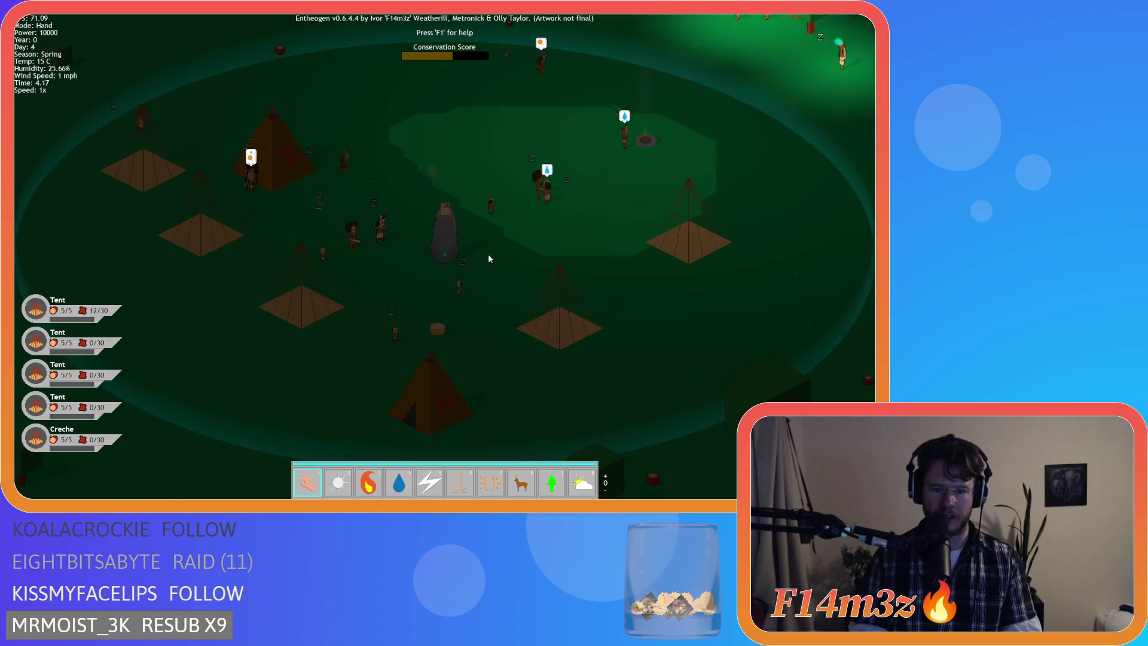
Step: Select the Fire power with key 3 and set a villager alight
key("3")
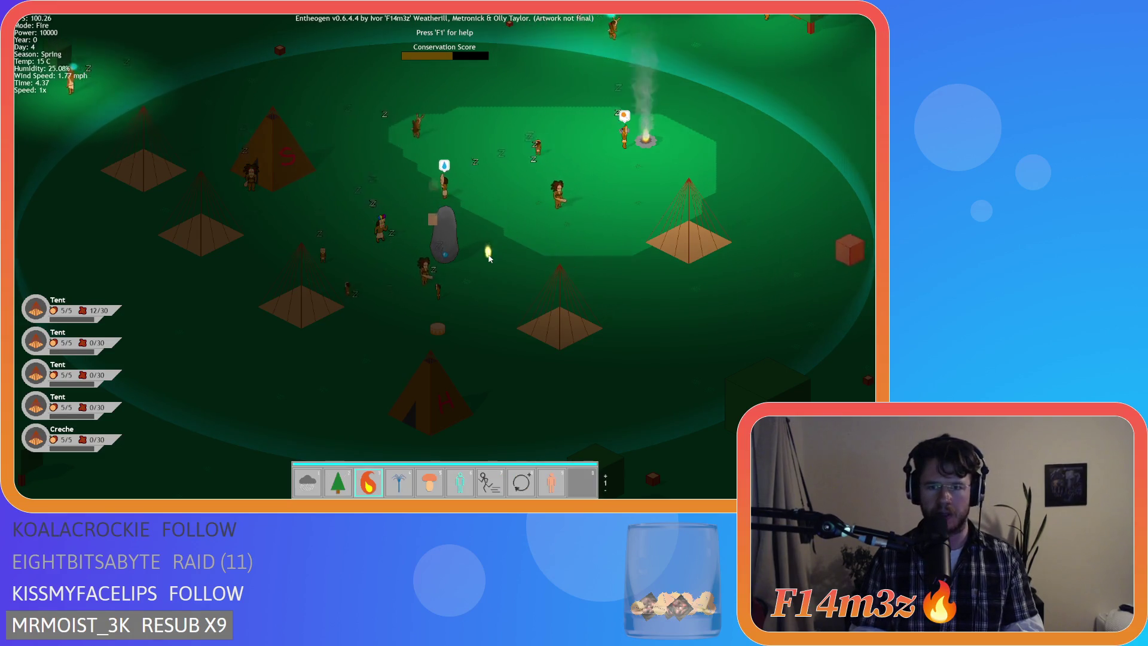
key("w")
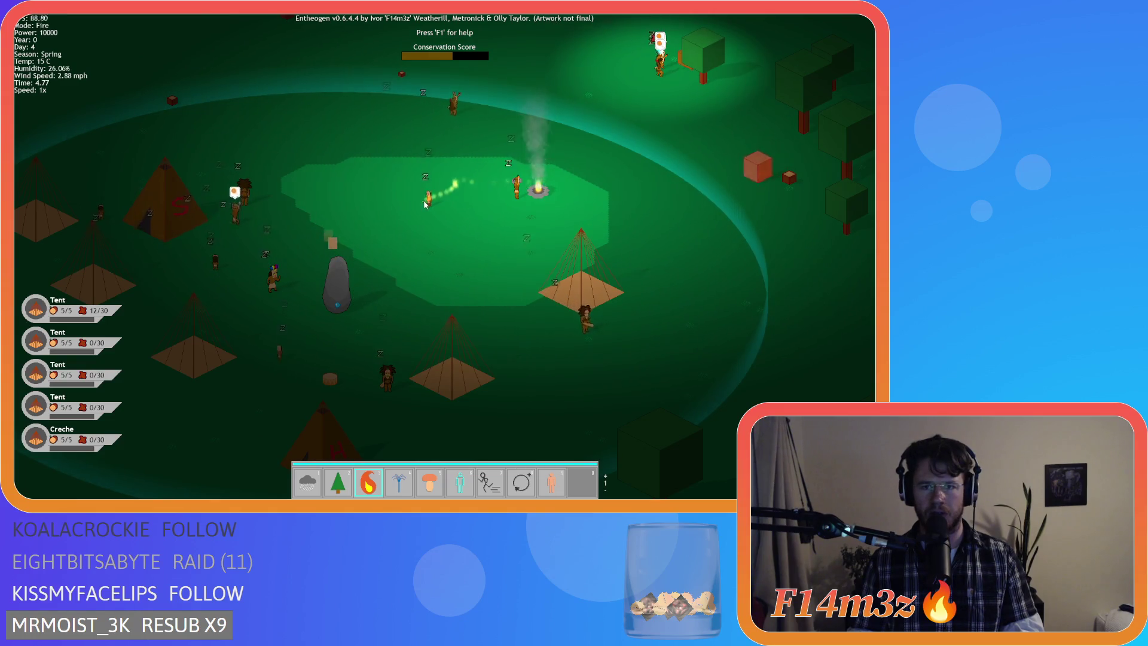
left_click(368, 227)
key("a")
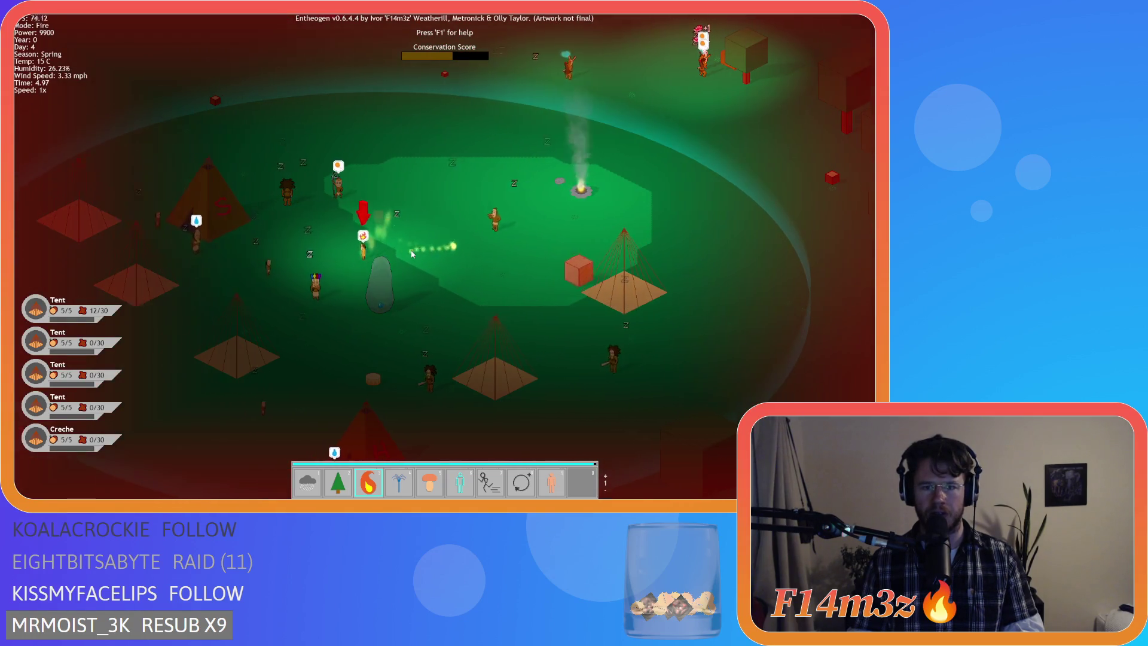
scroll(408, 247, "down", 1)
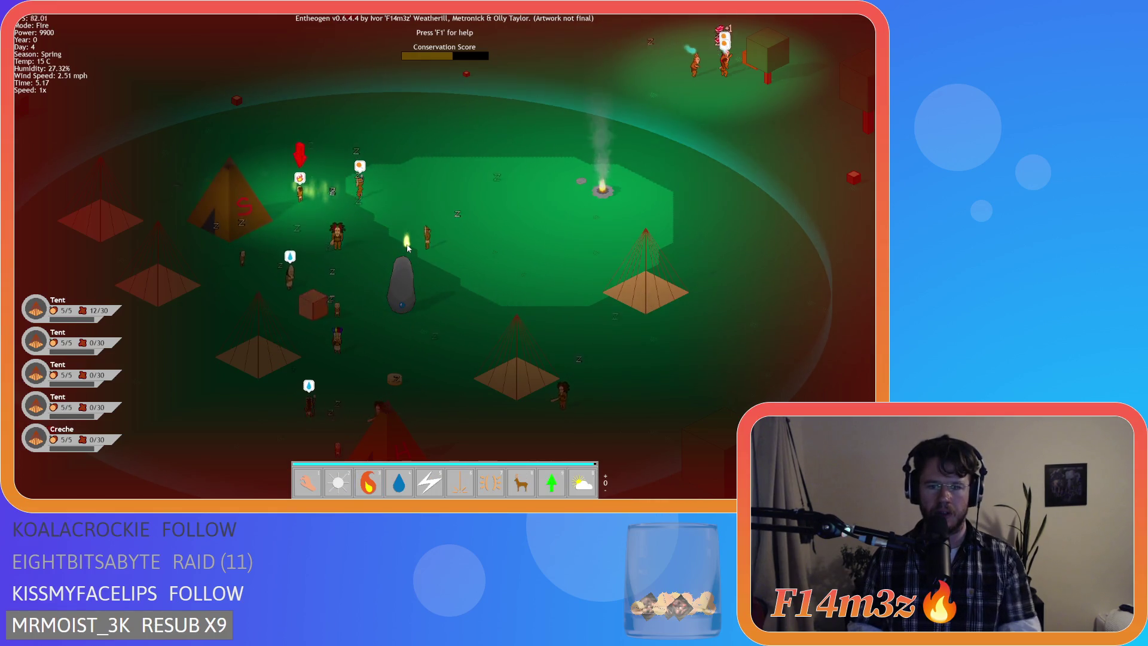
Step: Switch to the Water power, pan around the village, then quit the game with Escape and Y
key("4")
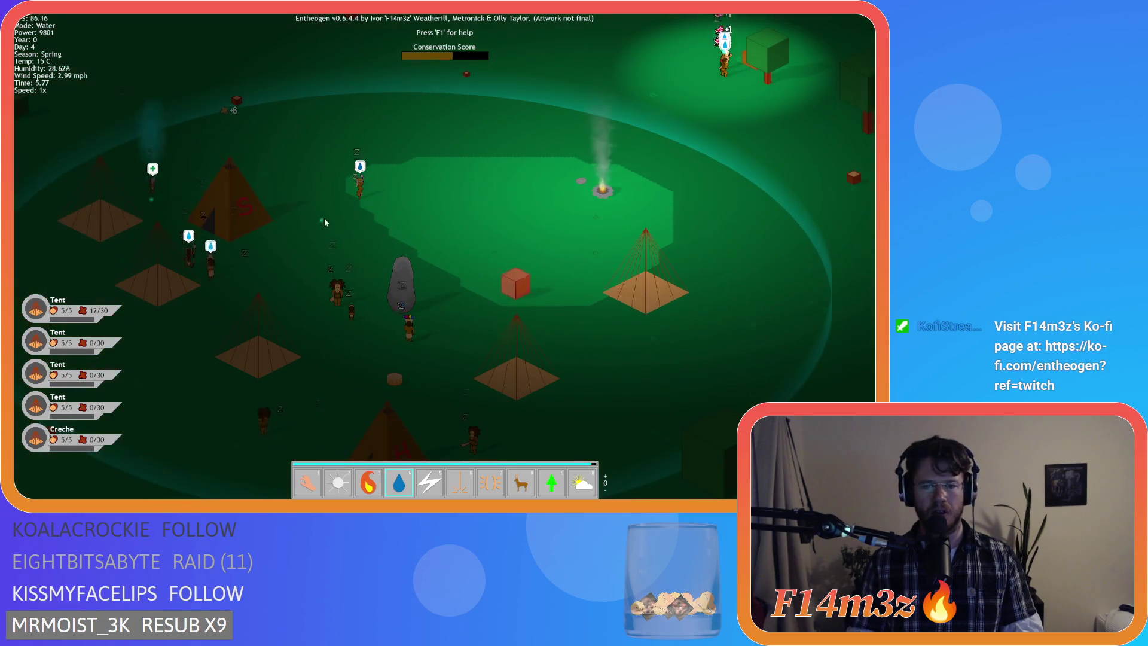
key("s")
key("d")
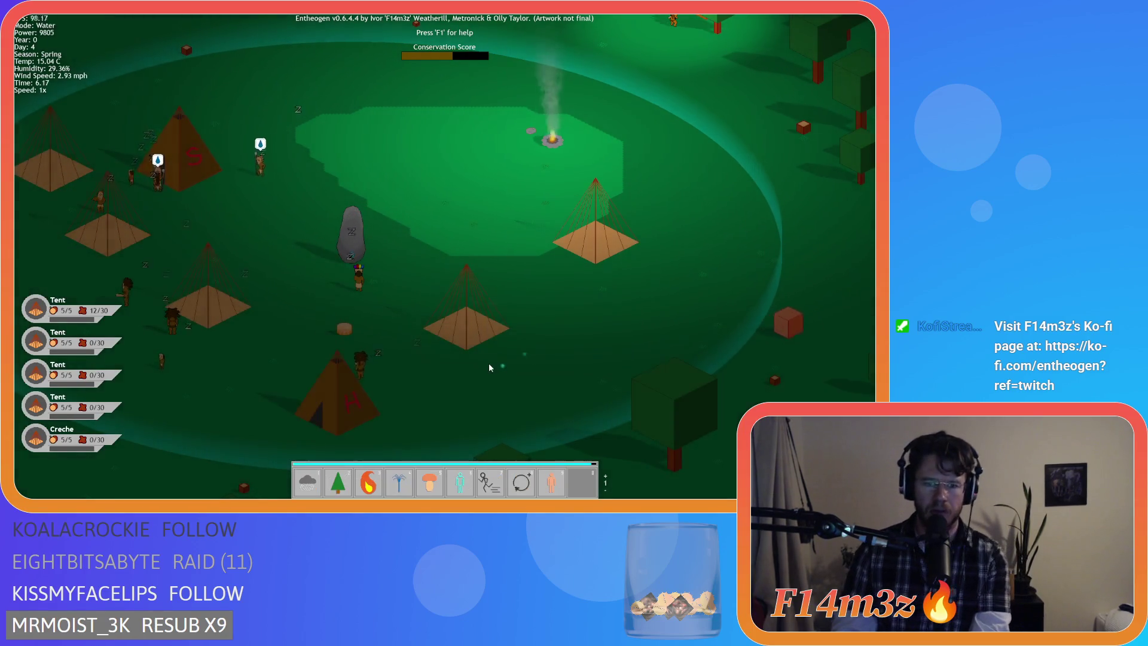
scroll(496, 361, "up", 1)
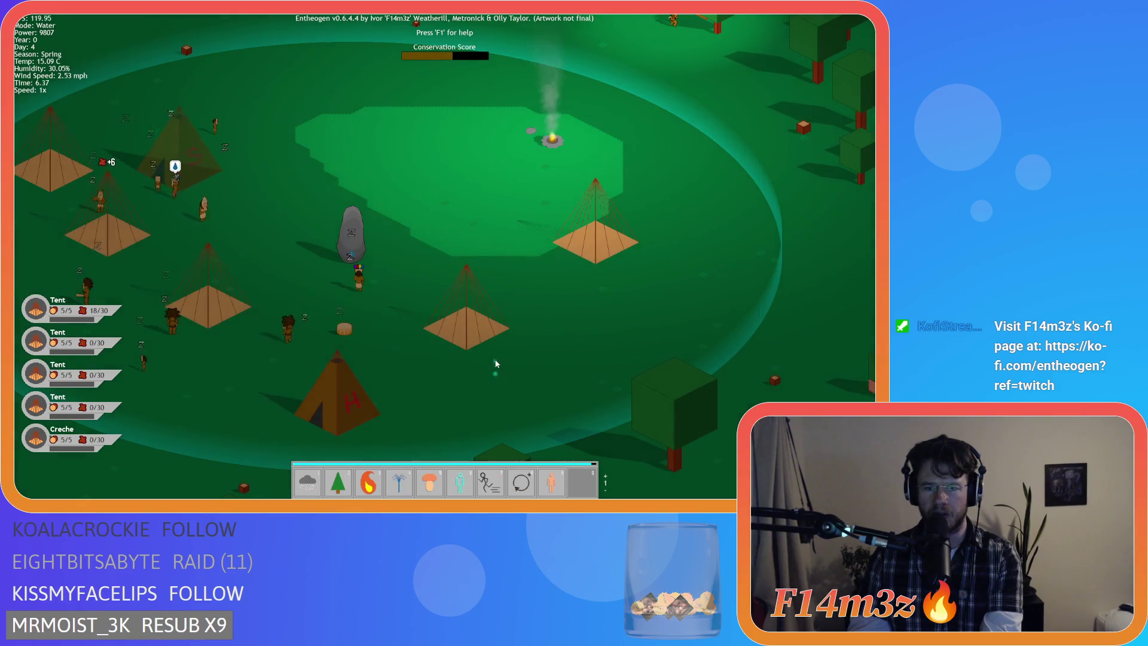
scroll(497, 359, "down", 1)
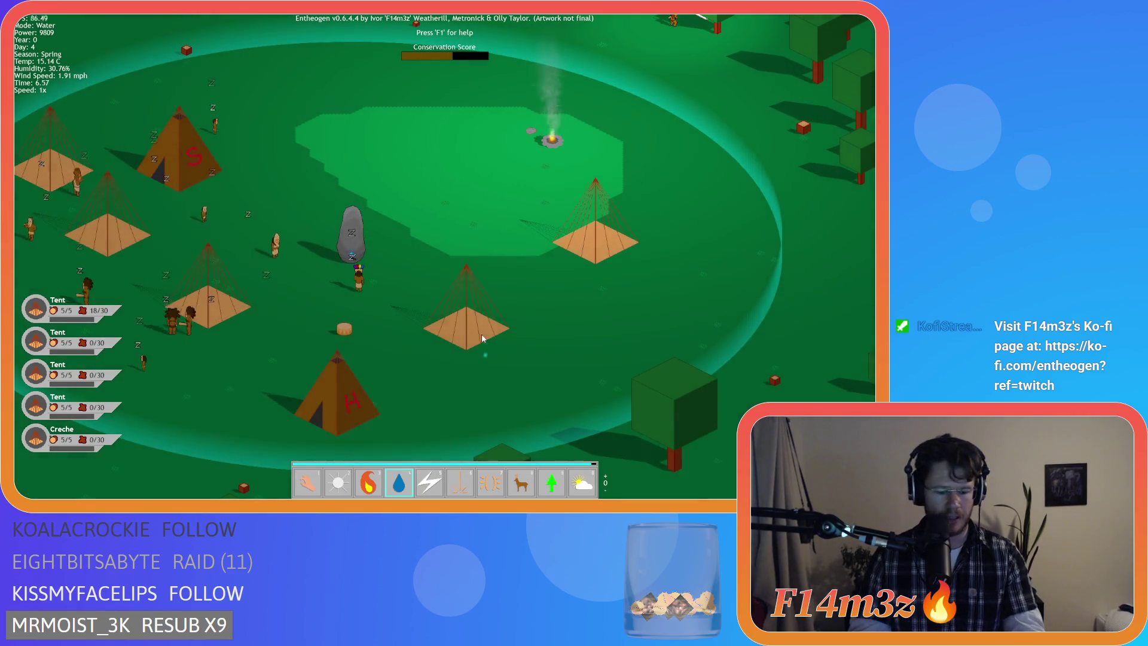
key("Escape")
key("y")
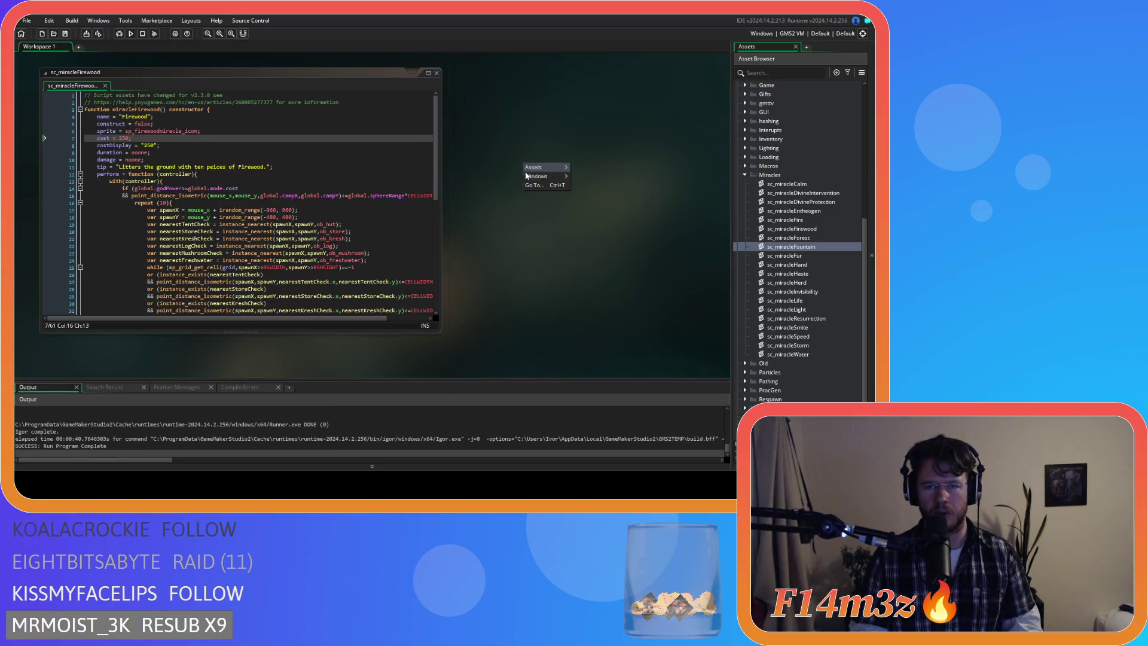
Step: Close the sc_miracleFirewood script editor from the workspace
key("ctrl+t")
left_click(551, 126)
right_click(531, 174)
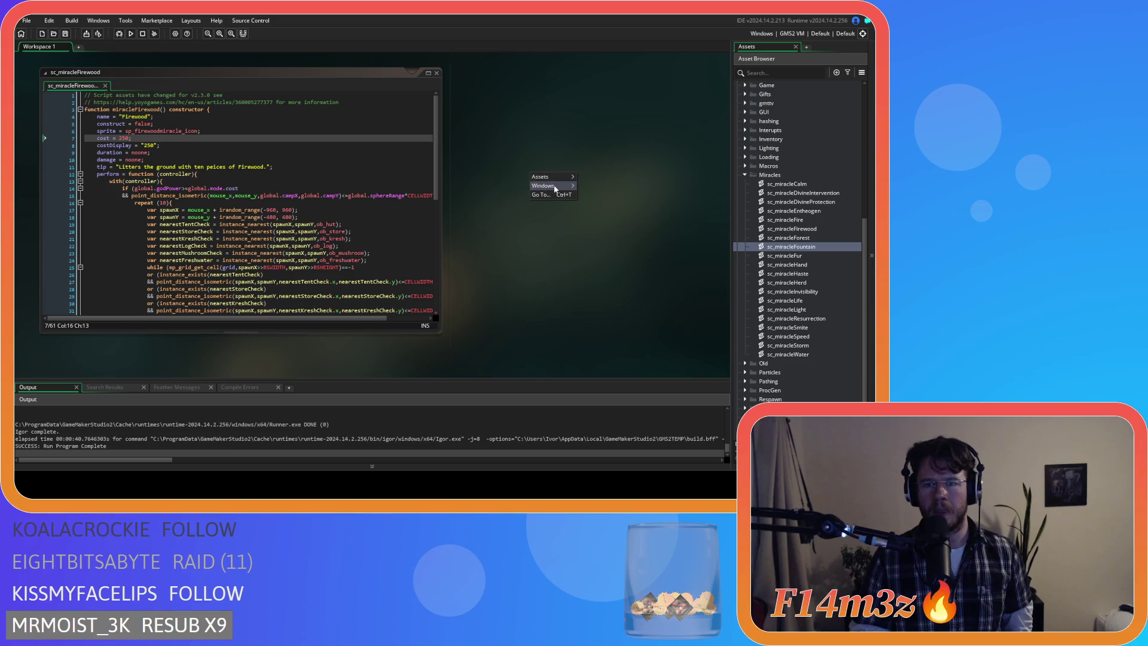
left_click(600, 213)
left_click(744, 174)
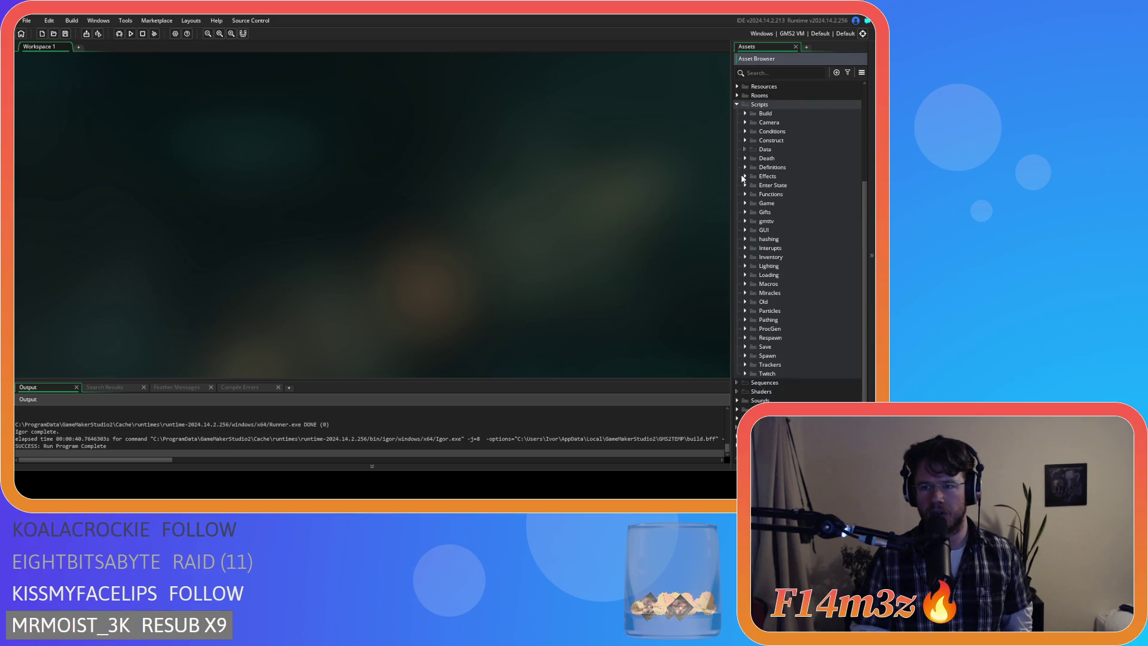
Step: Collapse Scripts, expand Objects > Game objects, and open the ob_tracker object
scroll(746, 179, "up", 5)
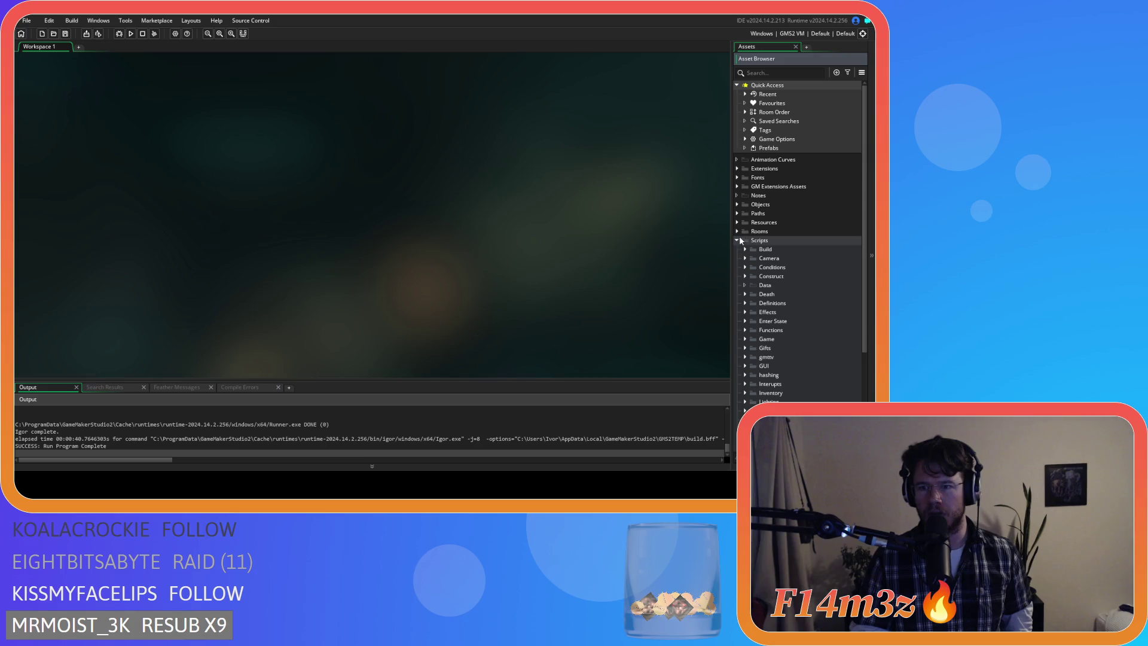
left_click(736, 240)
left_click(737, 204)
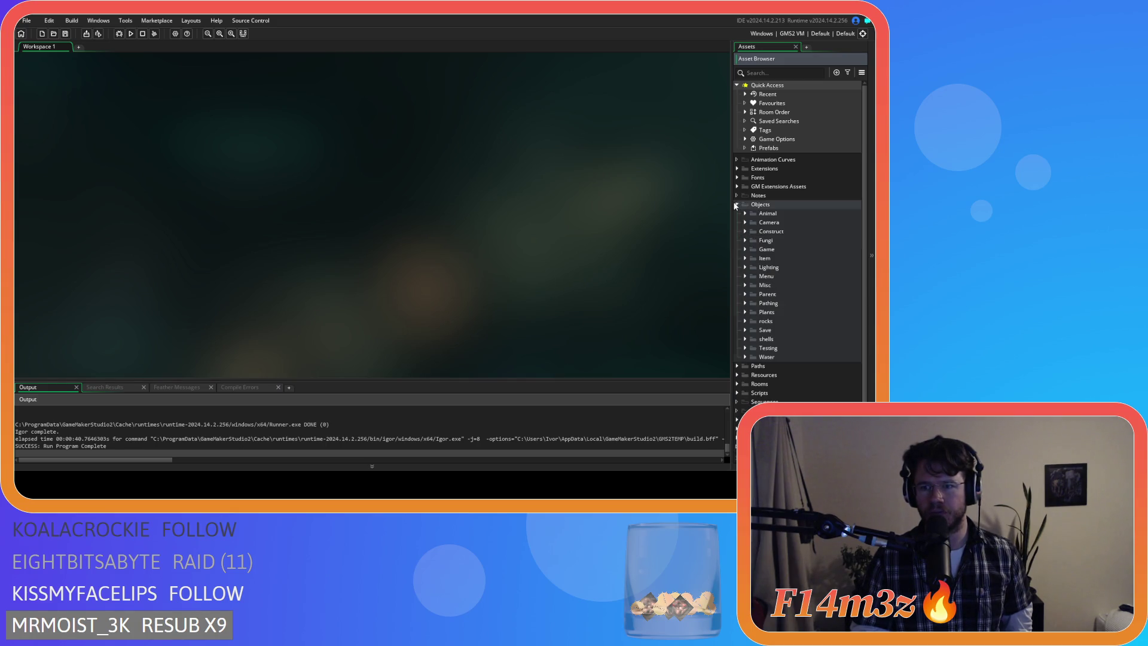
left_click(746, 250)
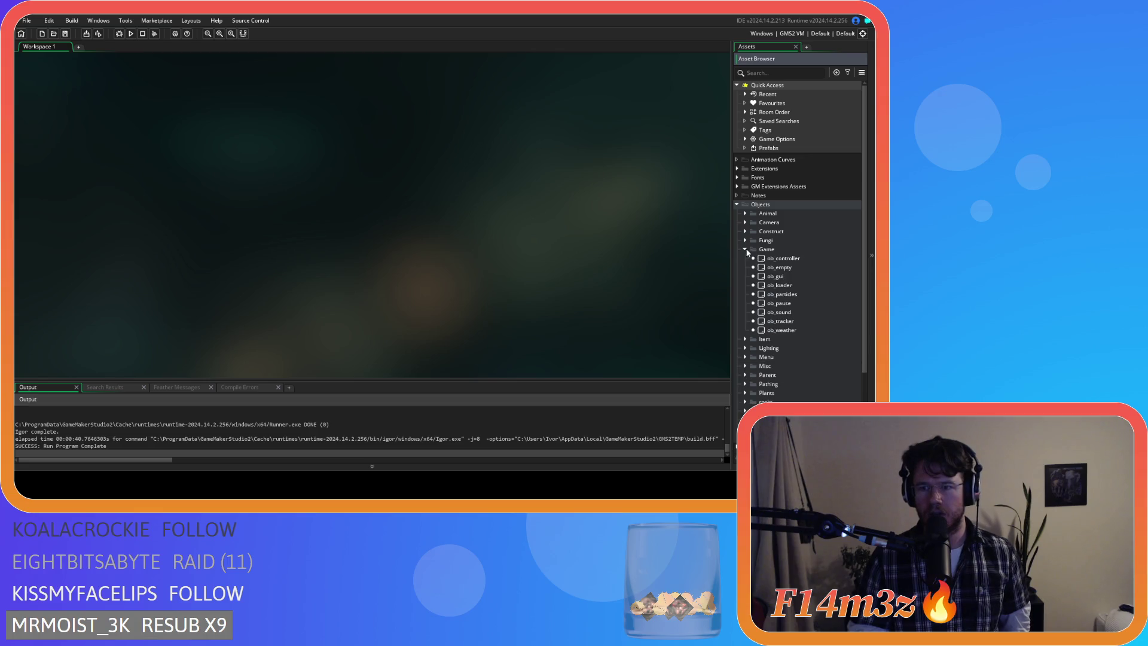
double_click(780, 322)
Step: Open ob_tracker's Create event and go to the miracleFirewood entry on line 41
double_click(218, 129)
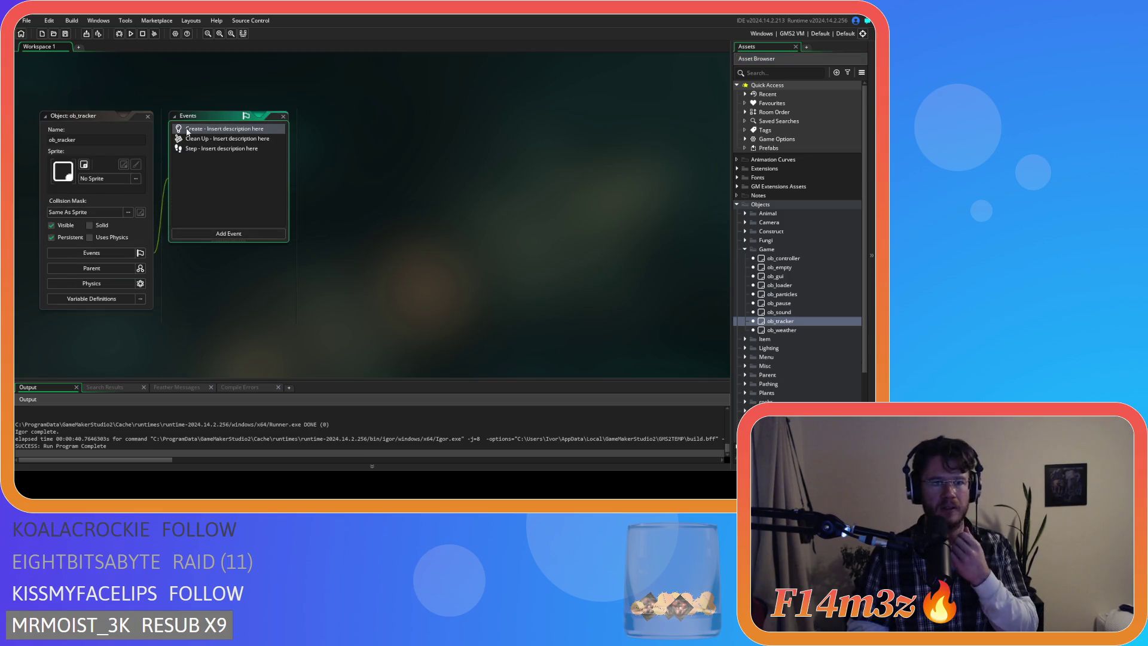
scroll(695, 216, "down", 6)
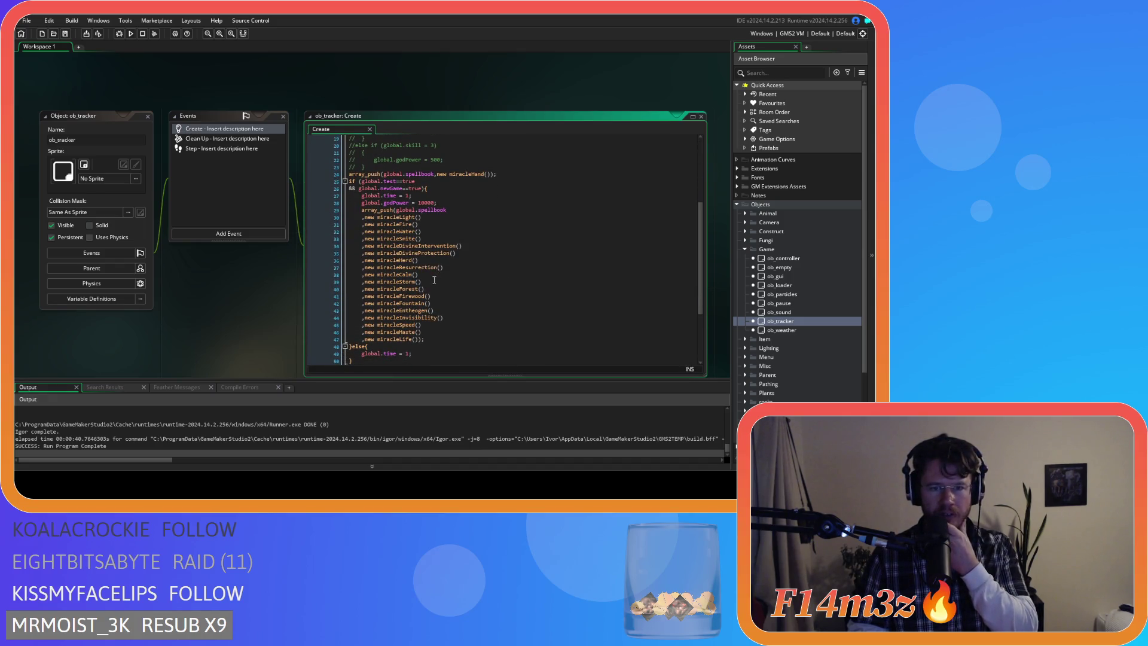
left_click(406, 295)
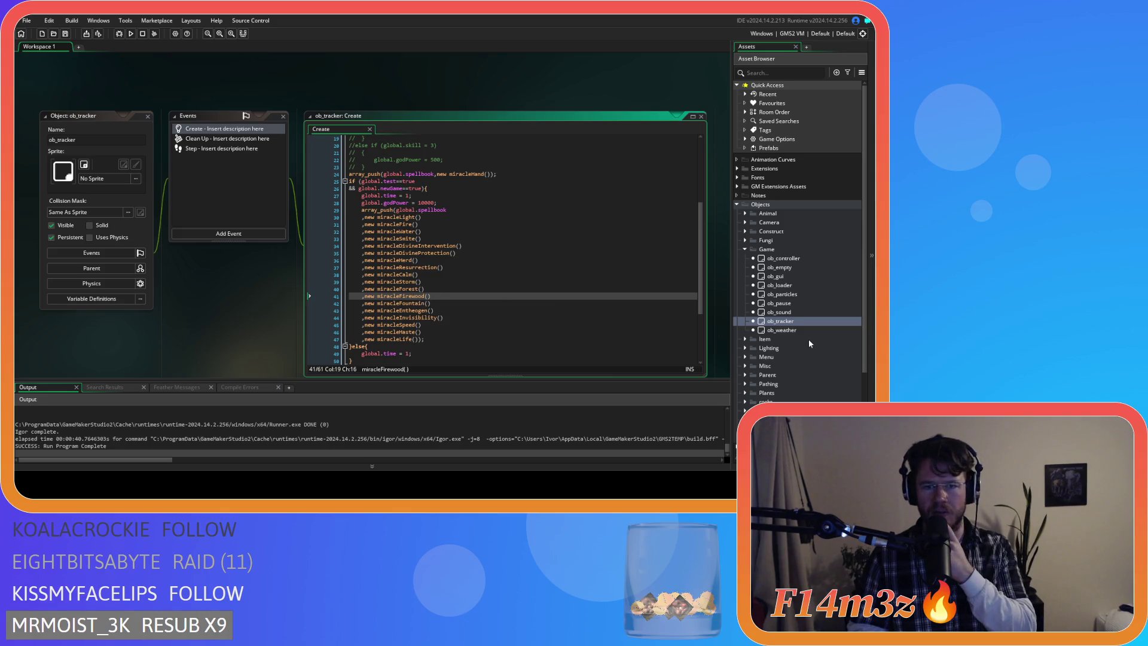
scroll(807, 338, "down", 4)
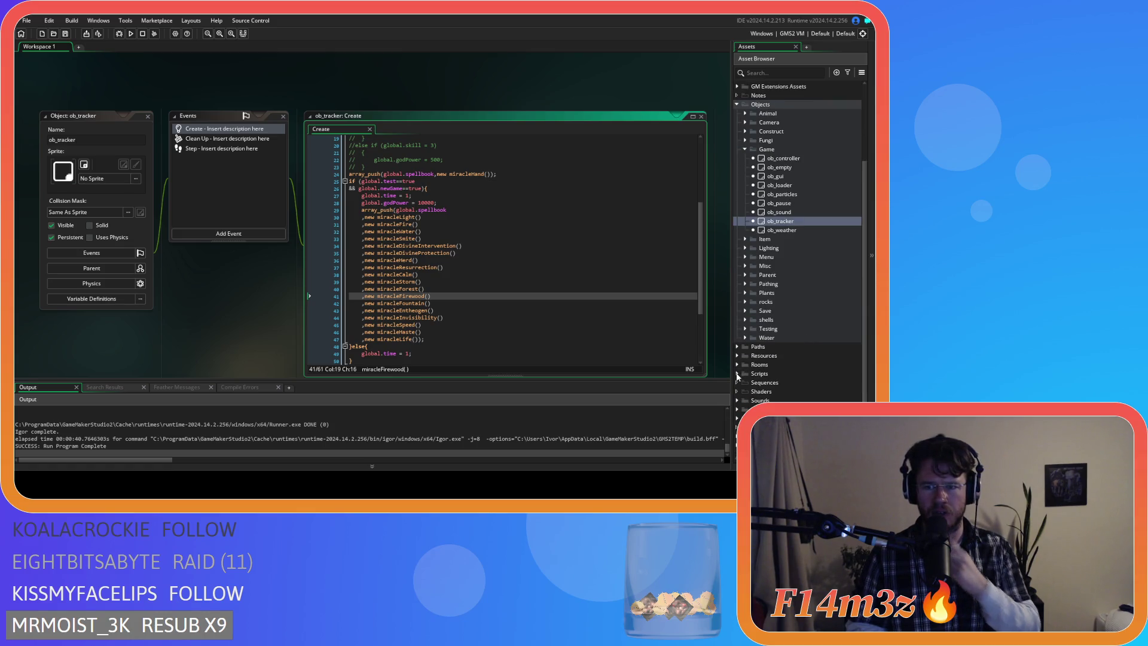
Step: Expand the Scripts folder in the Asset Browser
left_click(738, 374)
scroll(777, 374, "down", 7)
scroll(777, 374, "down", 2)
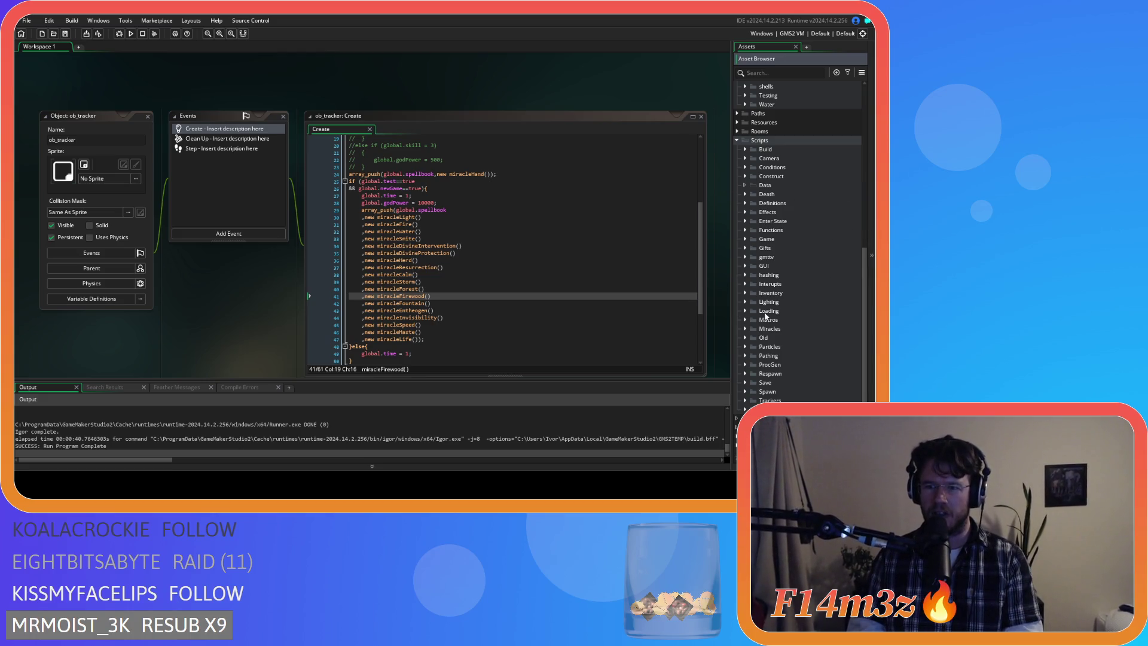
scroll(775, 290, "down", 1)
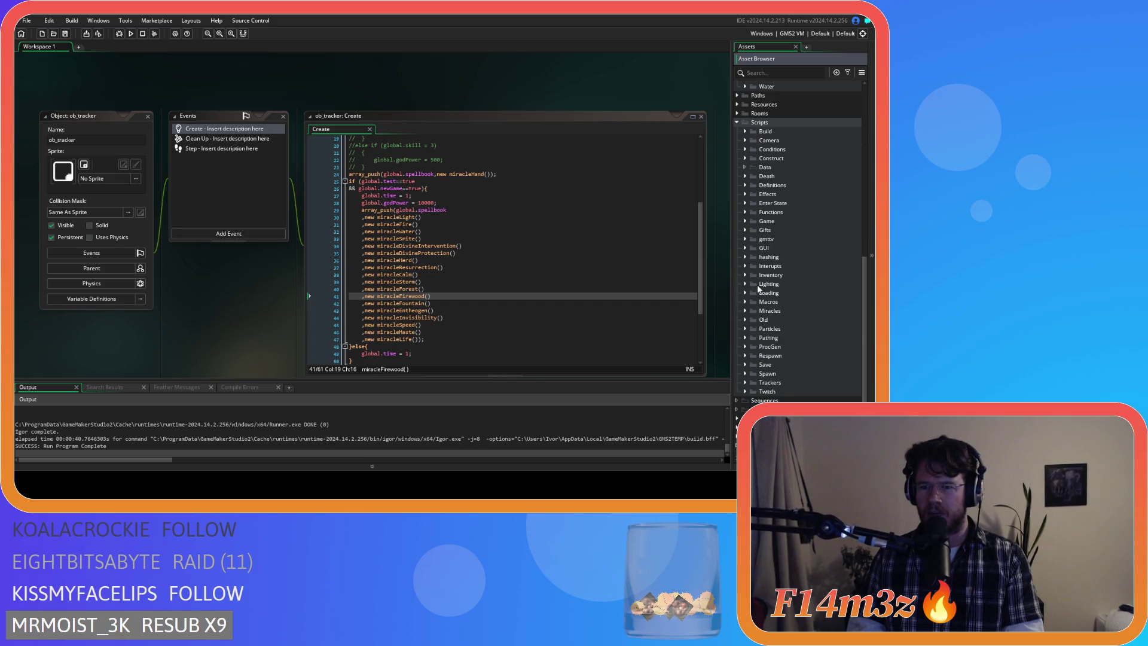
scroll(776, 291, "up", 2)
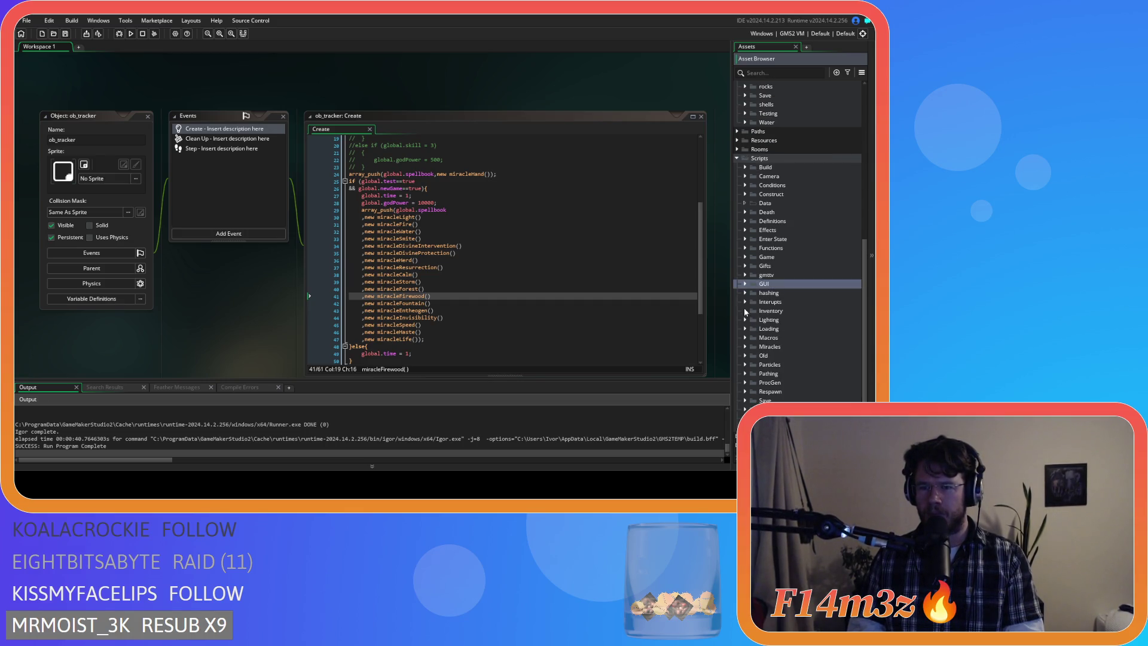
Step: Review the spellbook's miracleStorm, Haste, Invisibility and Life lines, then expand the GUI scripts folder
left_click(561, 283)
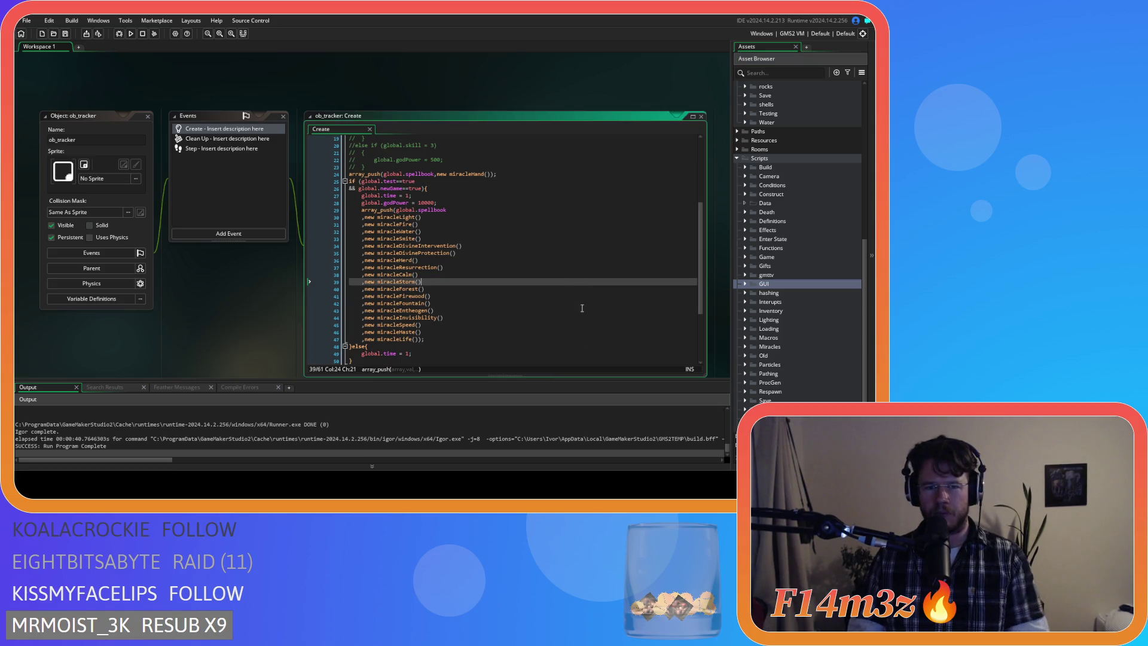
scroll(569, 308, "down", 1)
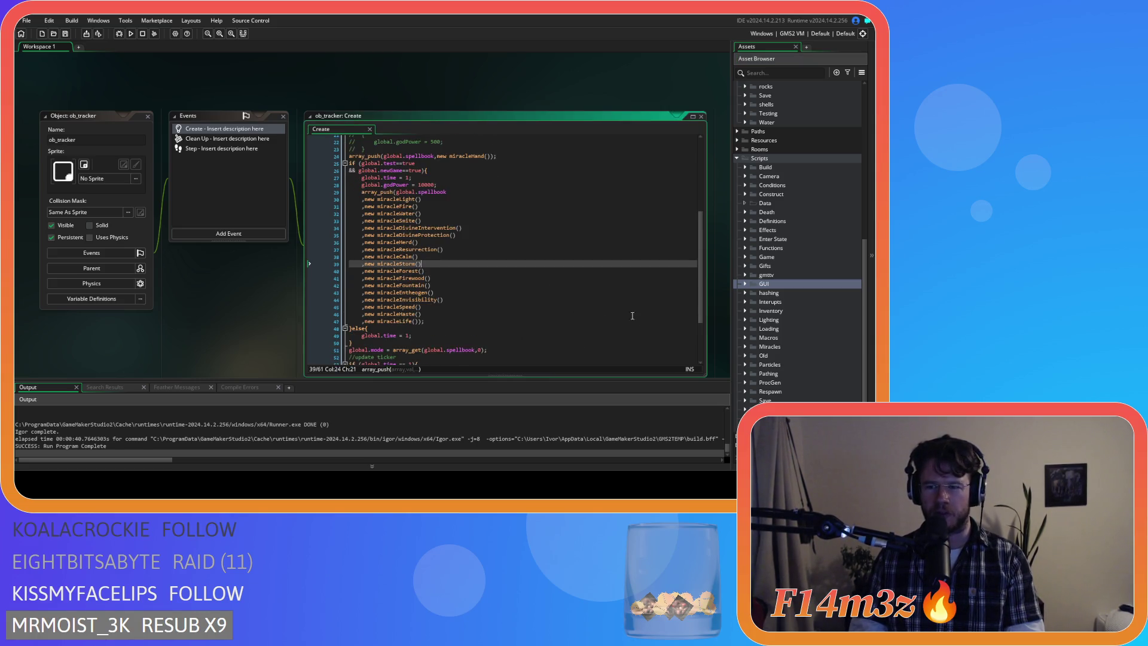
left_click(508, 323)
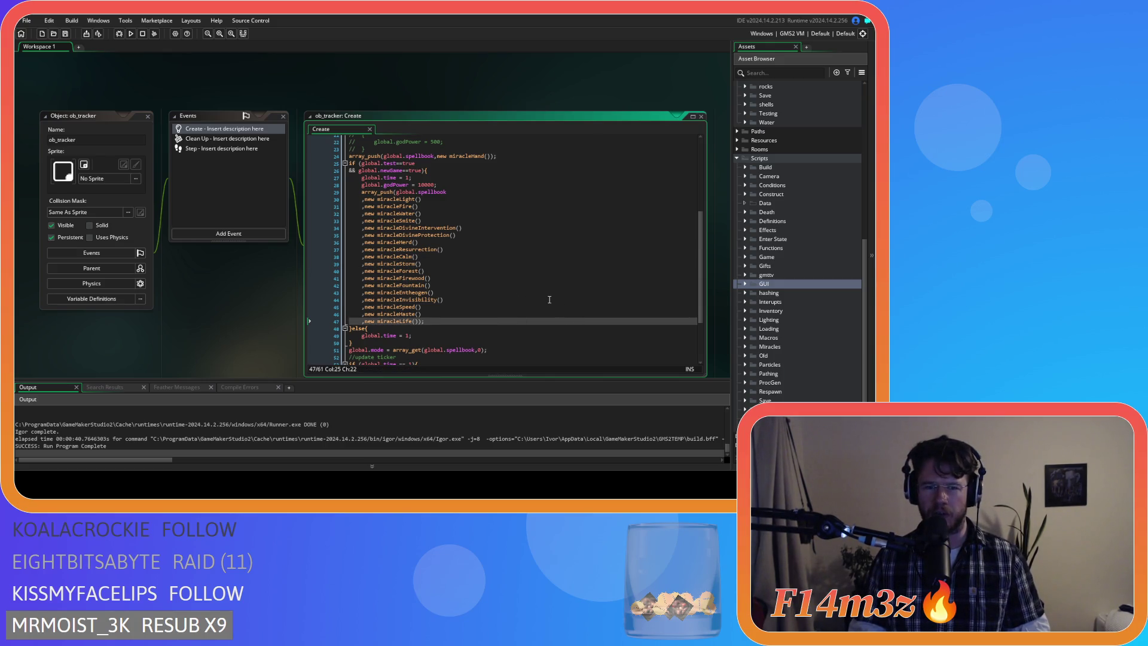
key("Up")
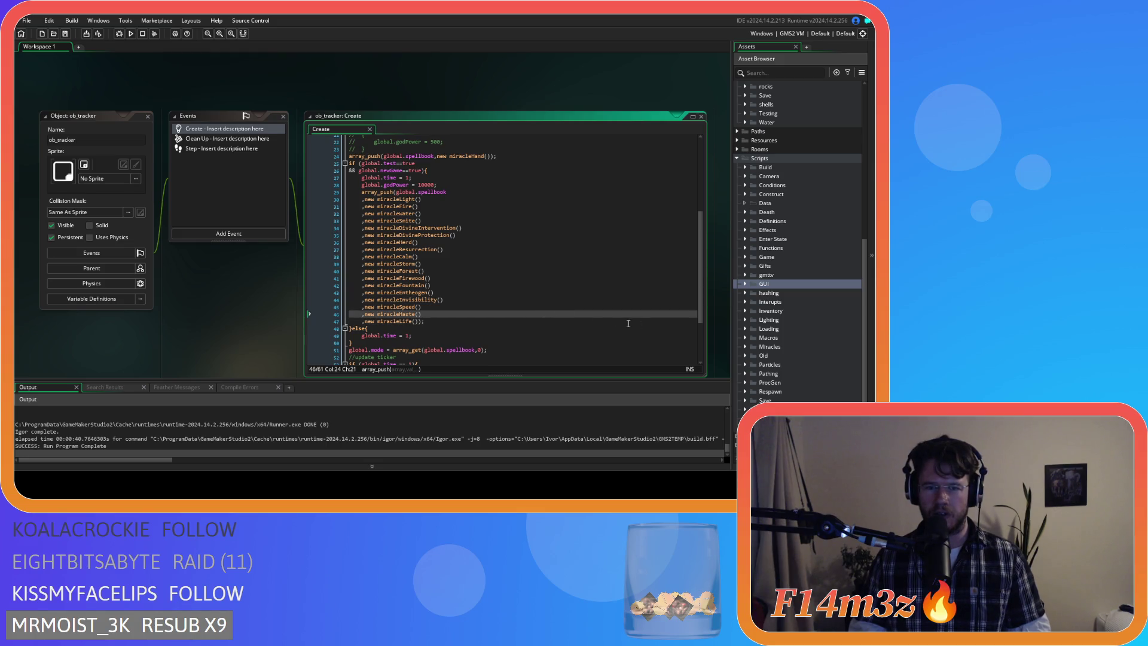
scroll(784, 299, "down", 1)
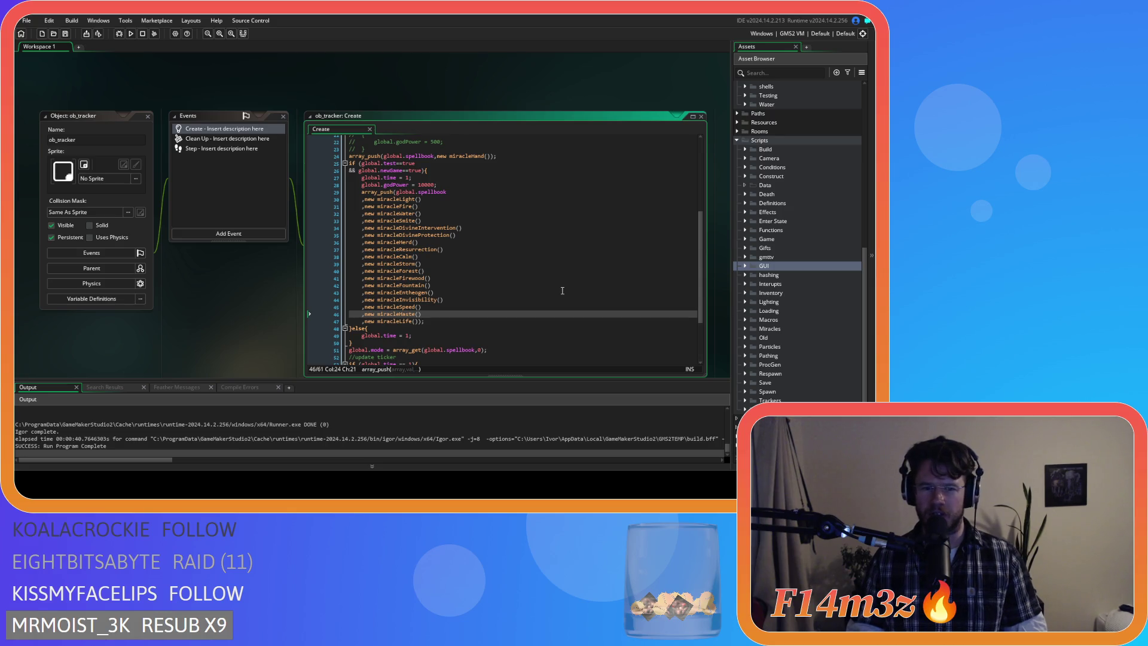
left_click(465, 318)
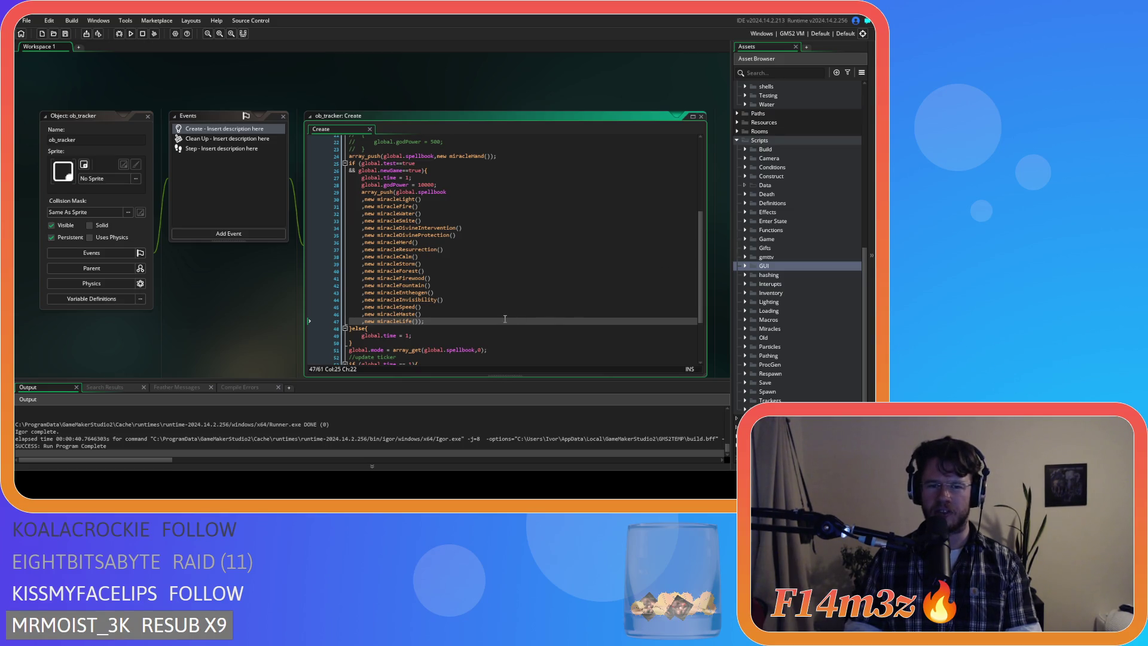
left_click(416, 300)
left_click(459, 319)
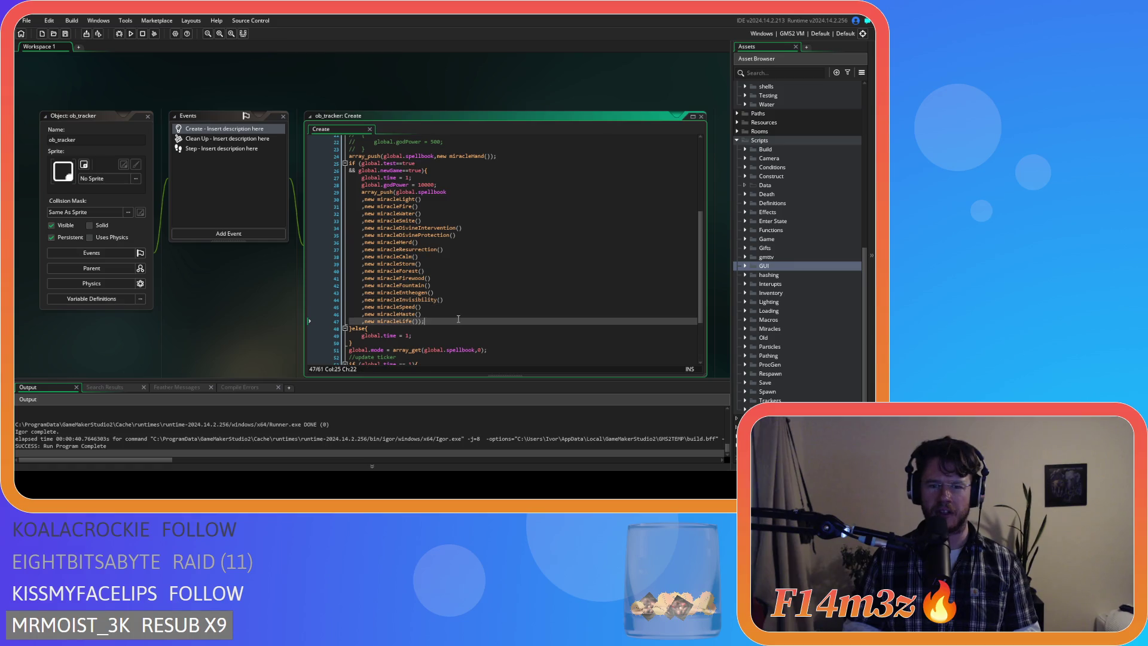
left_click(745, 267)
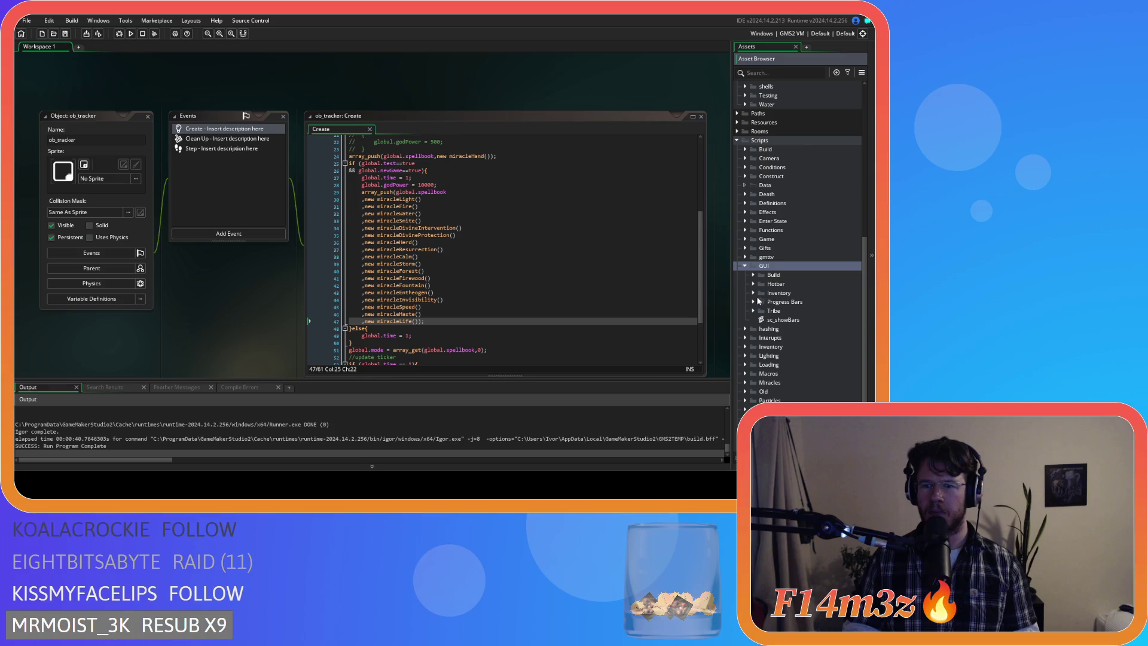
Step: Expand GUI > Inventory, check the miracleEntheogen, Haste, Life and Speed lines, then collapse Inventory
left_click(754, 294)
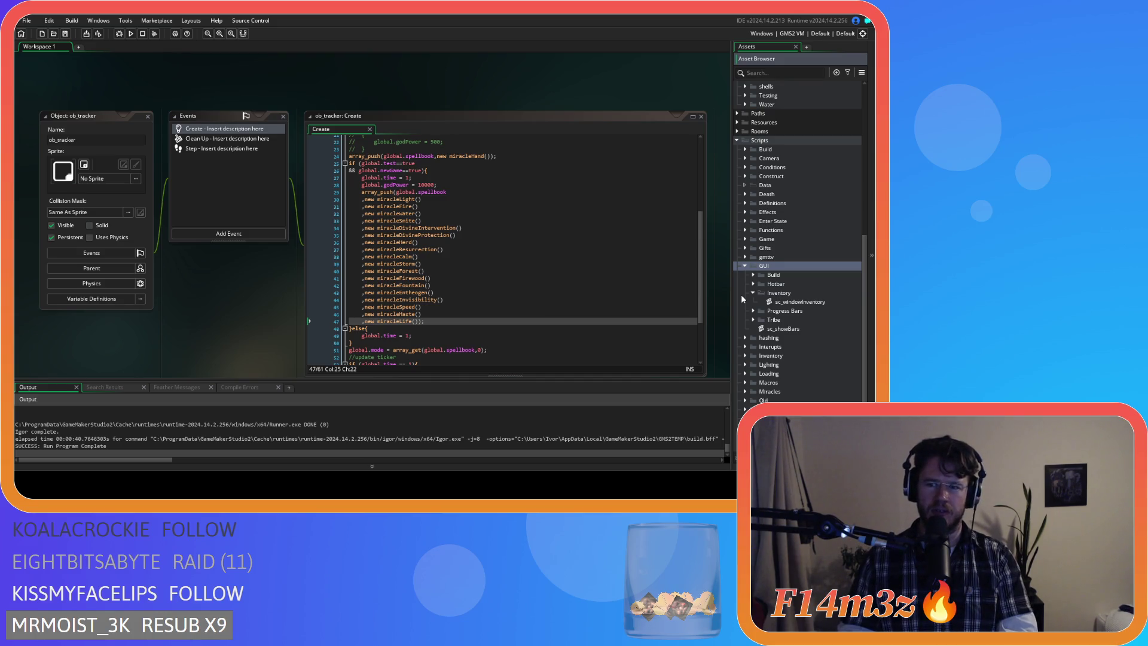
left_click(469, 293)
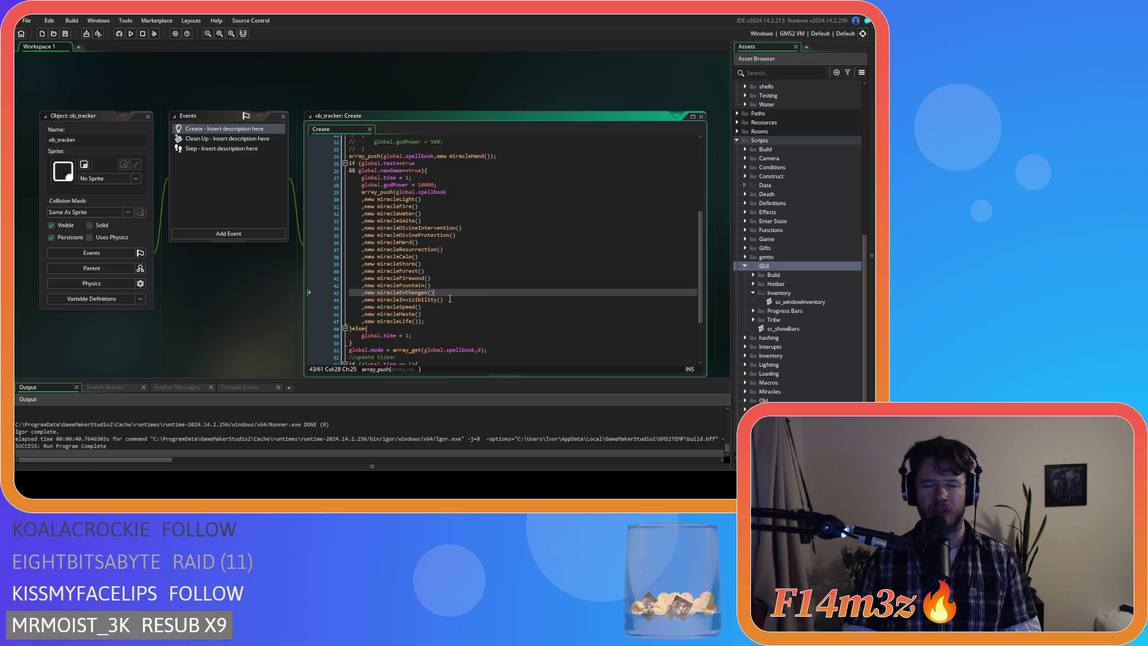
left_click(506, 311)
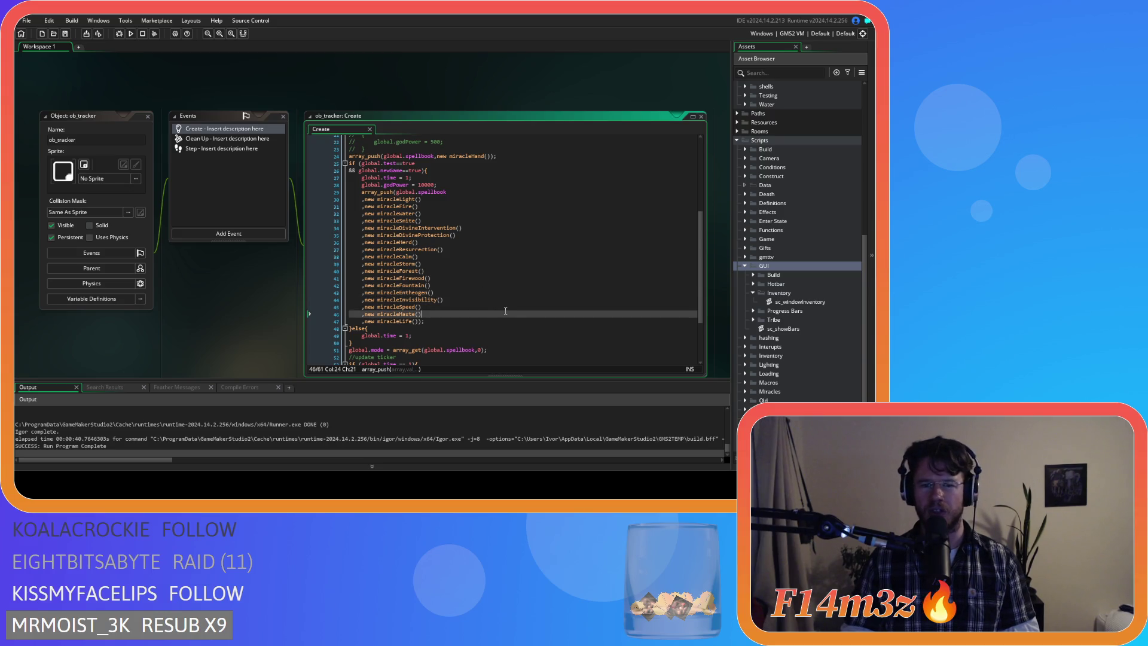
left_click(524, 319)
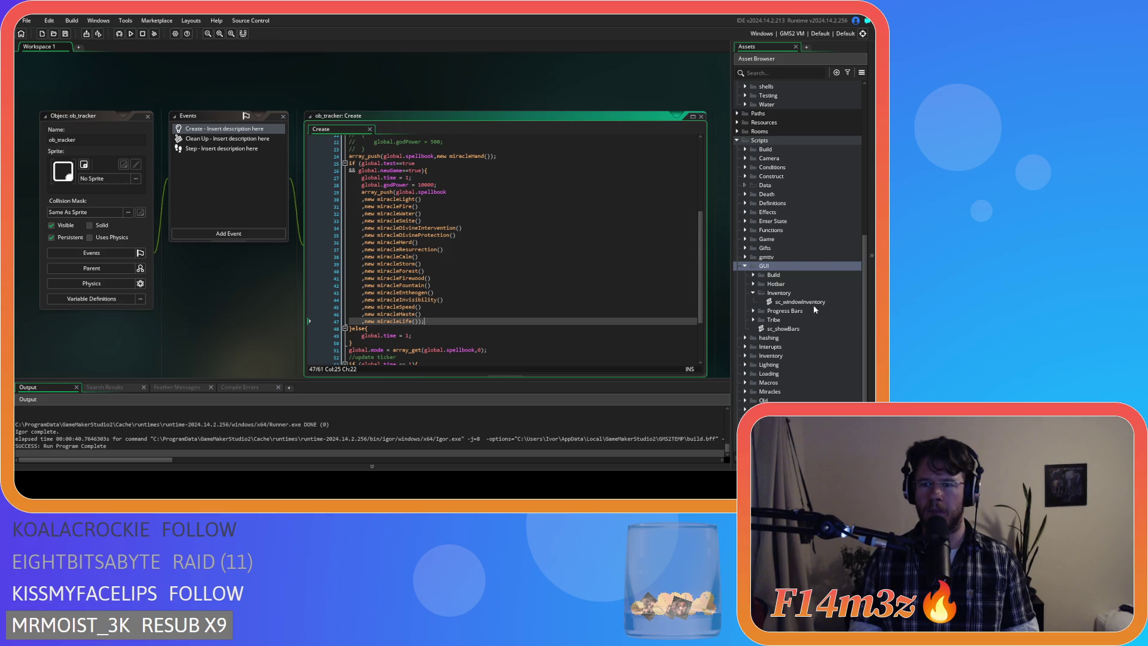
left_click(754, 295)
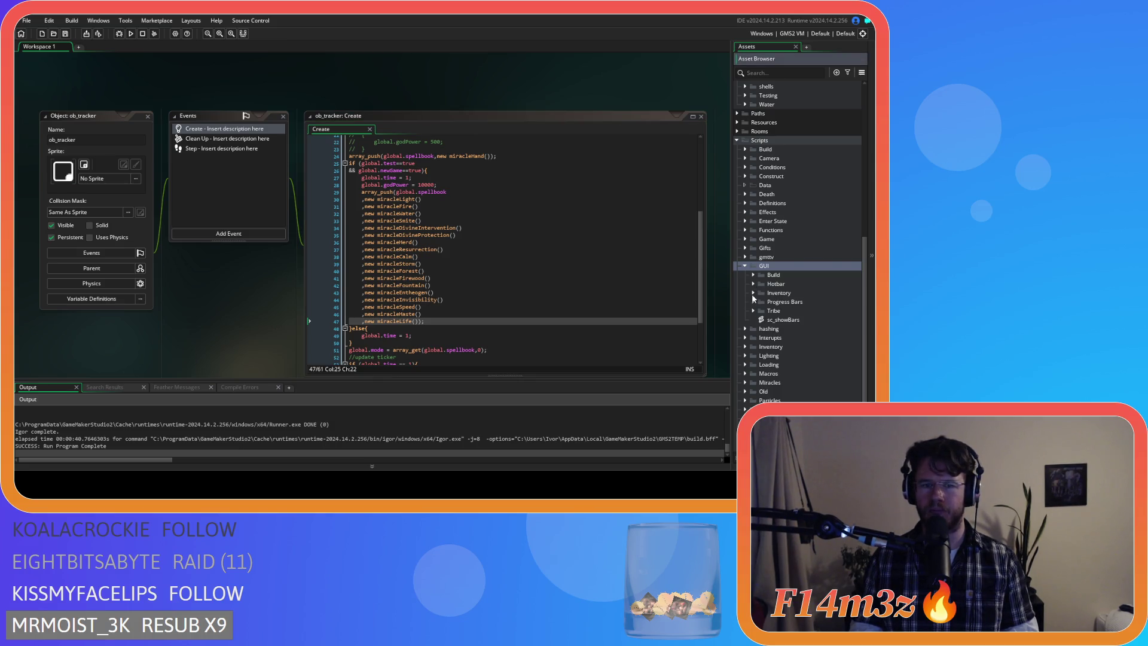
left_click(633, 310)
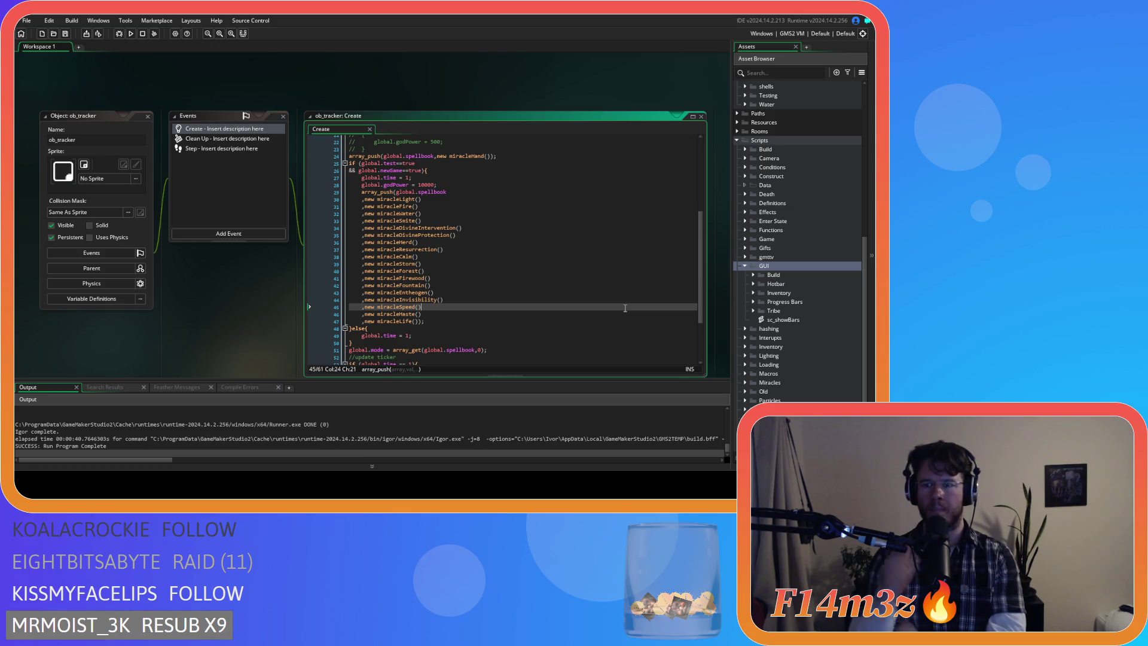
scroll(771, 311, "down", 1)
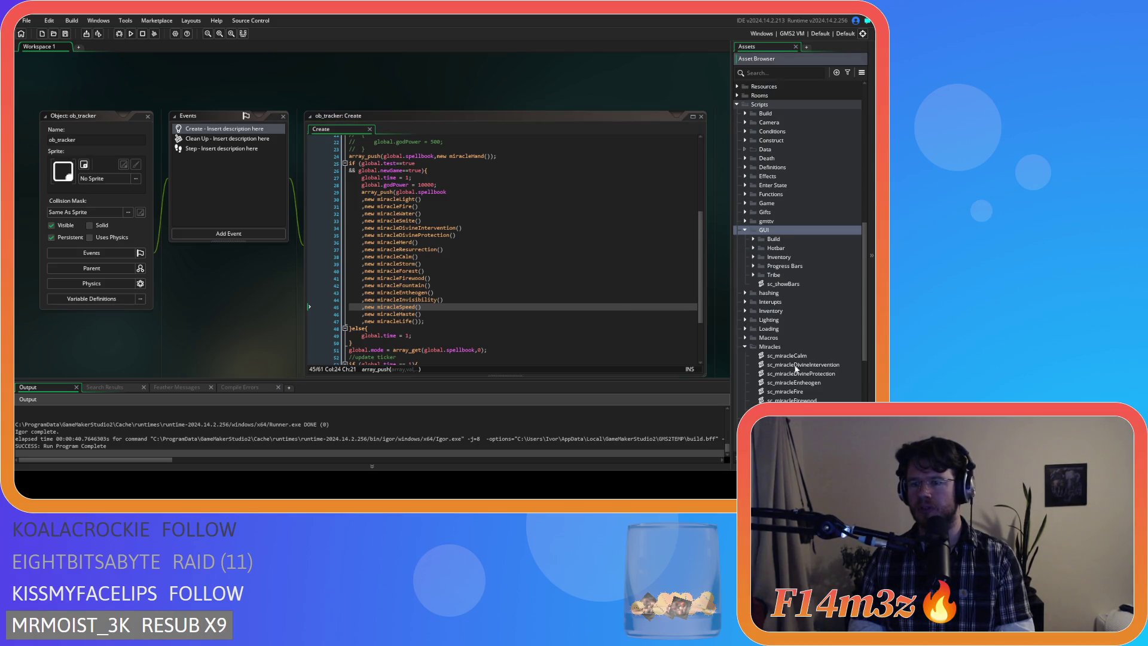
Step: Expand Miracles and open the Forest, Fountain, Hand, Haste, Herd, Invisibility, Storm and Water scripts
left_click(746, 346)
scroll(805, 376, "down", 4)
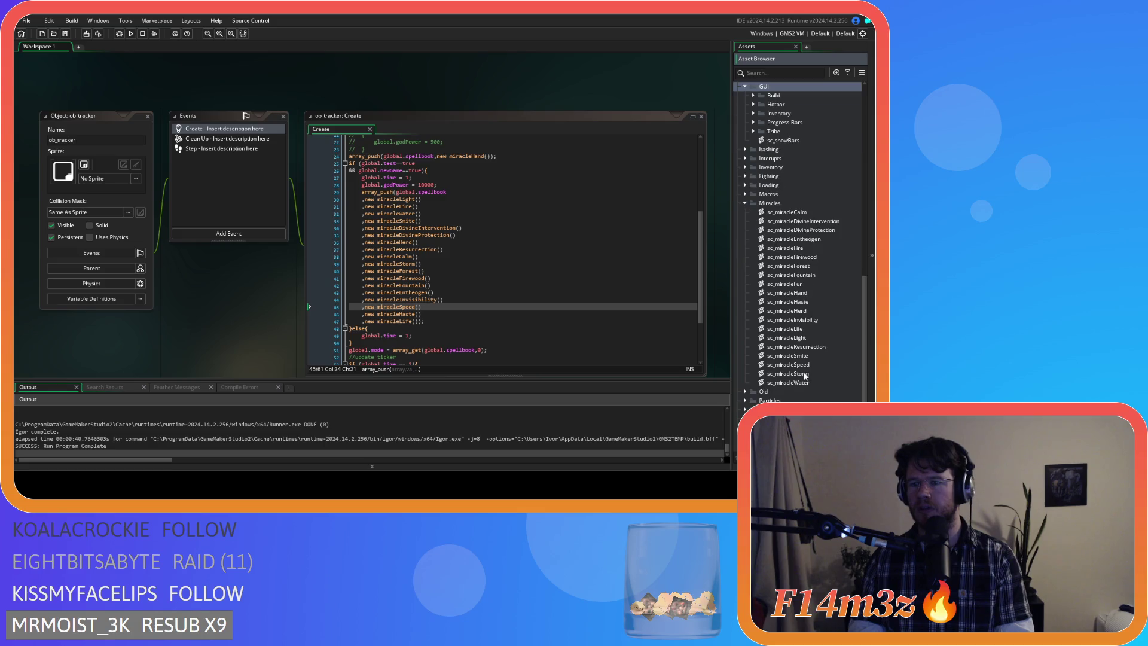
double_click(814, 266)
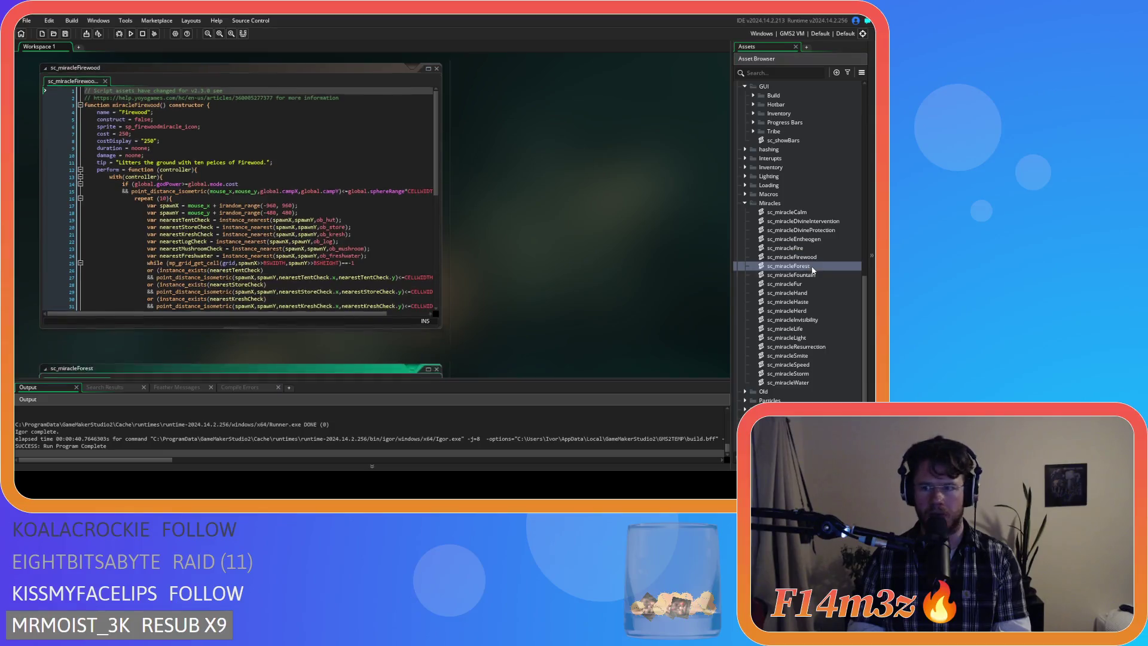
double_click(812, 277)
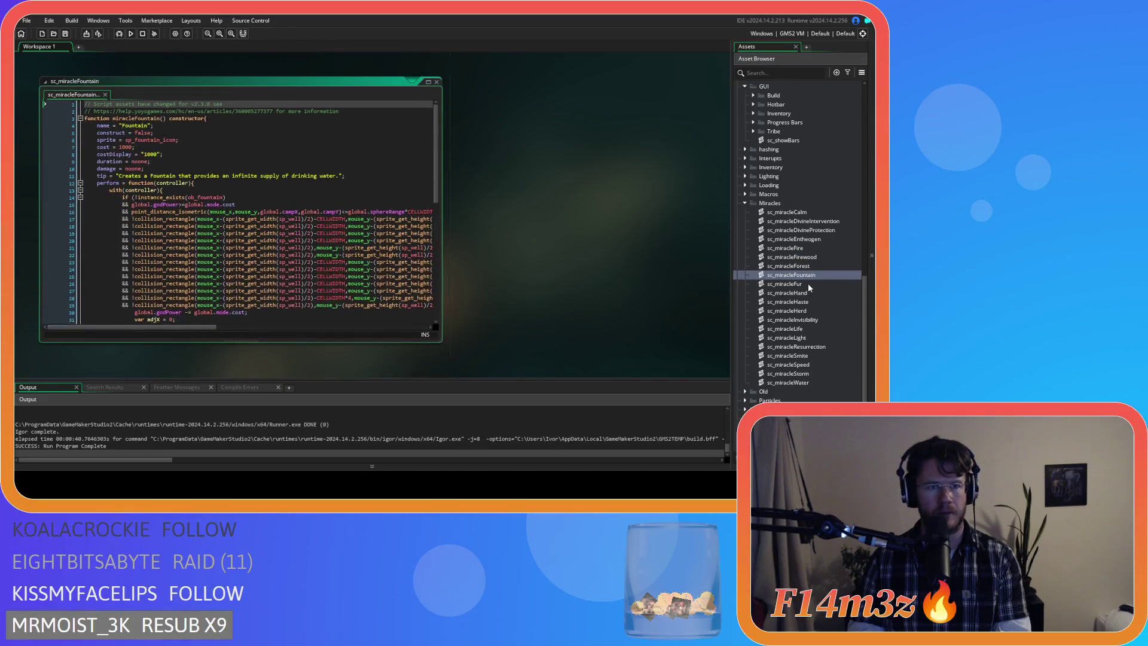
double_click(807, 294)
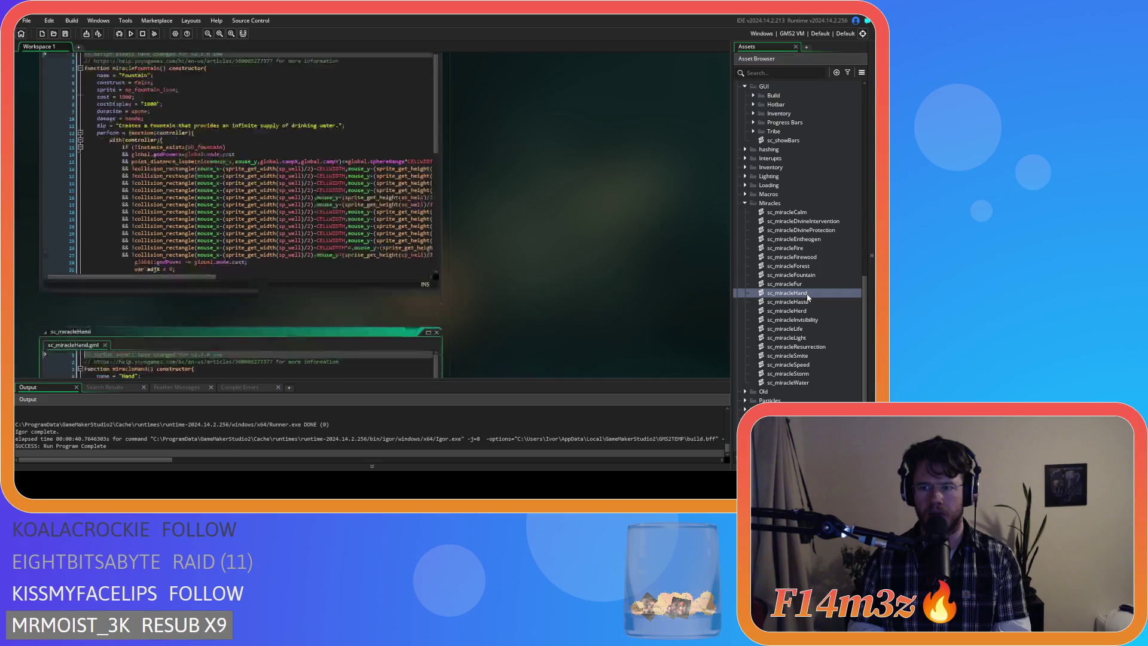
double_click(807, 302)
double_click(806, 310)
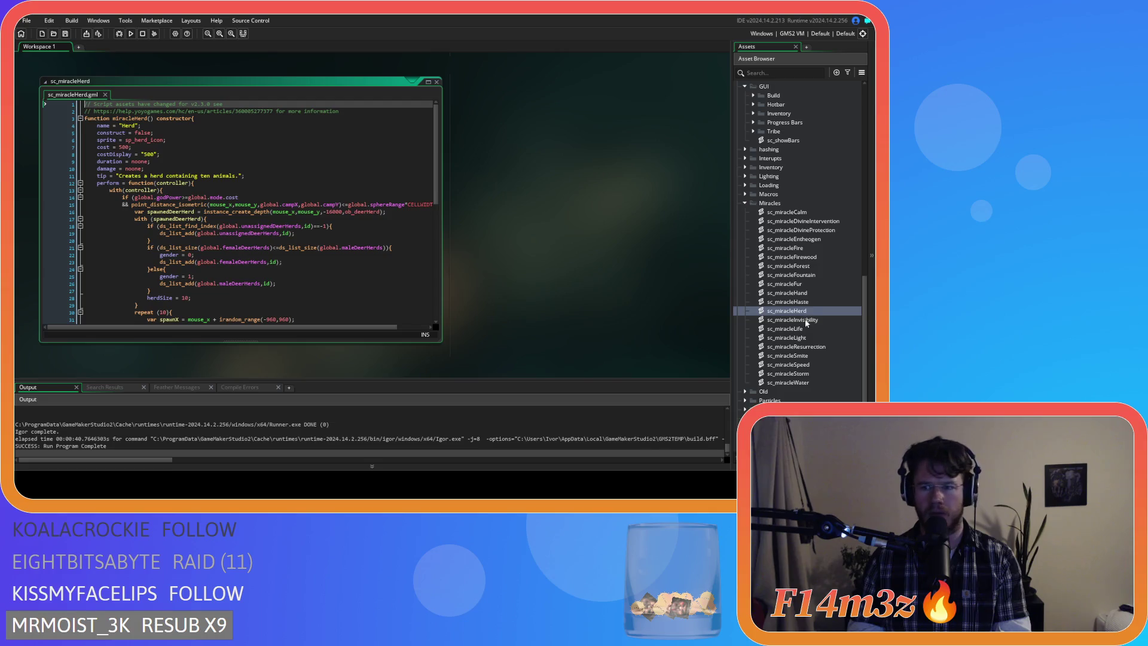
double_click(806, 320)
double_click(788, 374)
double_click(788, 383)
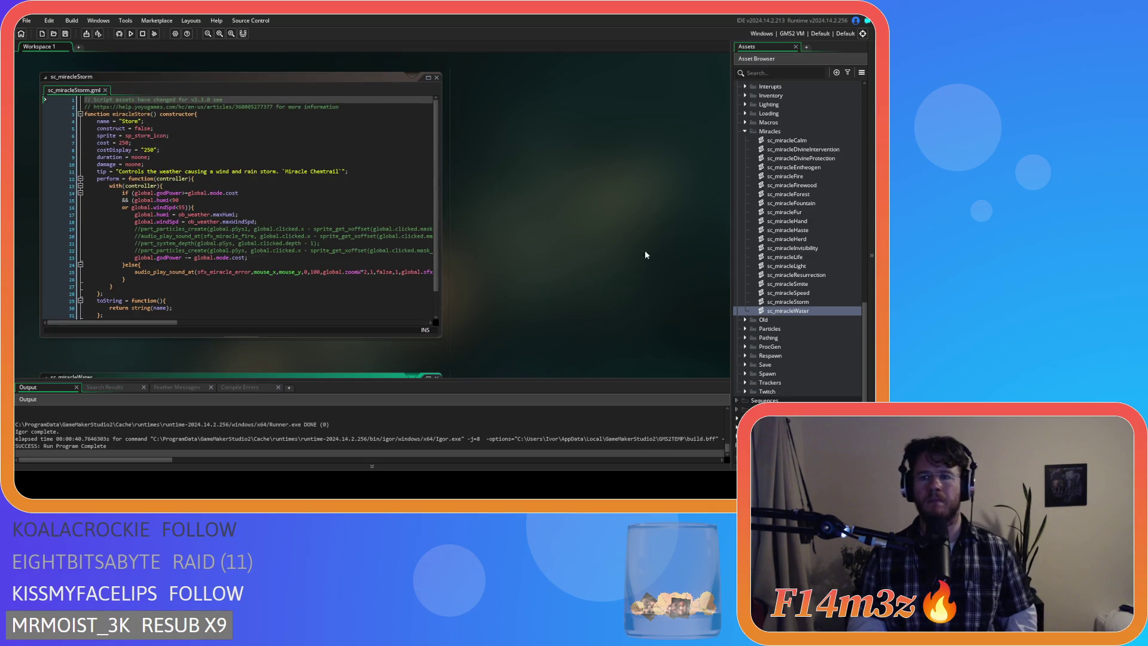
Step: Close all open script windows using the workspace's Windows > Close All
right_click(579, 259)
mouse_move(596, 274)
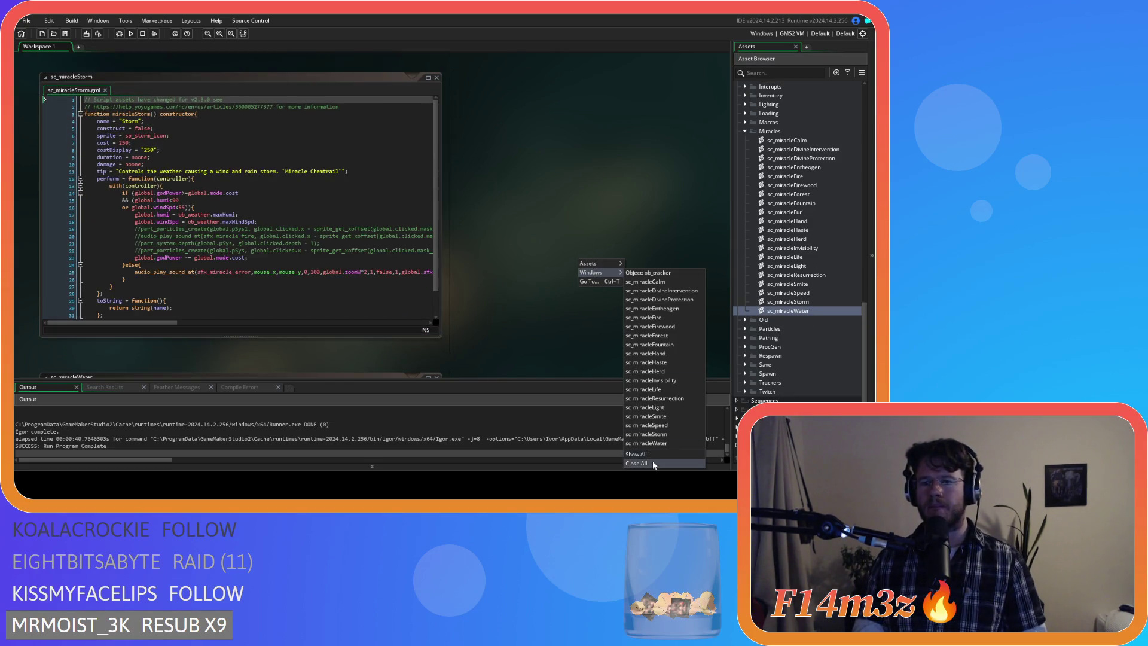
left_click(694, 460)
scroll(809, 292, "up", 8)
scroll(811, 285, "up", 8)
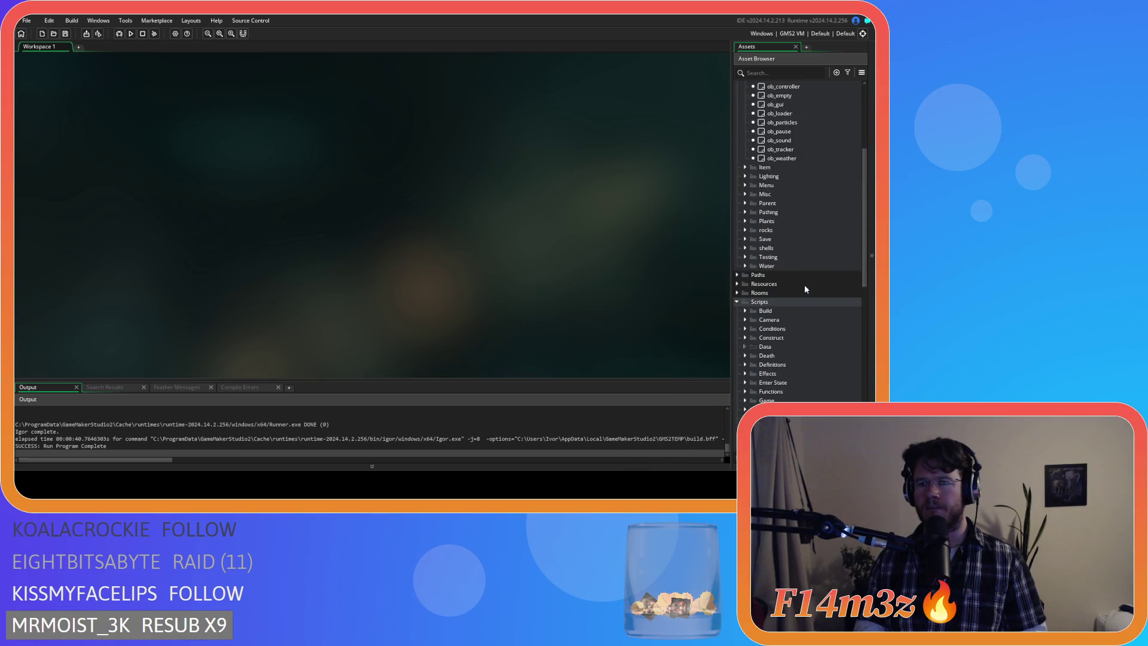
Step: Open ob_tracker's Create code and locate the spellbook's miracle list
double_click(781, 239)
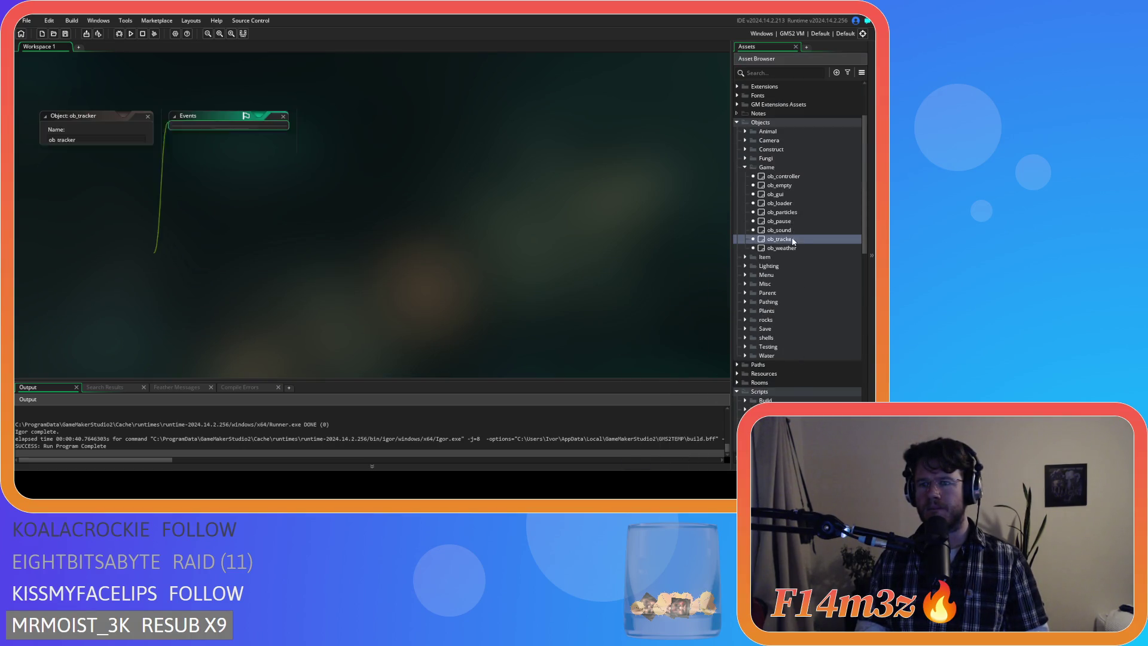
scroll(449, 232, "down", 5)
scroll(449, 232, "down", 1)
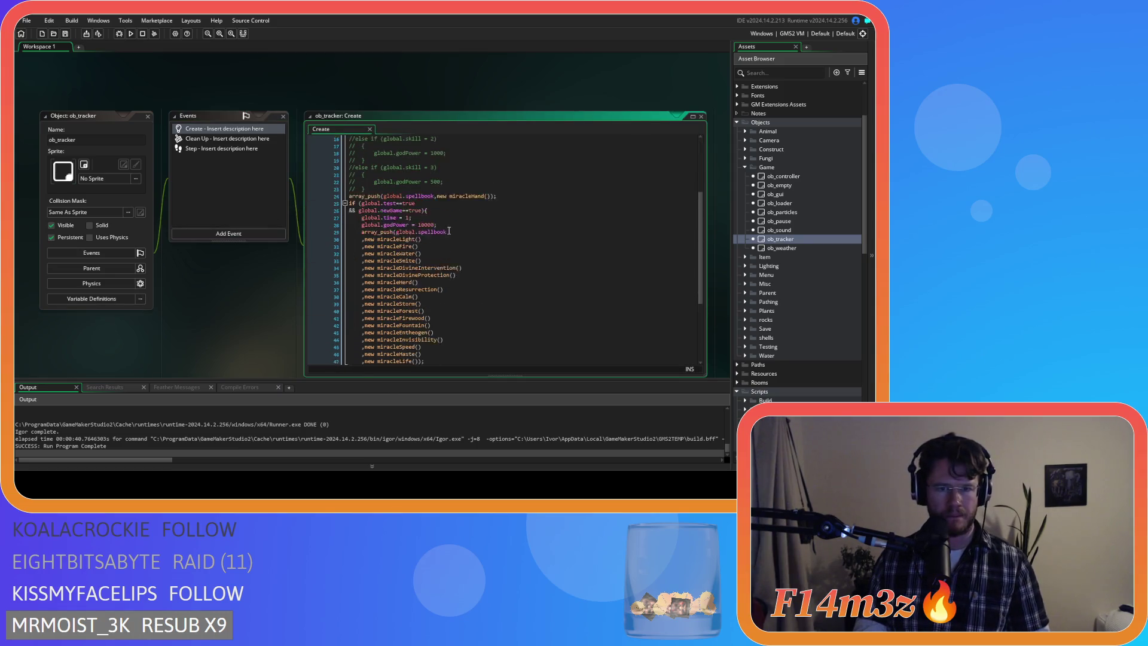
left_click(450, 224)
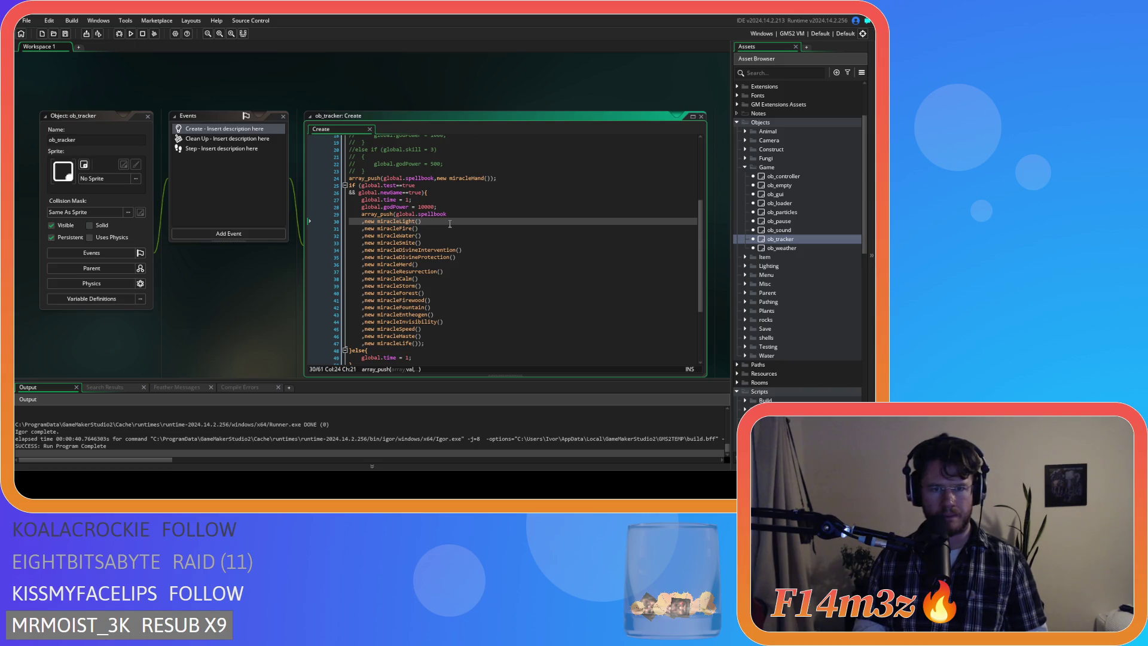
scroll(450, 223, "up", 5)
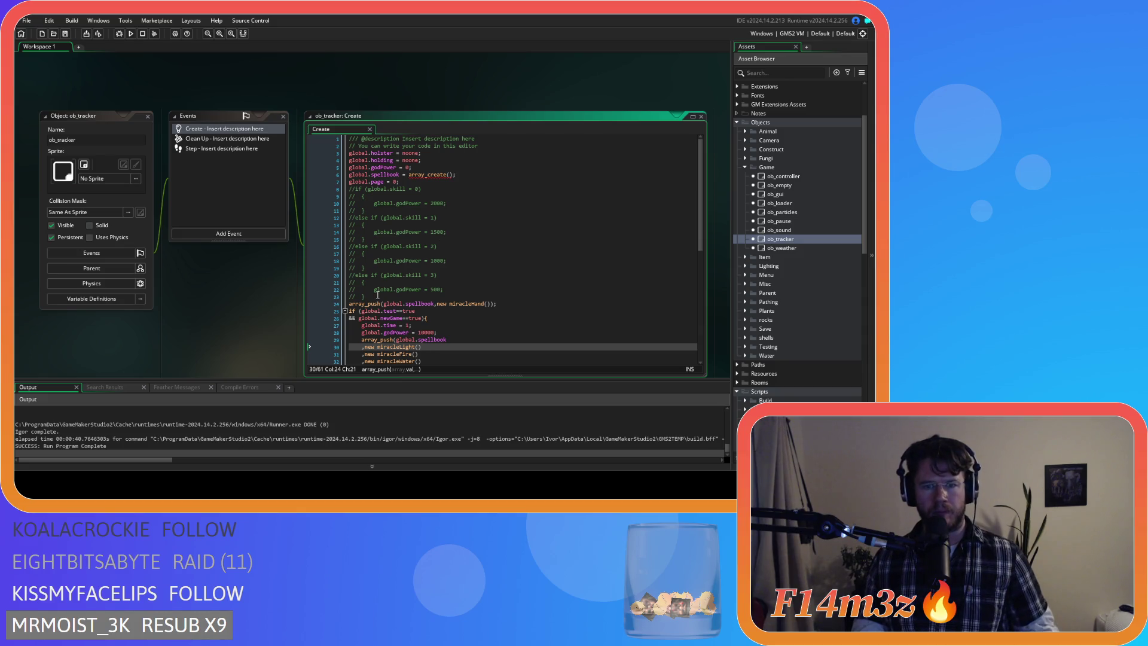
scroll(374, 284, "down", 3)
scroll(366, 263, "up", 3)
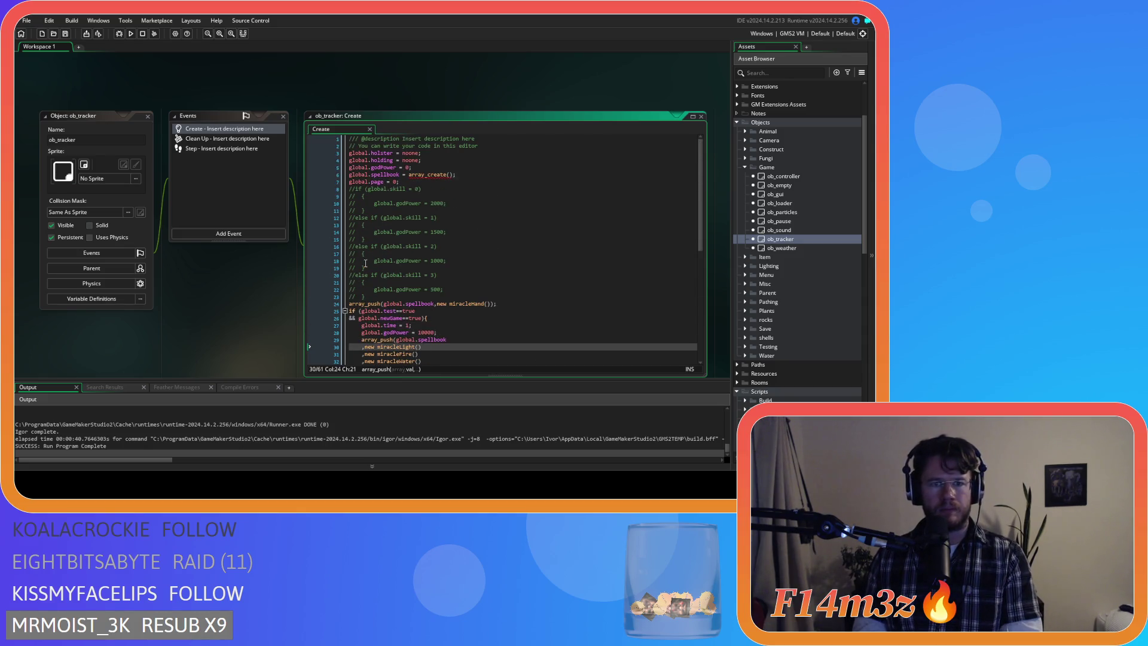
Step: Delete the commented-out global.skill godPower block on lines 8–23, then build and run
mouse_move(372, 298)
left_mouse_down()
mouse_move(274, 234)
mouse_move(247, 188)
left_mouse_up()
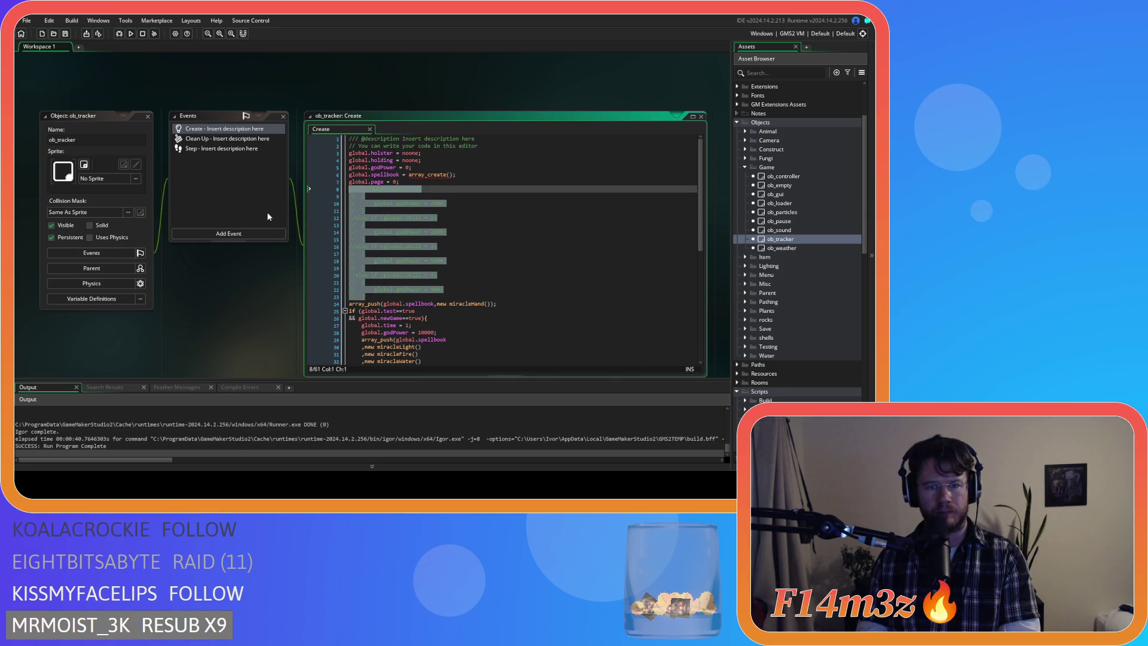
key("Delete")
left_click(480, 244)
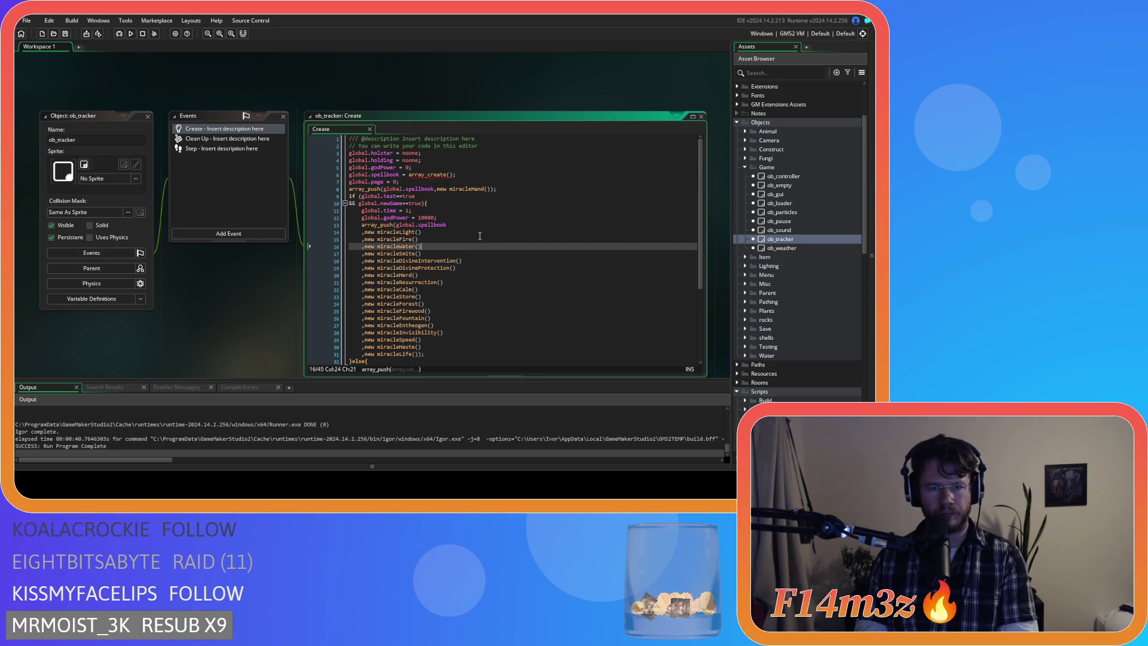
scroll(480, 237, "down", 2)
left_click(457, 195)
key("Down")
key("Down")
key("Down")
key("Down")
key("Down")
key("Down")
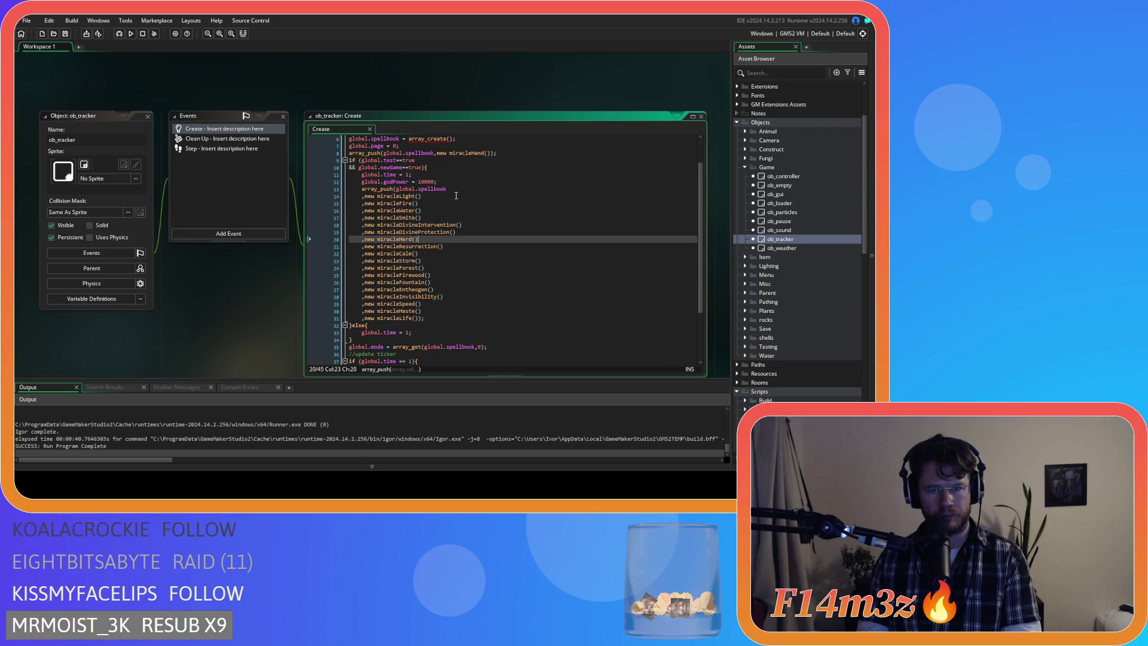
key("Down")
key("Down")
key("Down")
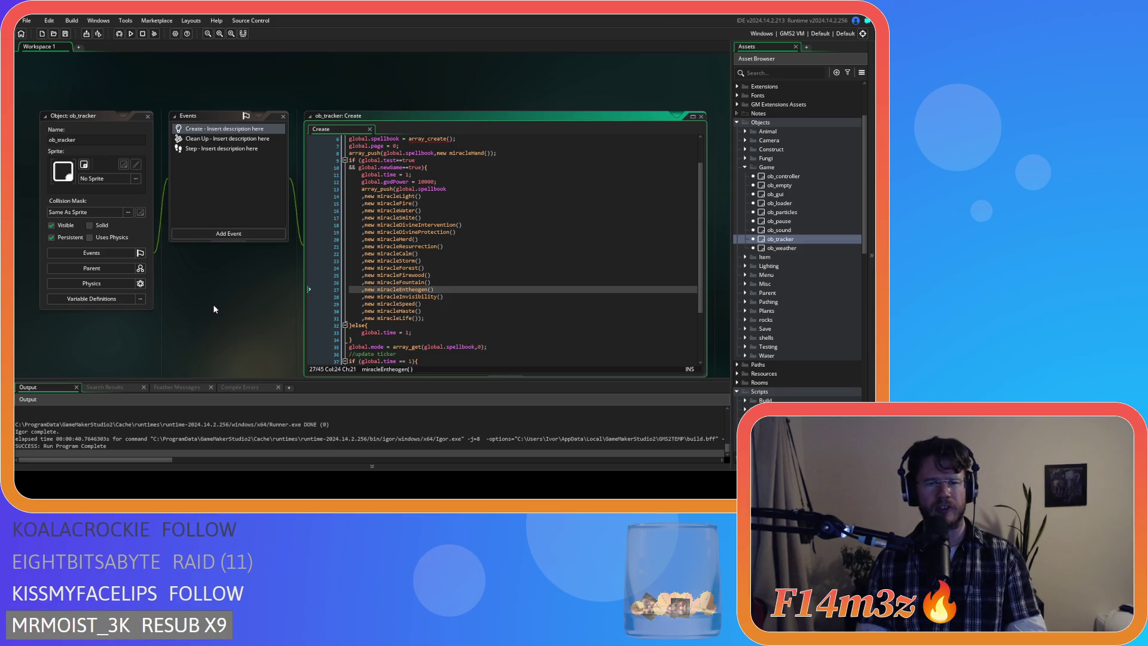
key("F5")
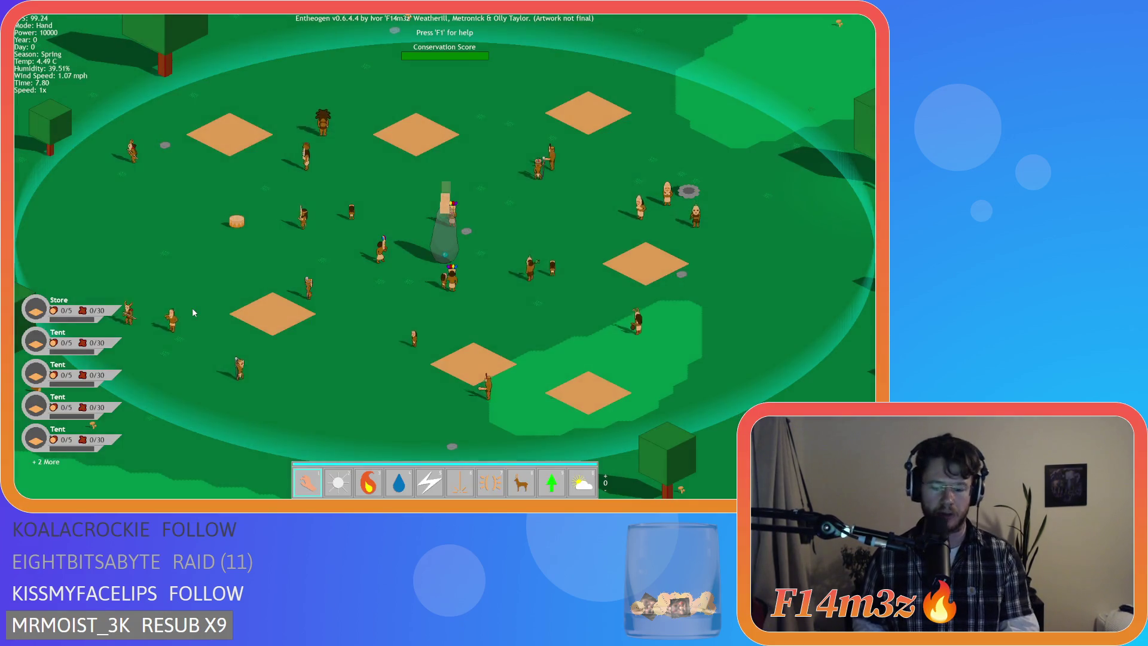
Step: Switch the toolbar to page 1, use the Firewood miracle to drop logs, and quicksave
key("Tab")
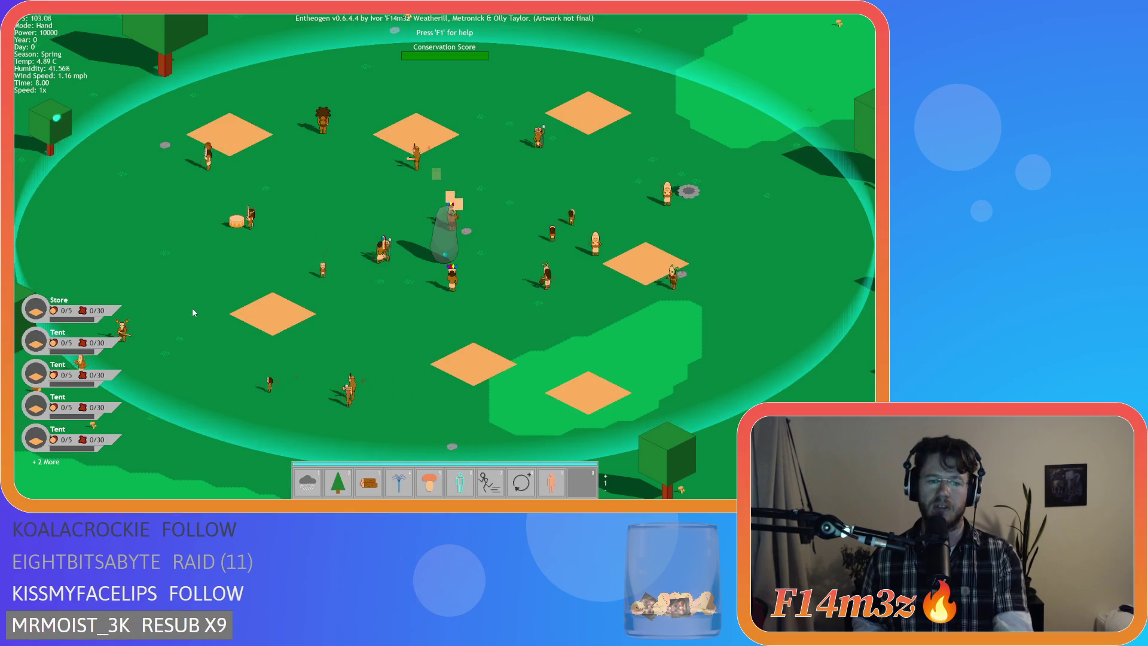
key("3")
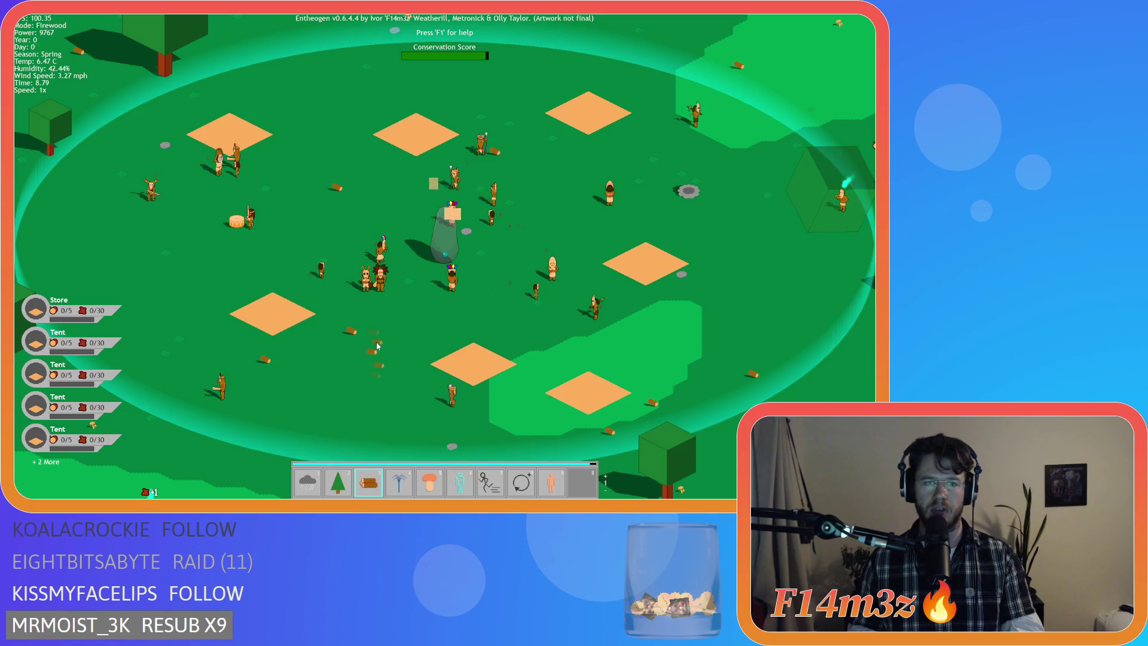
key("F5")
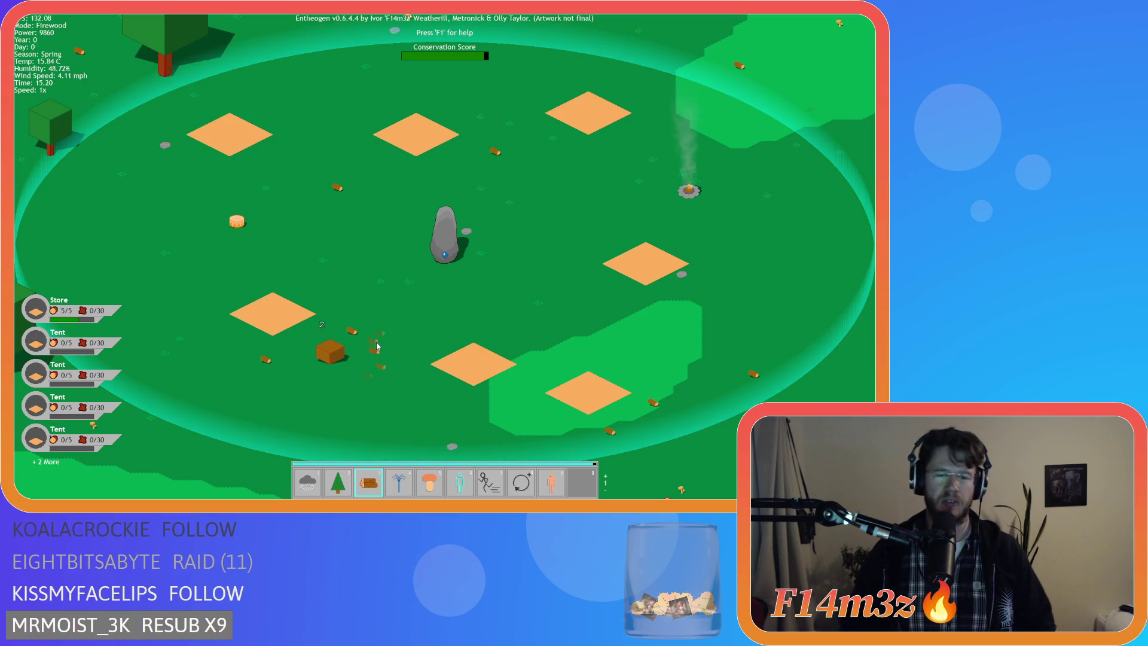
Step: Switch to Storm, return to page-0 Hand mode, pan around the map and recentre on the village stone
key("1")
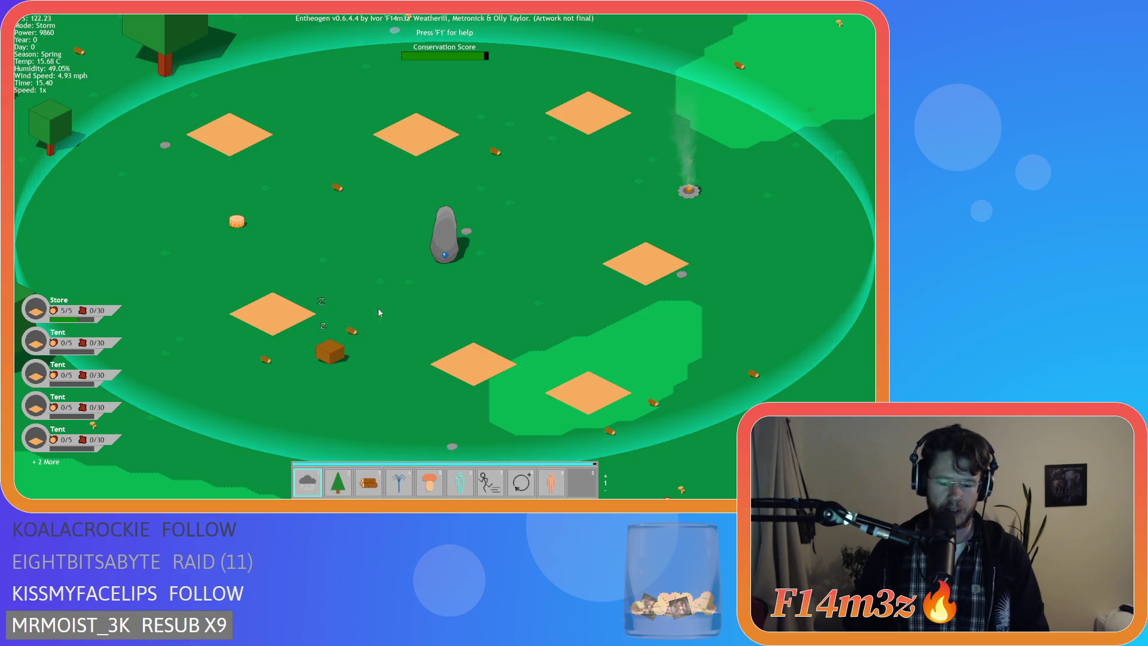
scroll(378, 308, "up", 1)
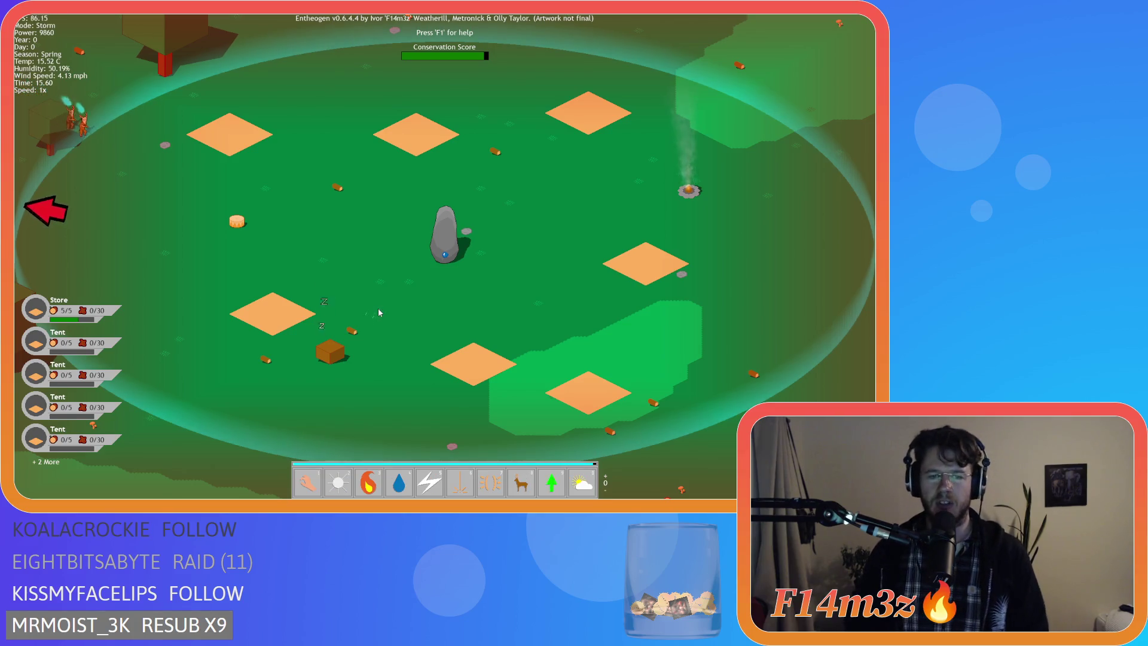
key("a")
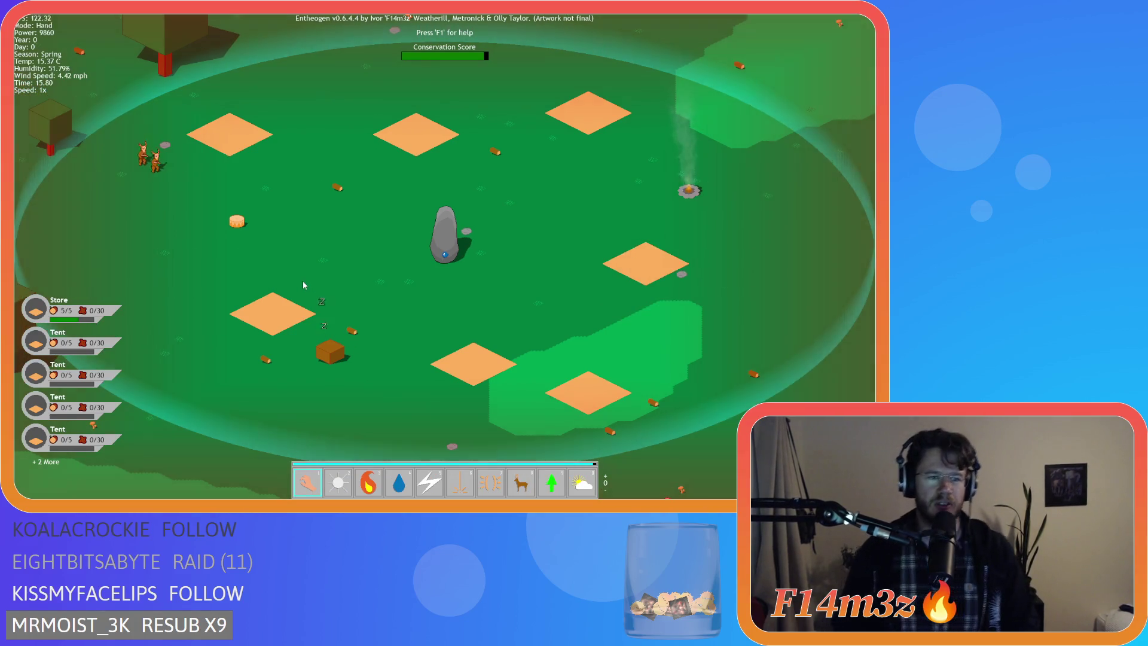
key("a")
key("a")
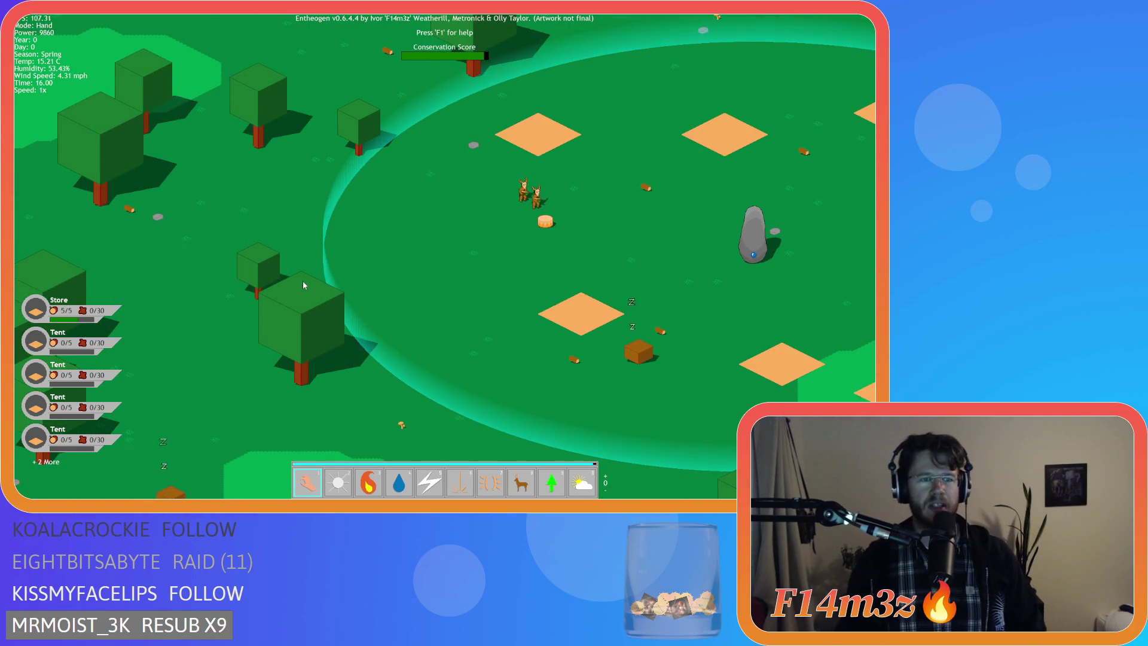
key("a")
key("w")
key("d")
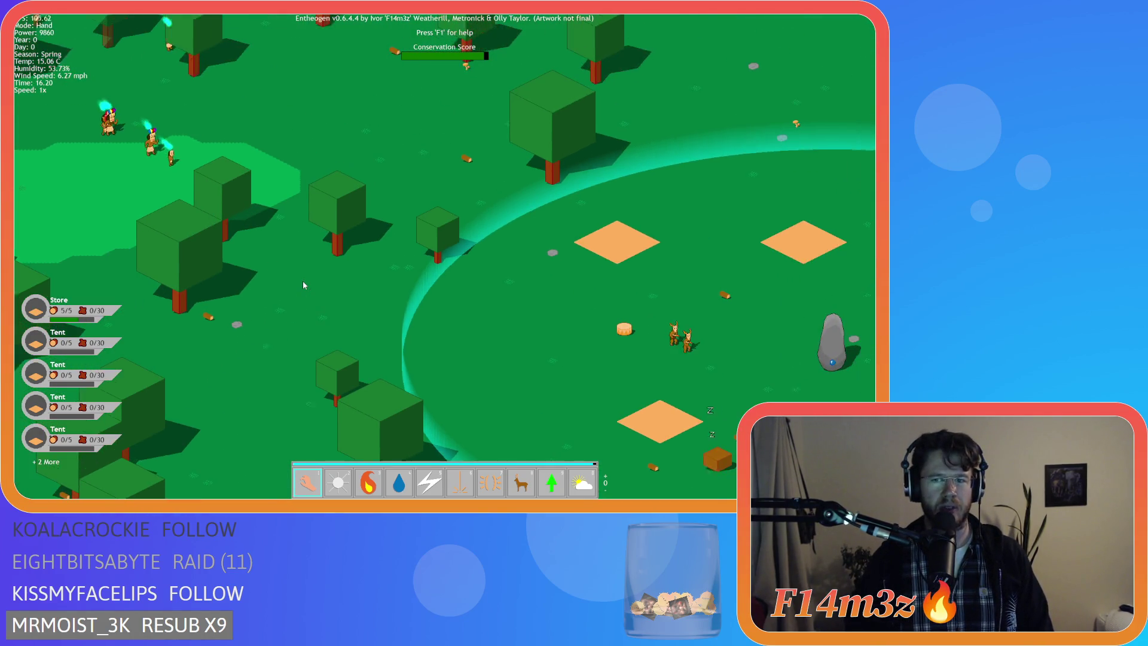
key("s")
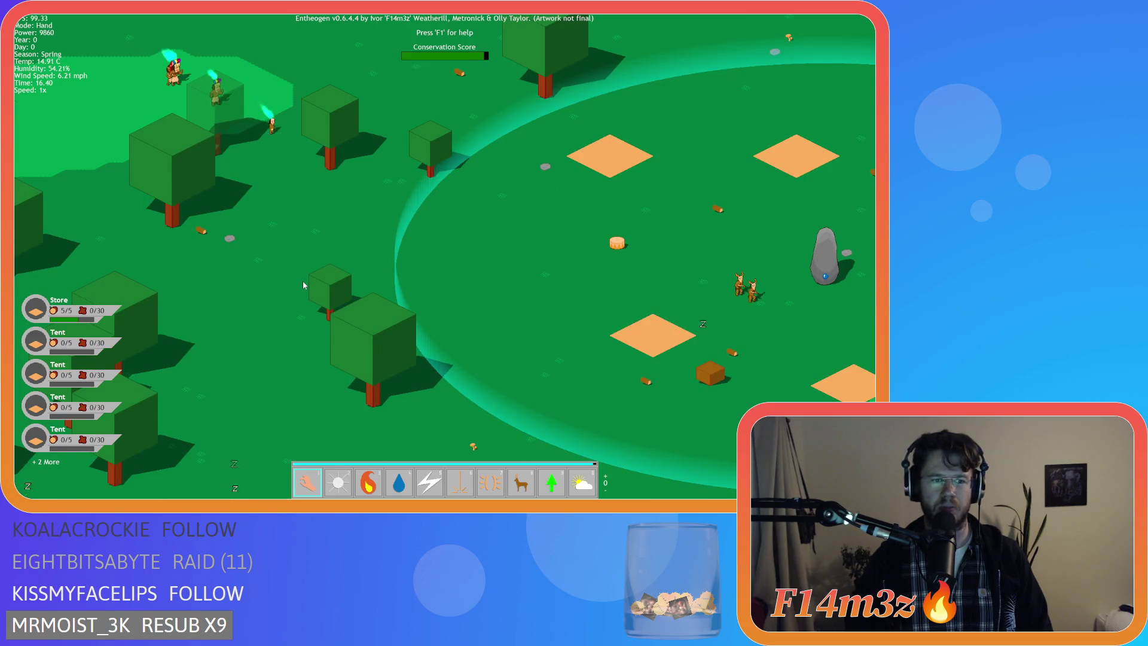
key("w")
key("d")
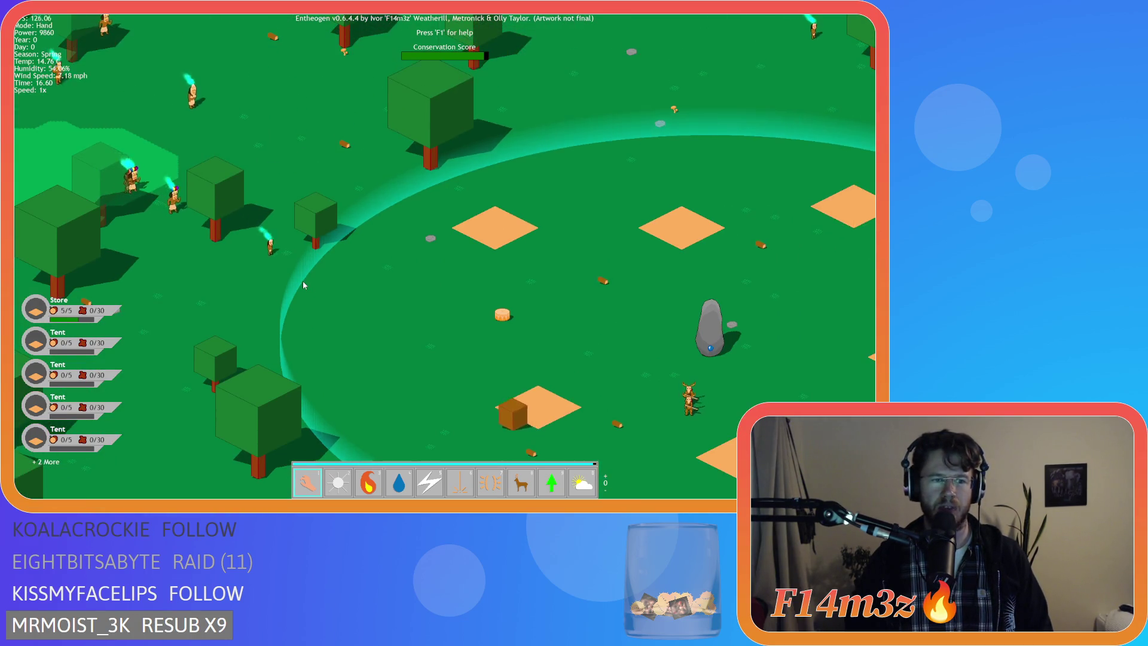
key("space")
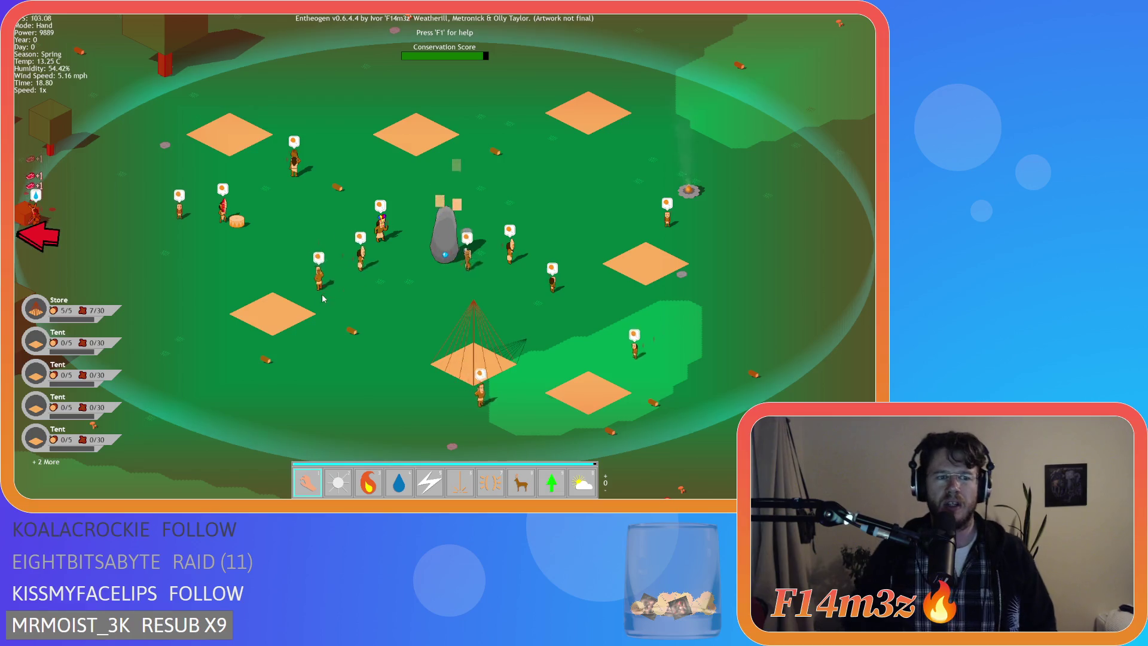
scroll(228, 249, "down", 5)
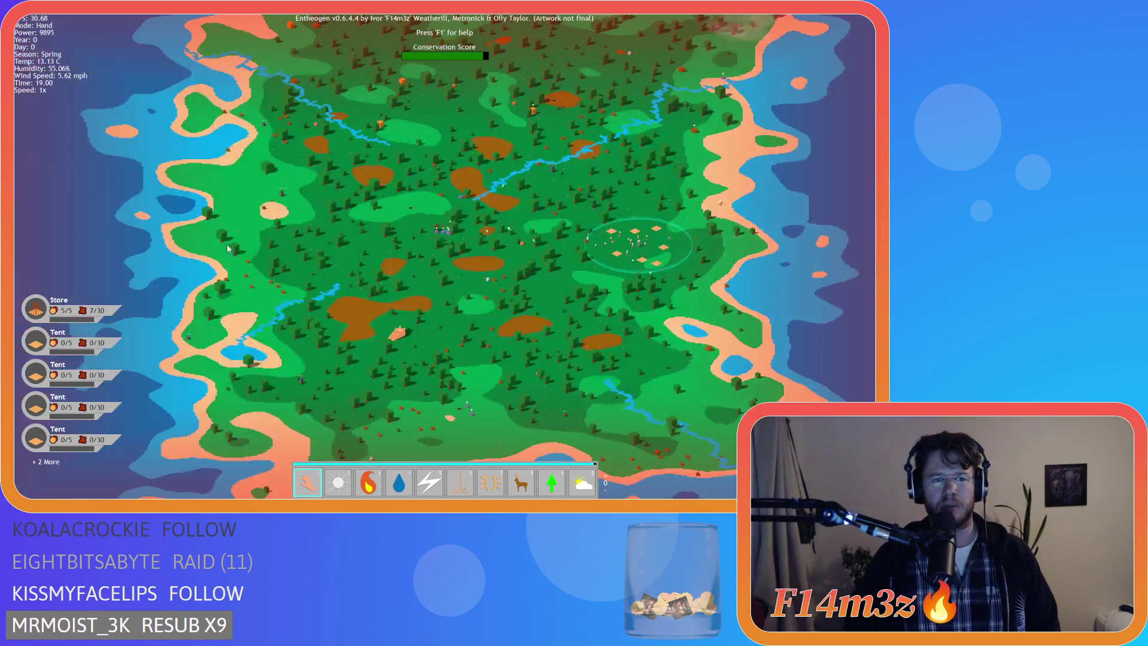
Step: Zoom in and out over the island and pan north to watch the river as Day 1 night falls
scroll(403, 214, "up", 5)
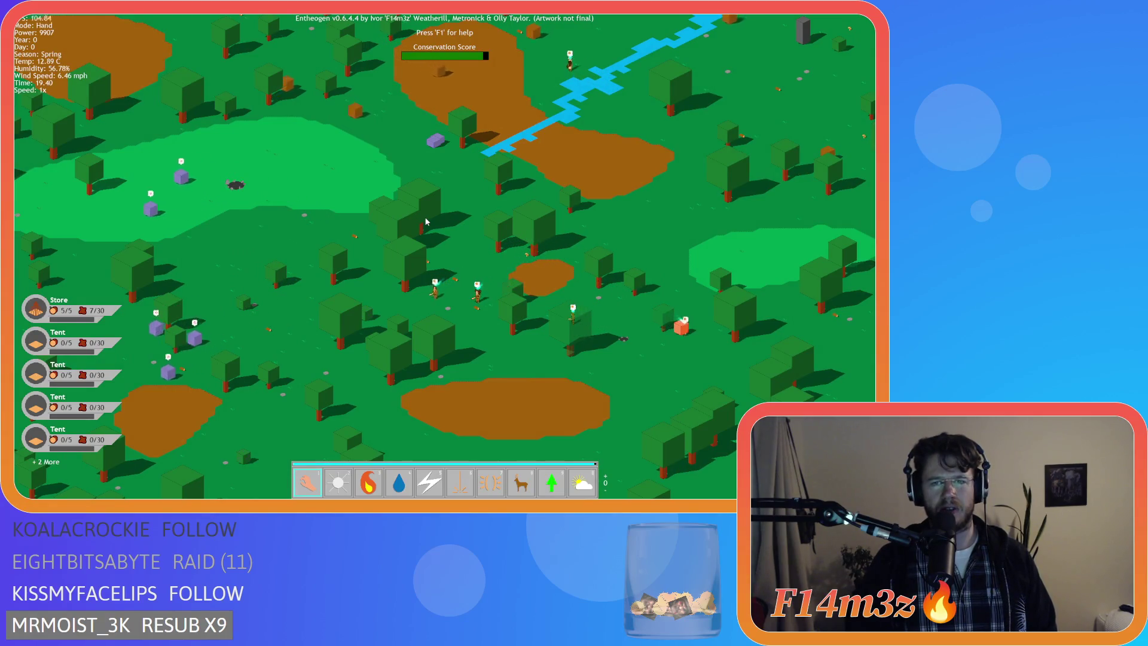
scroll(426, 222, "down", 2)
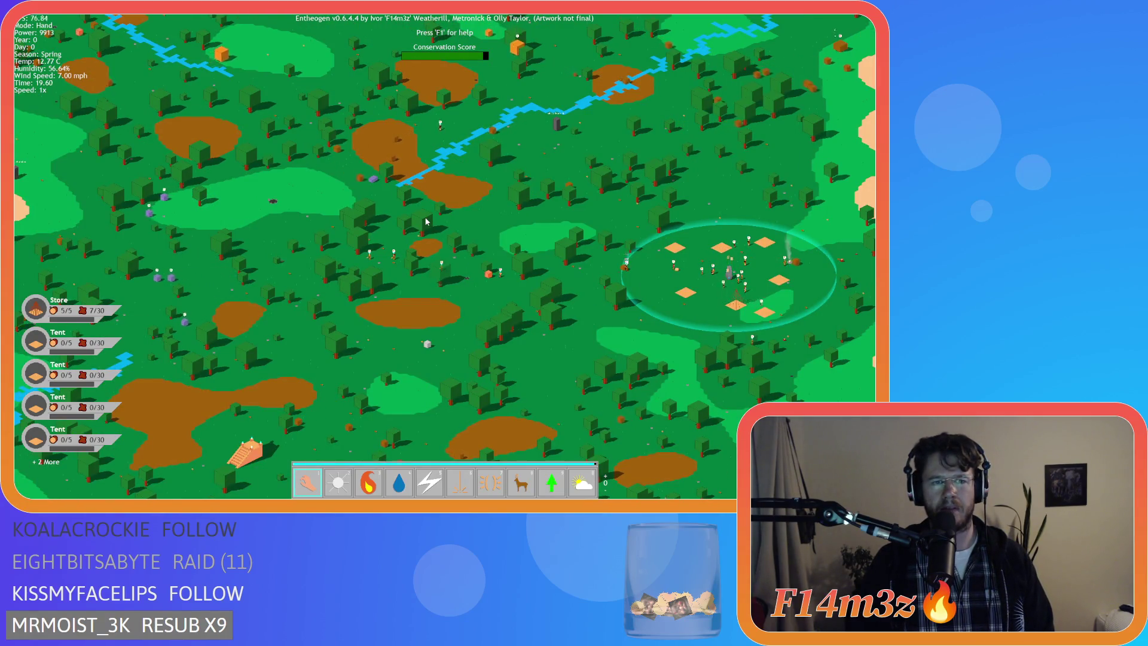
key("w")
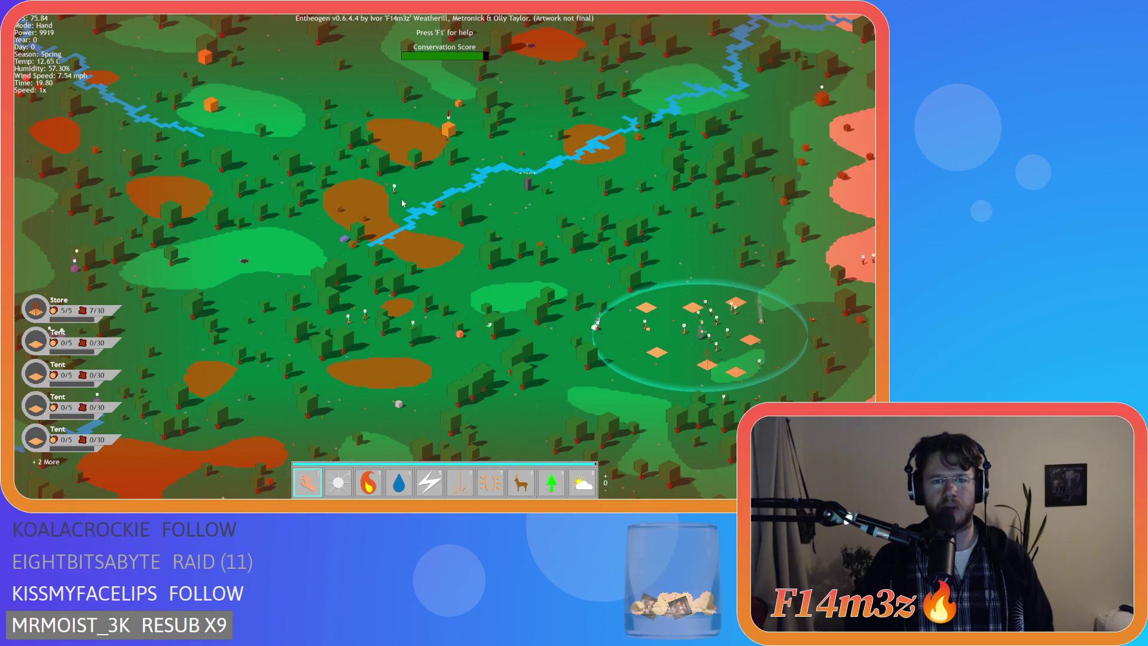
scroll(404, 204, "up", 2)
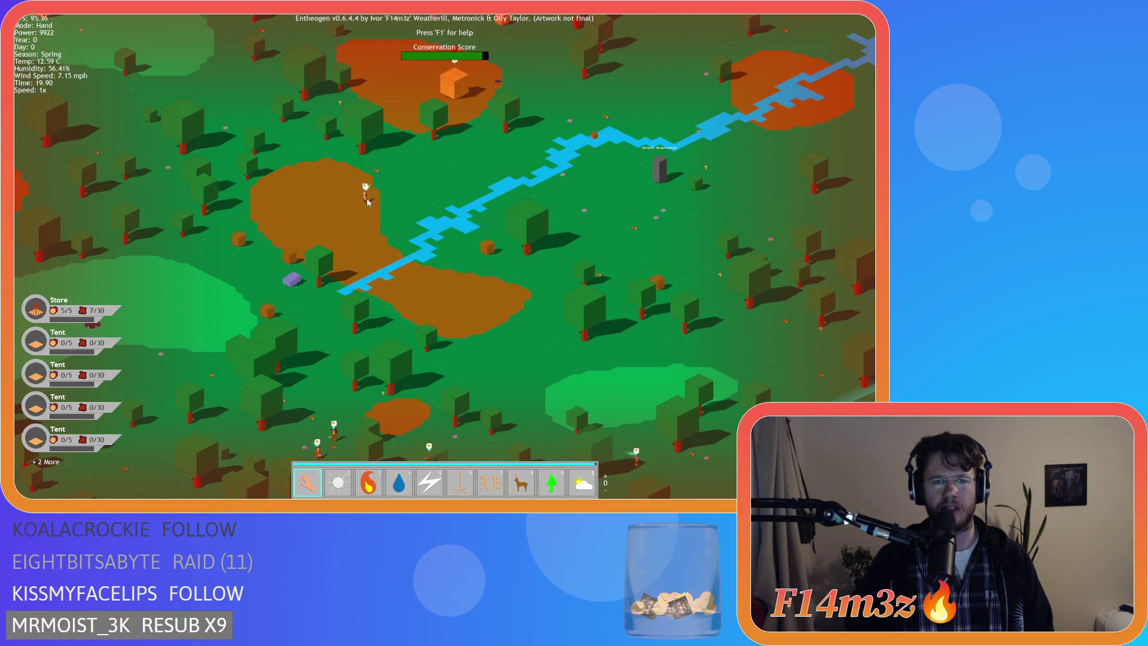
scroll(367, 199, "down", 5)
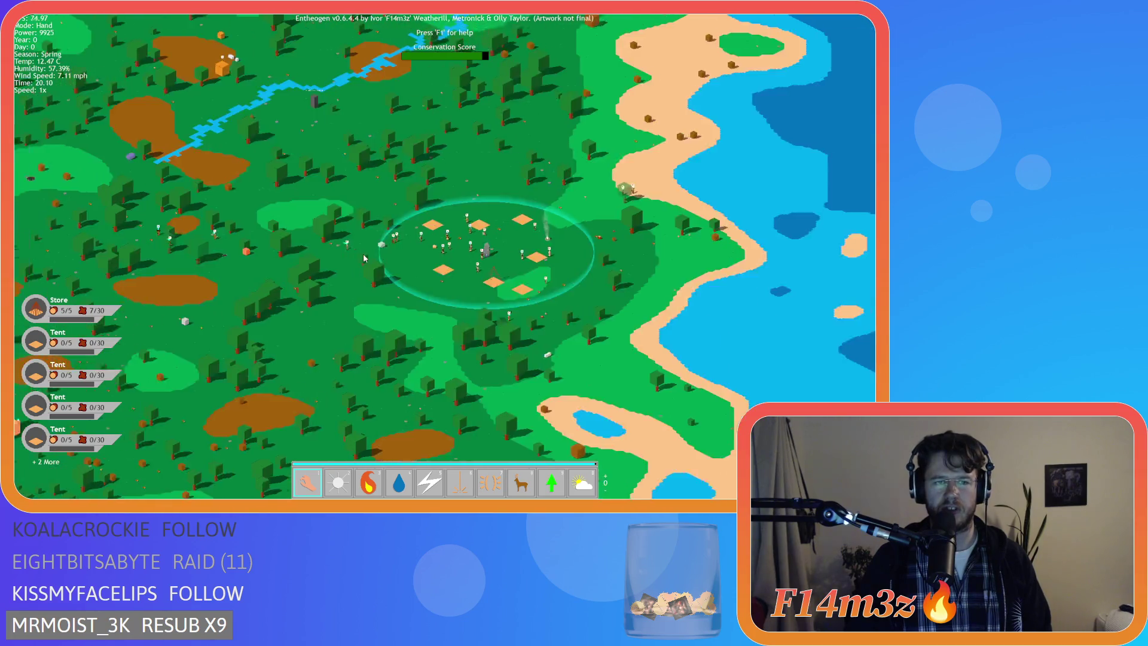
scroll(363, 258, "down", 3)
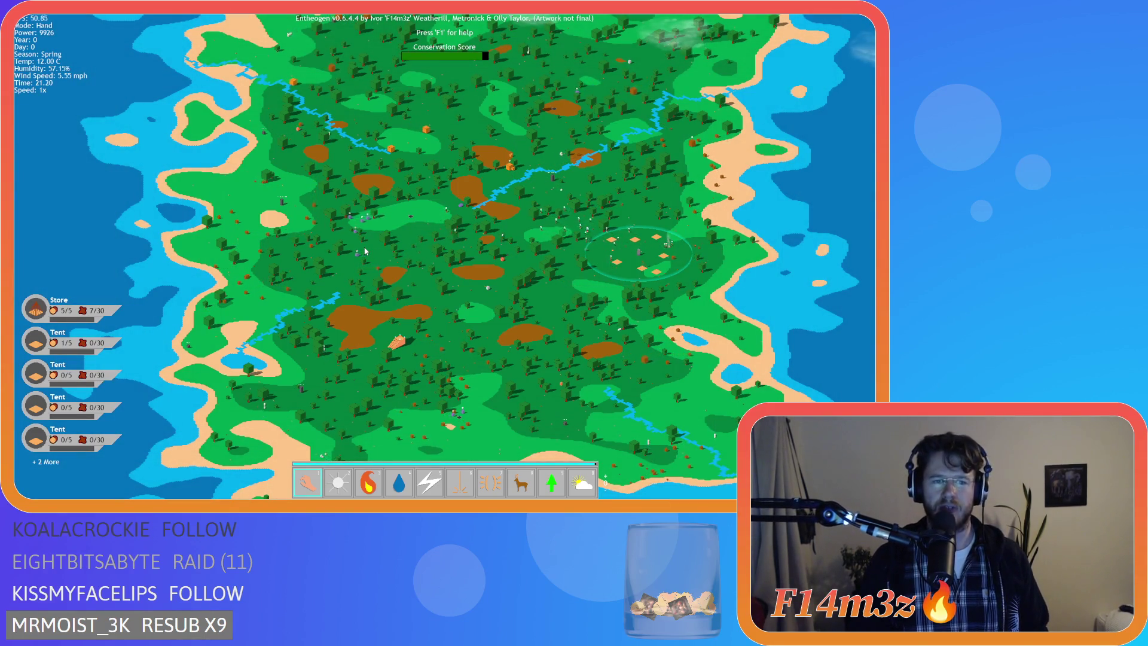
scroll(366, 251, "up", 3)
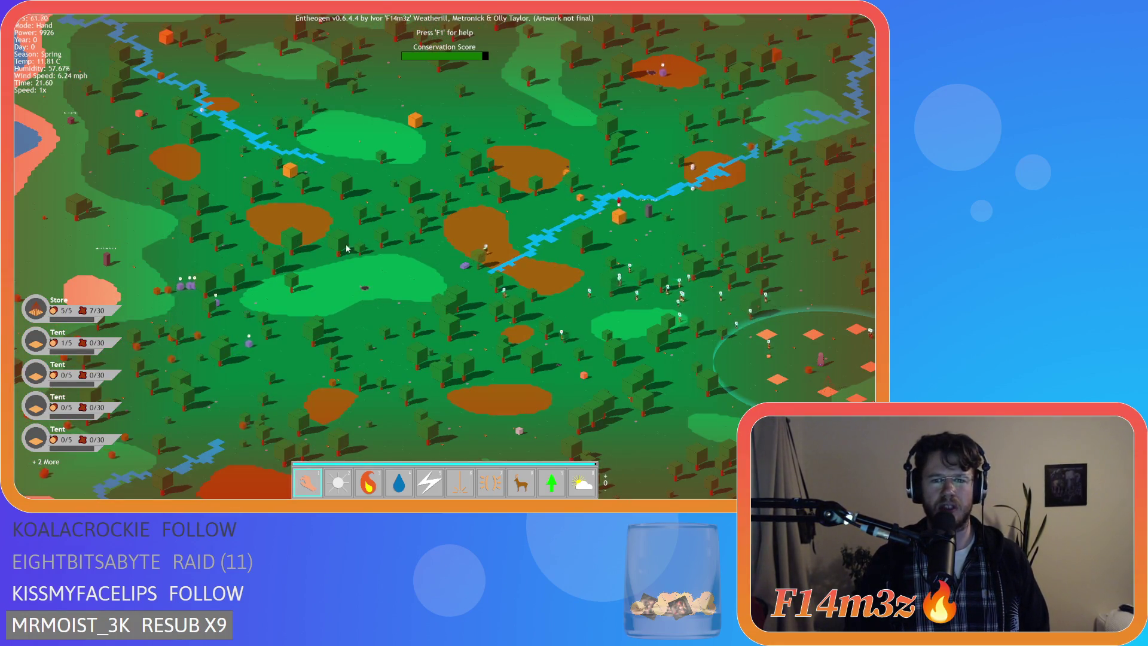
scroll(347, 248, "up", 2)
scroll(358, 242, "up", 2)
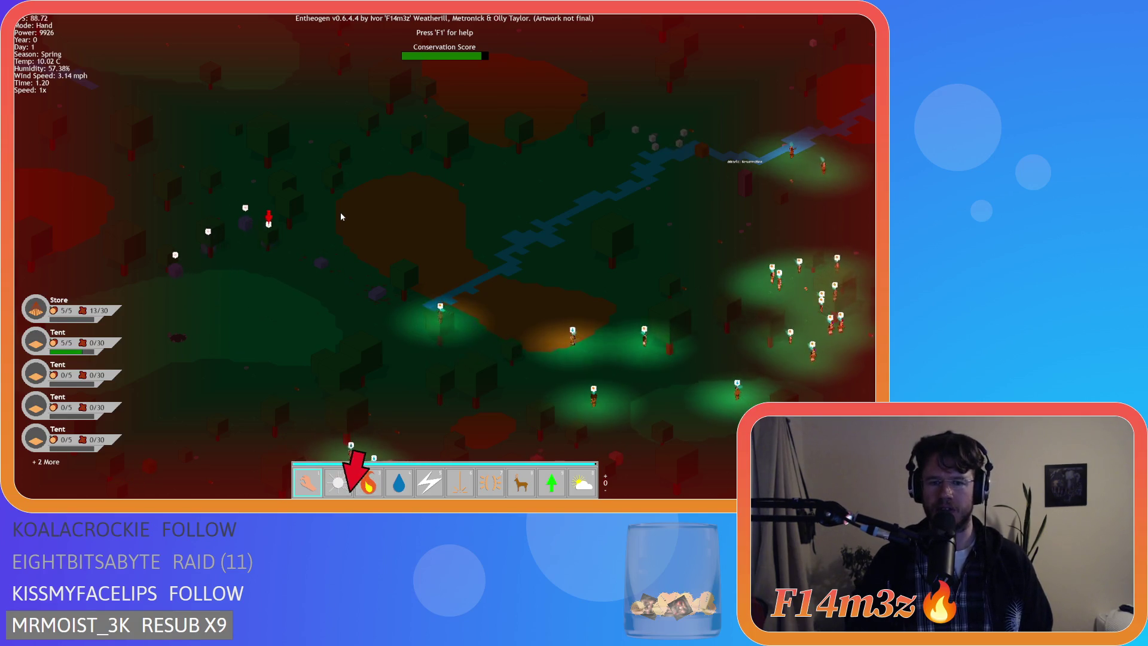
key("q")
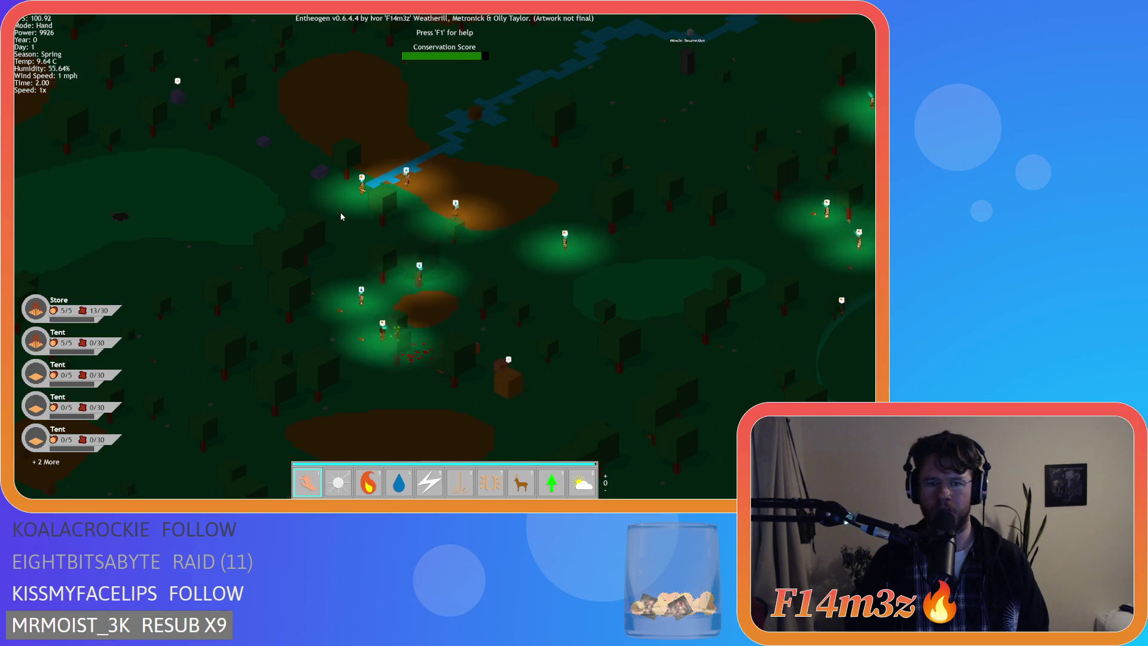
key("d")
key("s")
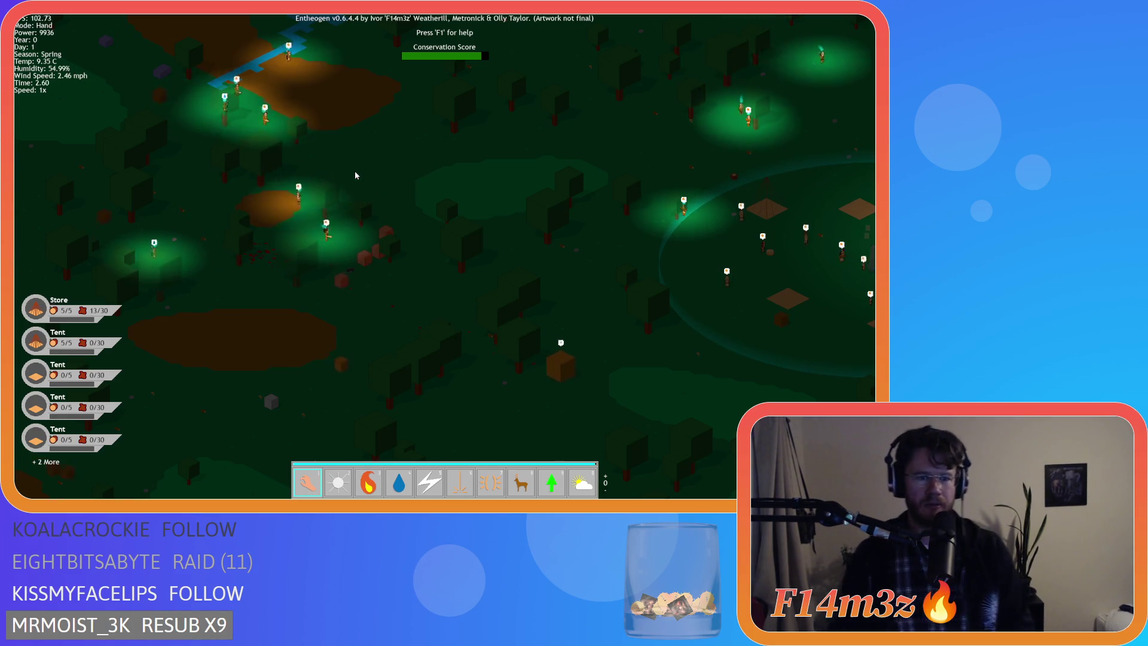
key("space")
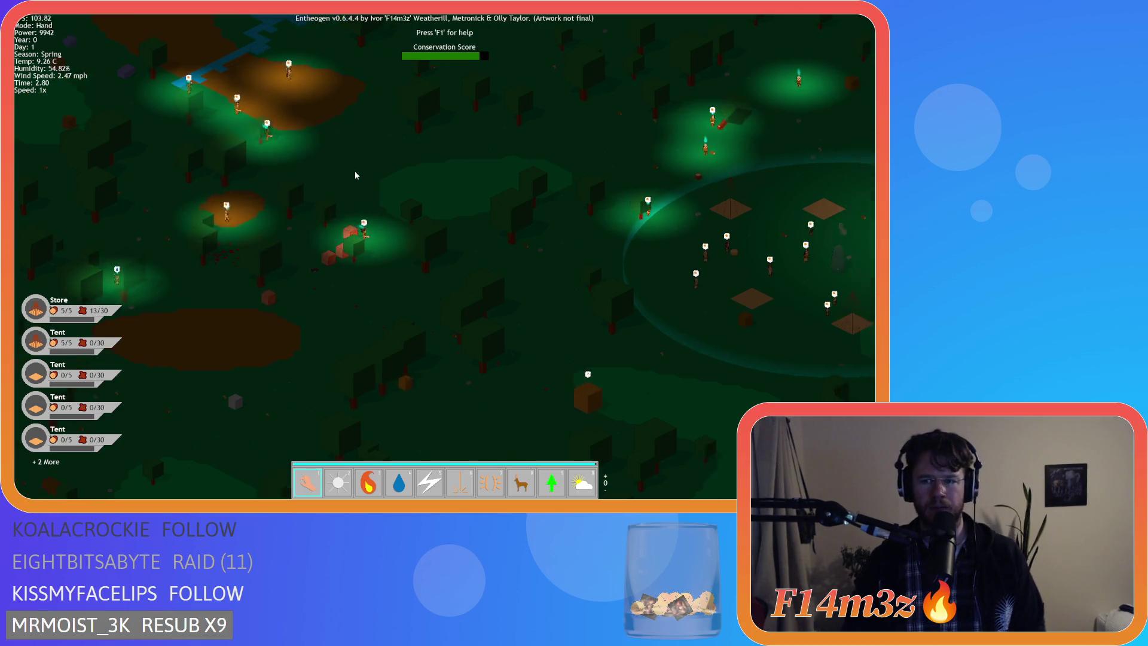
key("a")
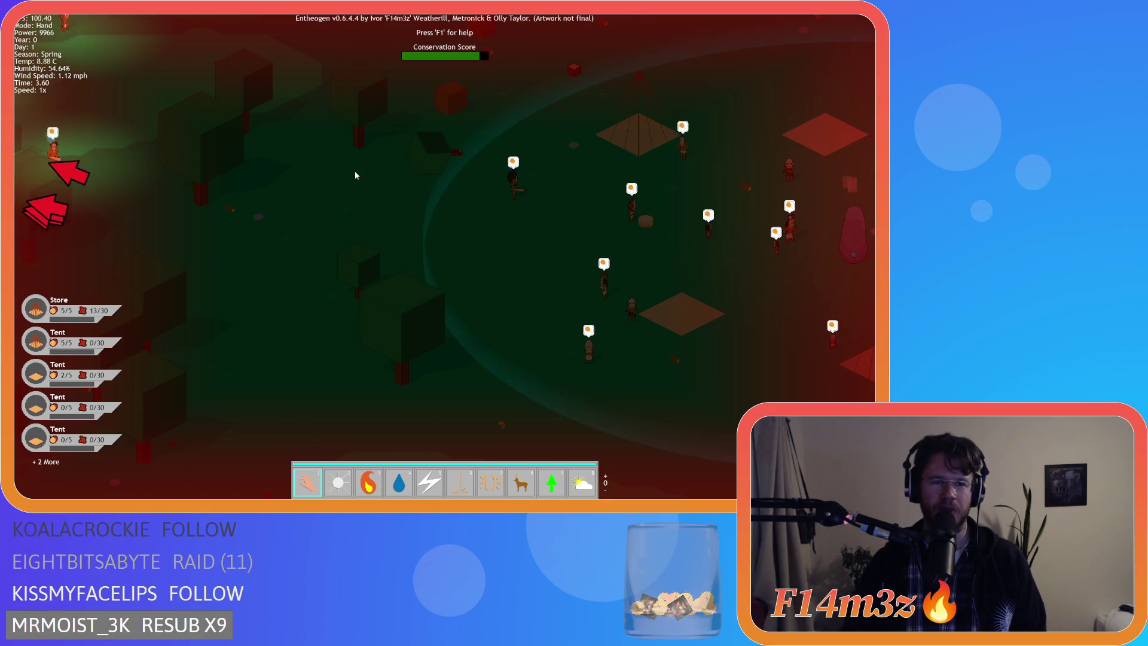
key("d")
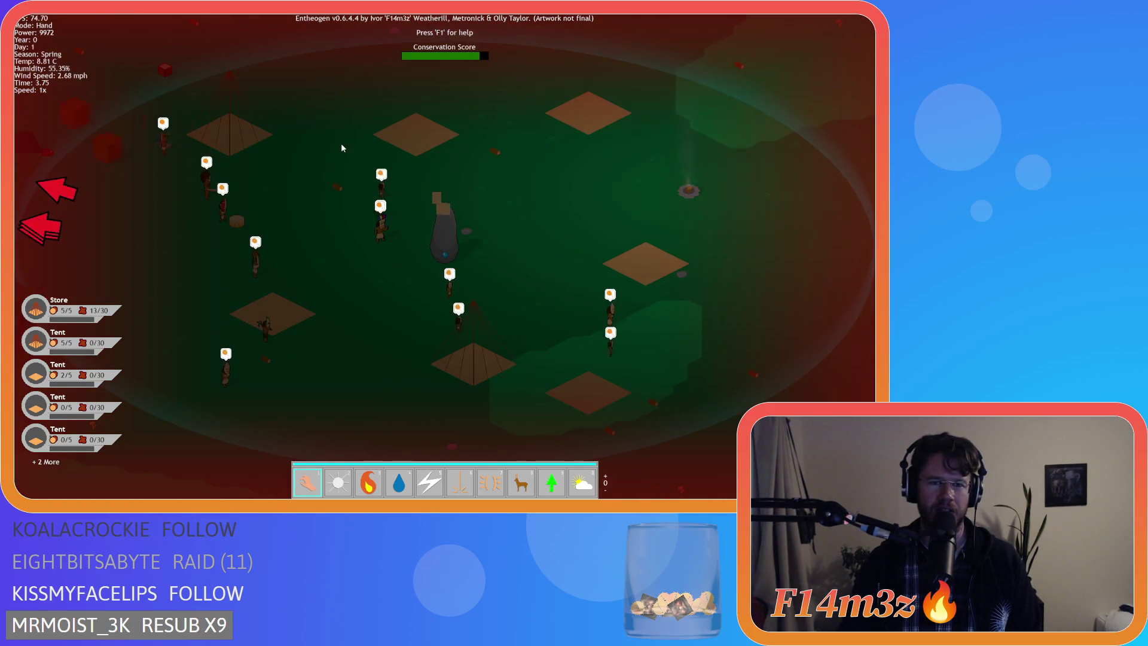
key("w")
key("a")
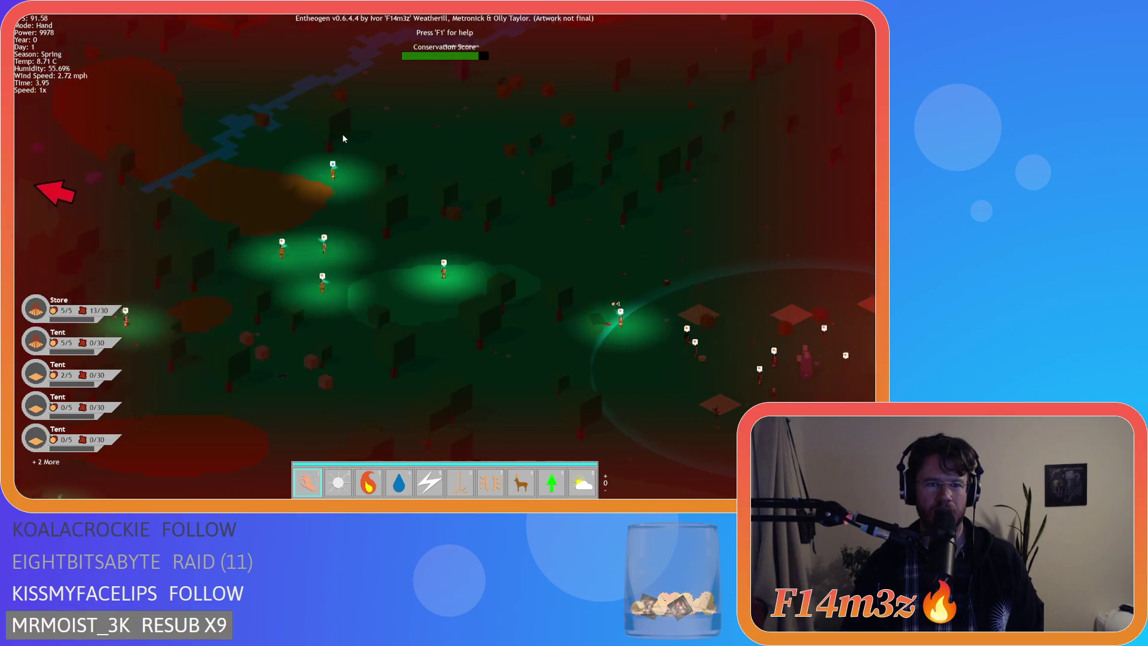
key("a")
key("w")
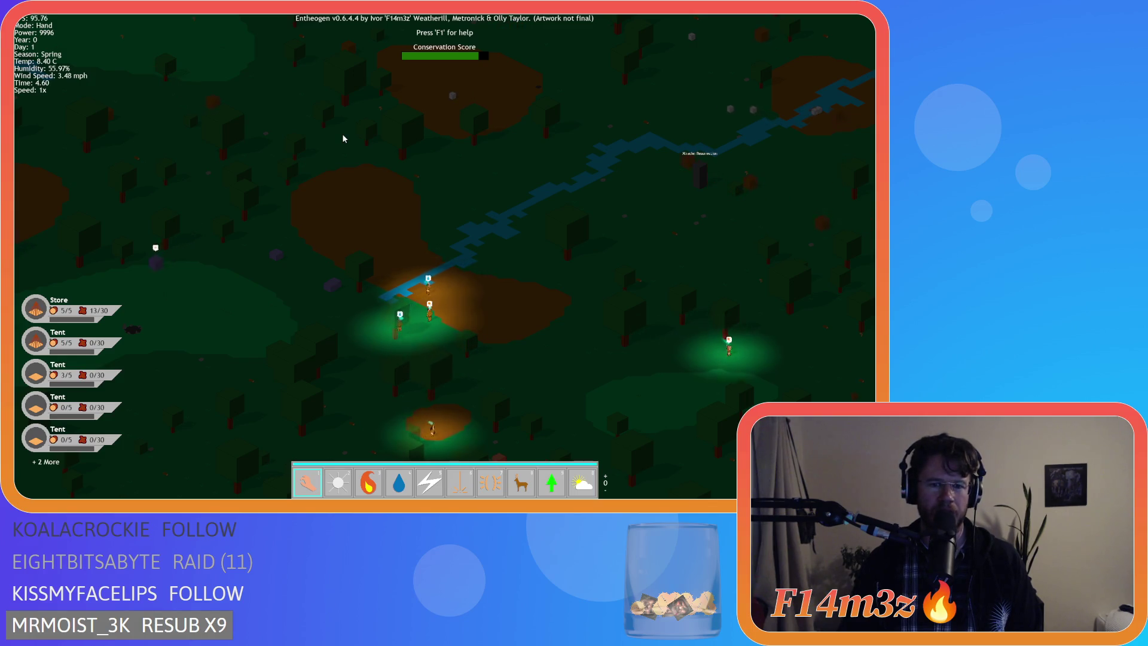
key("a")
key("s")
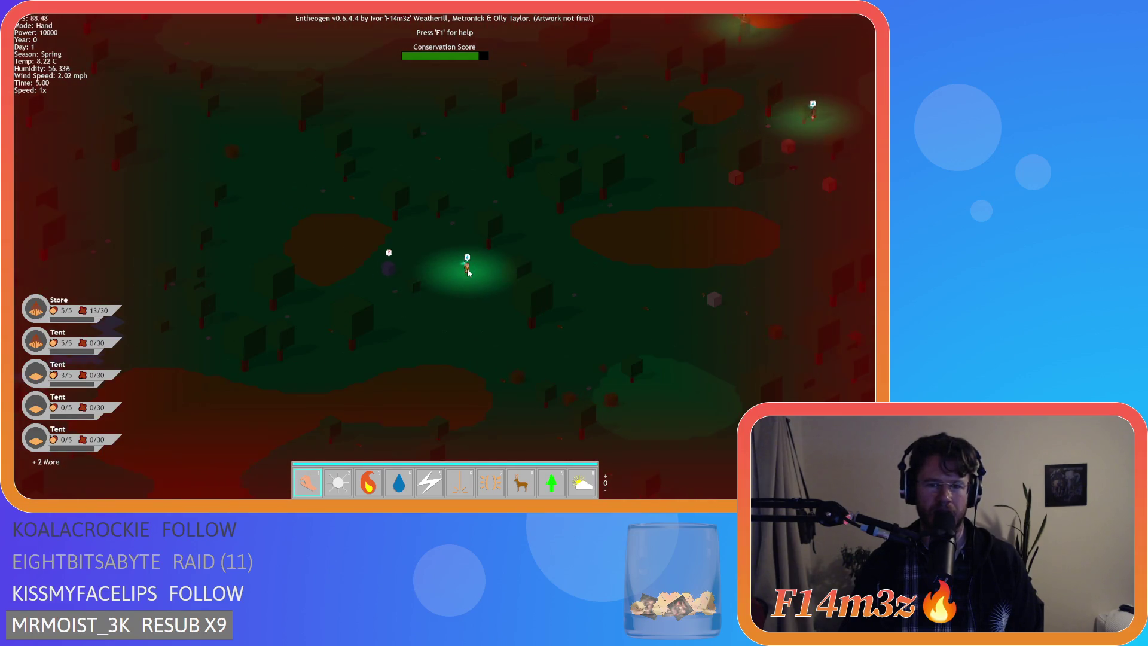
key("space")
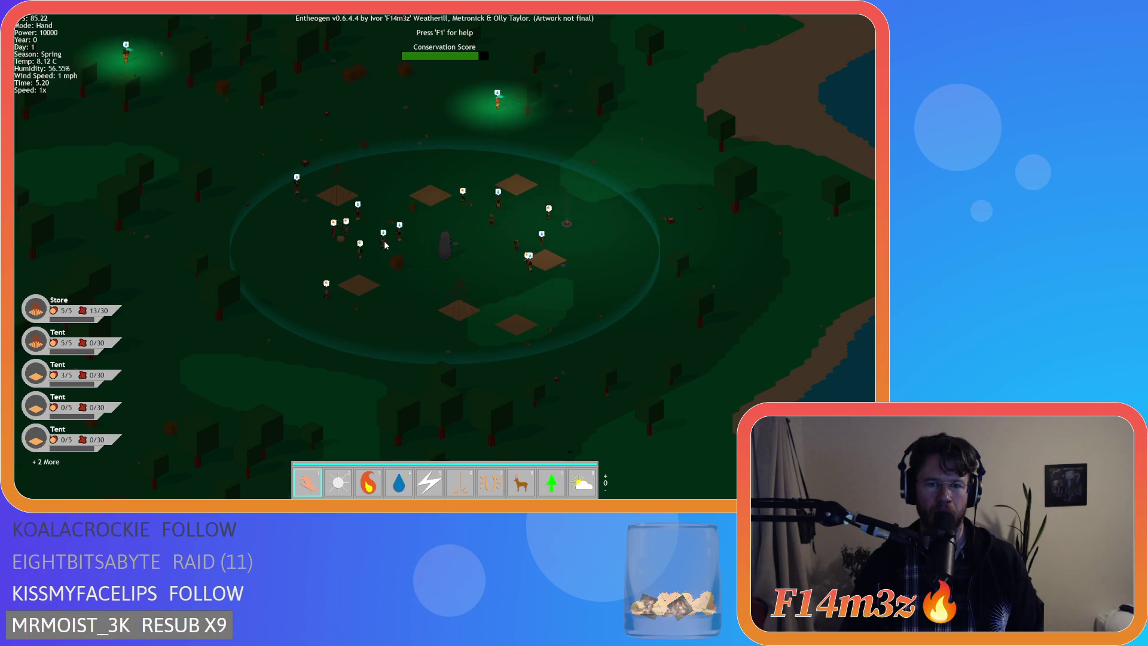
key("a")
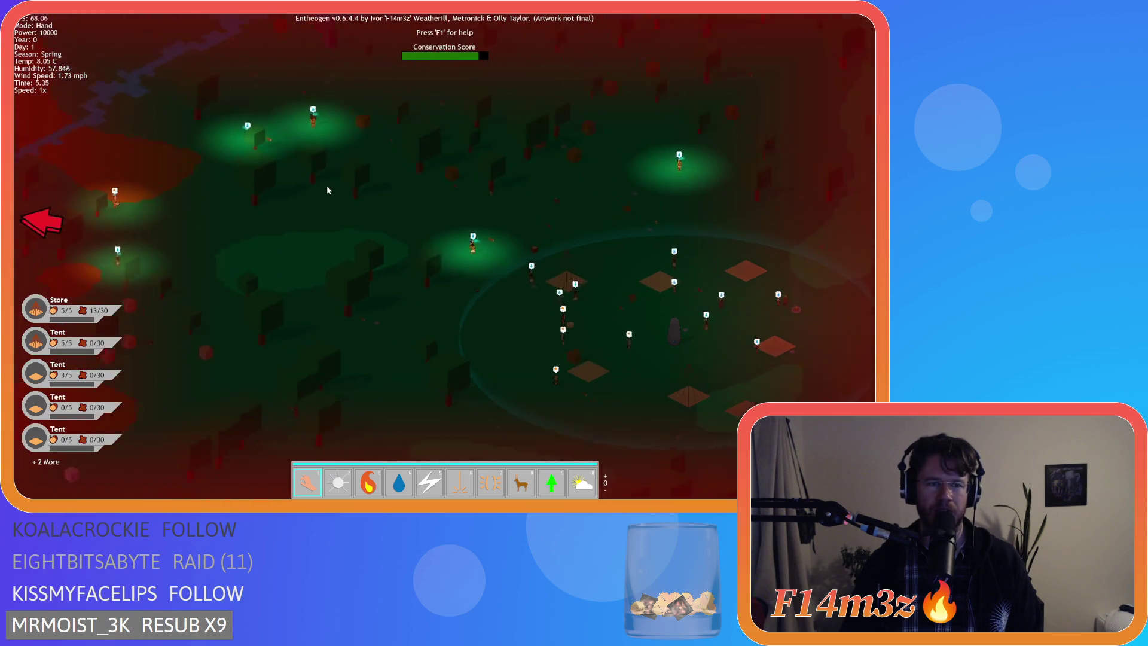
key("a")
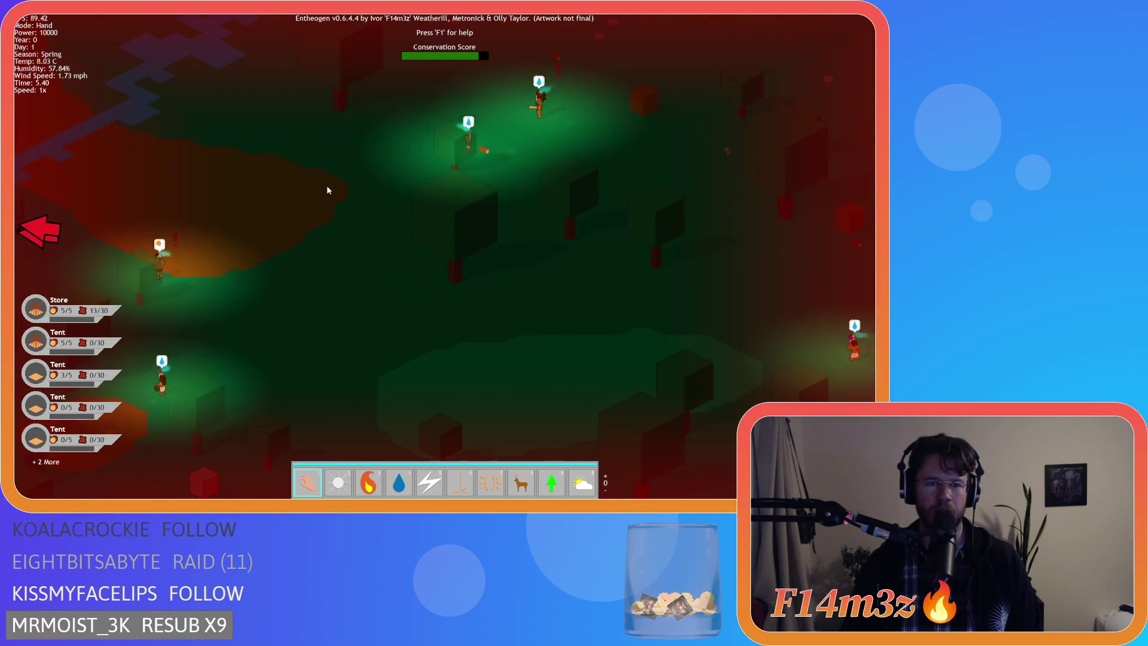
key("w")
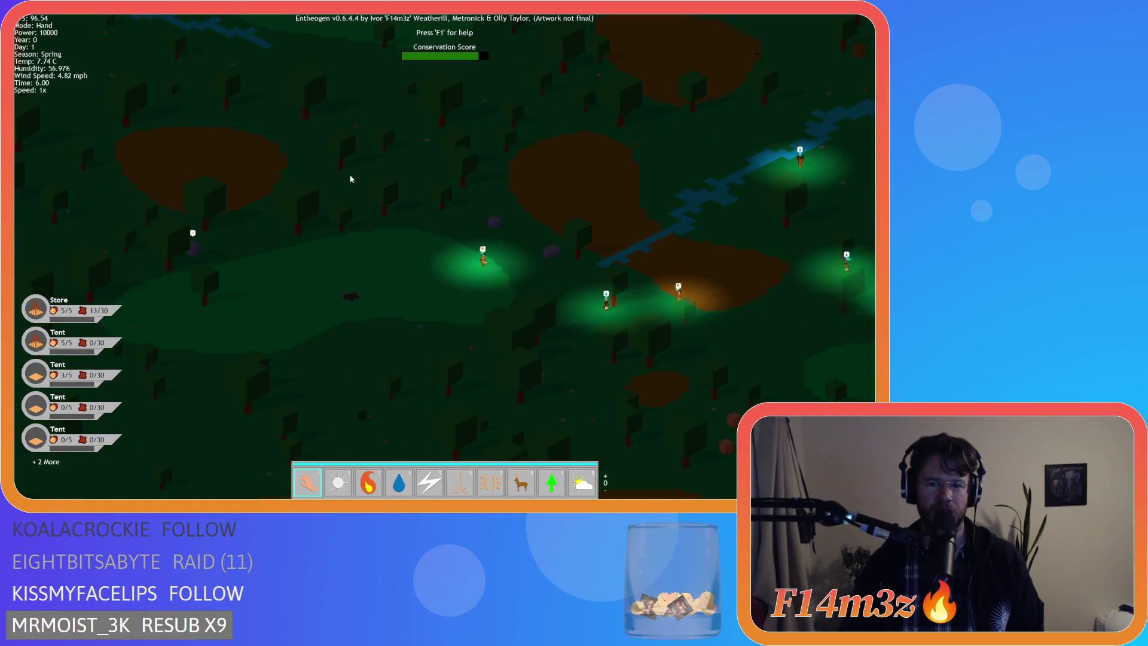
key("s")
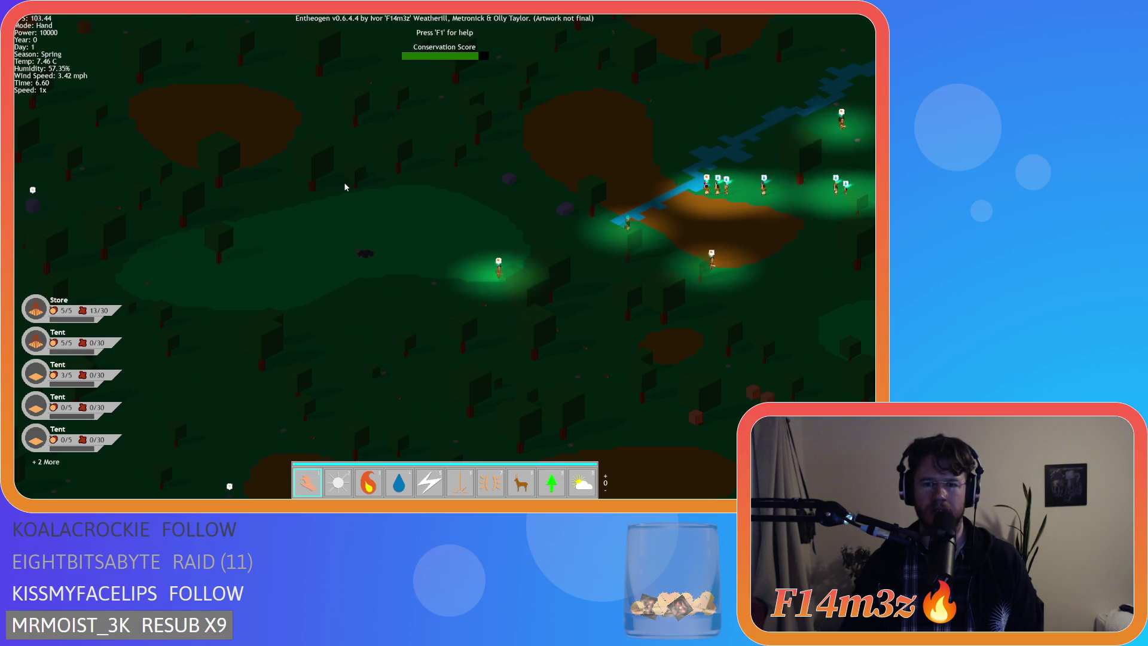
key("s")
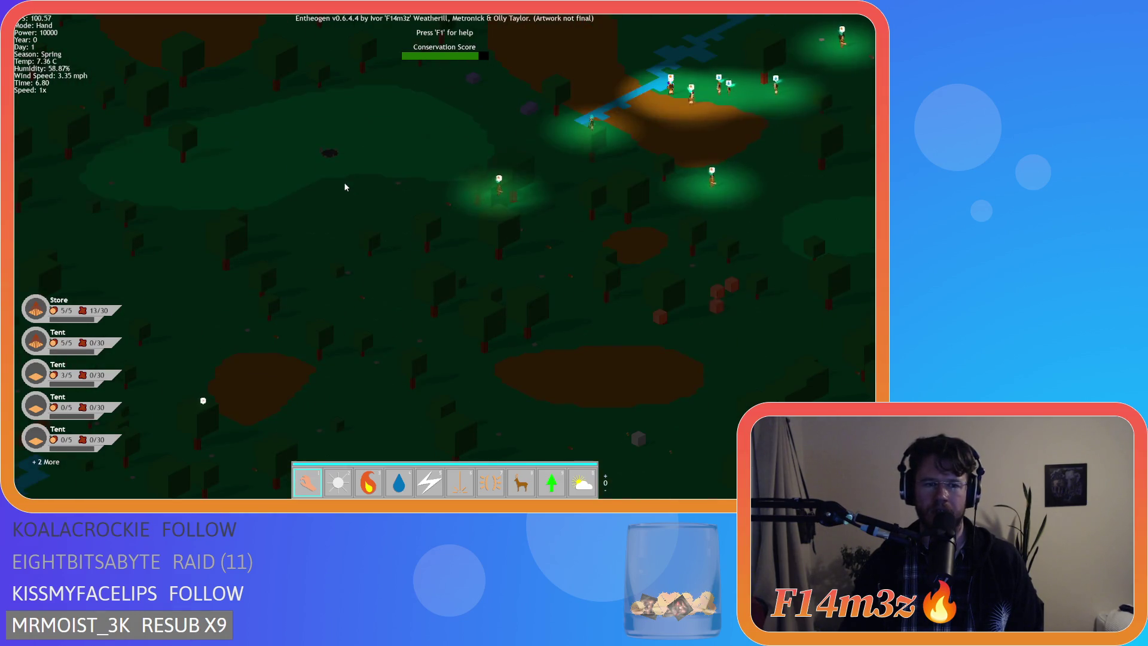
scroll(345, 187, "up", 2)
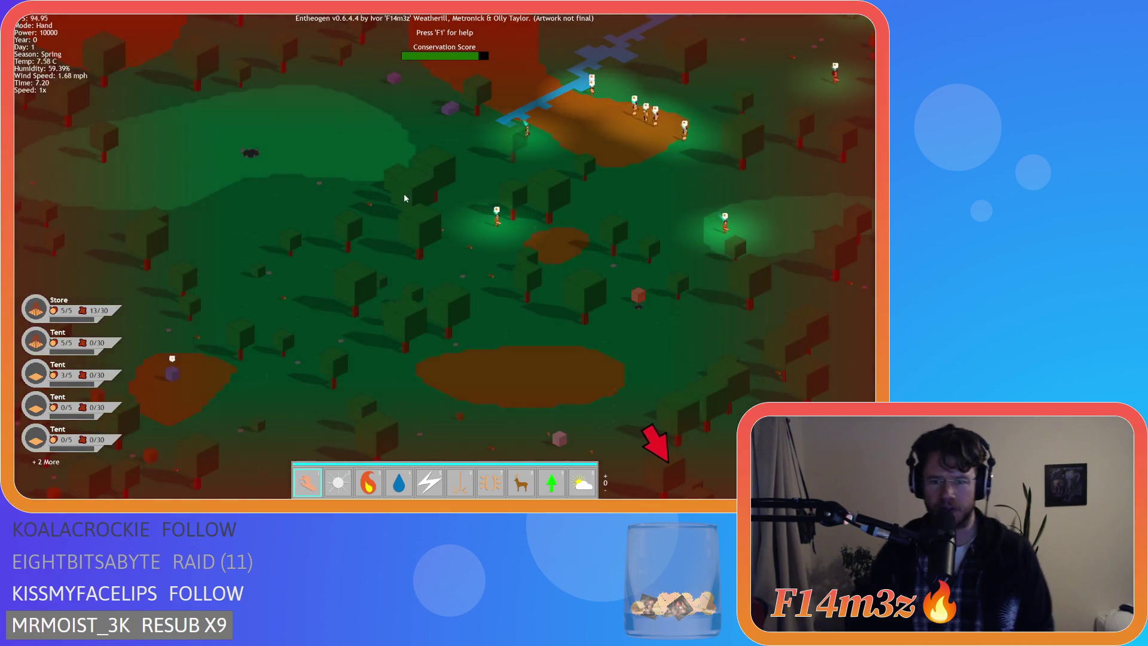
key("d")
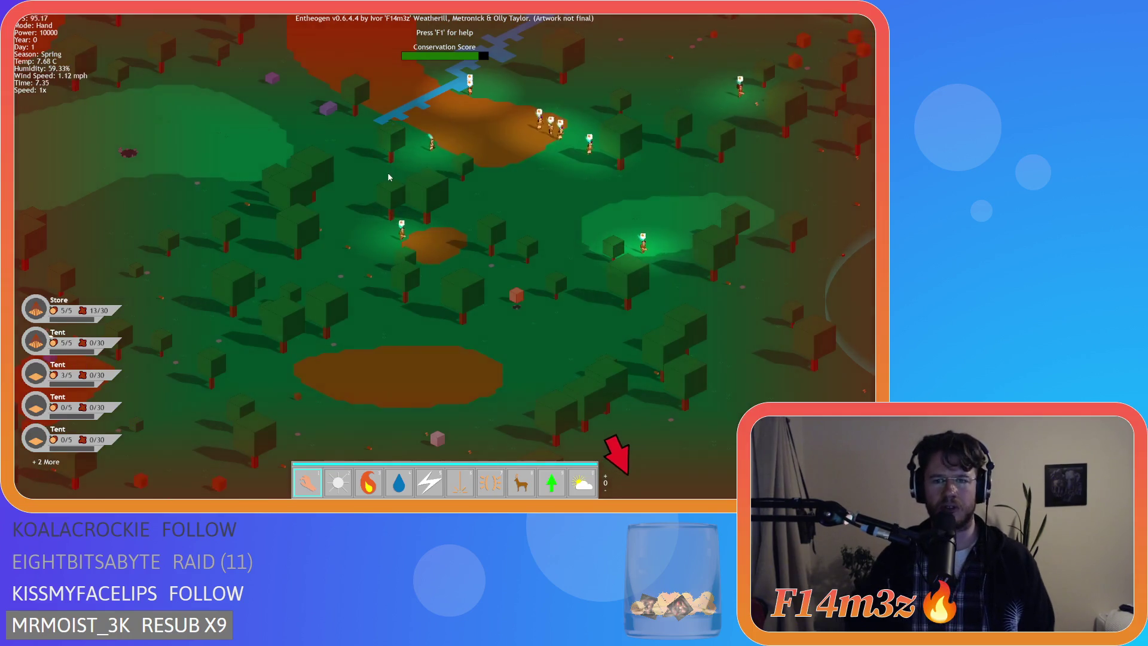
key("space")
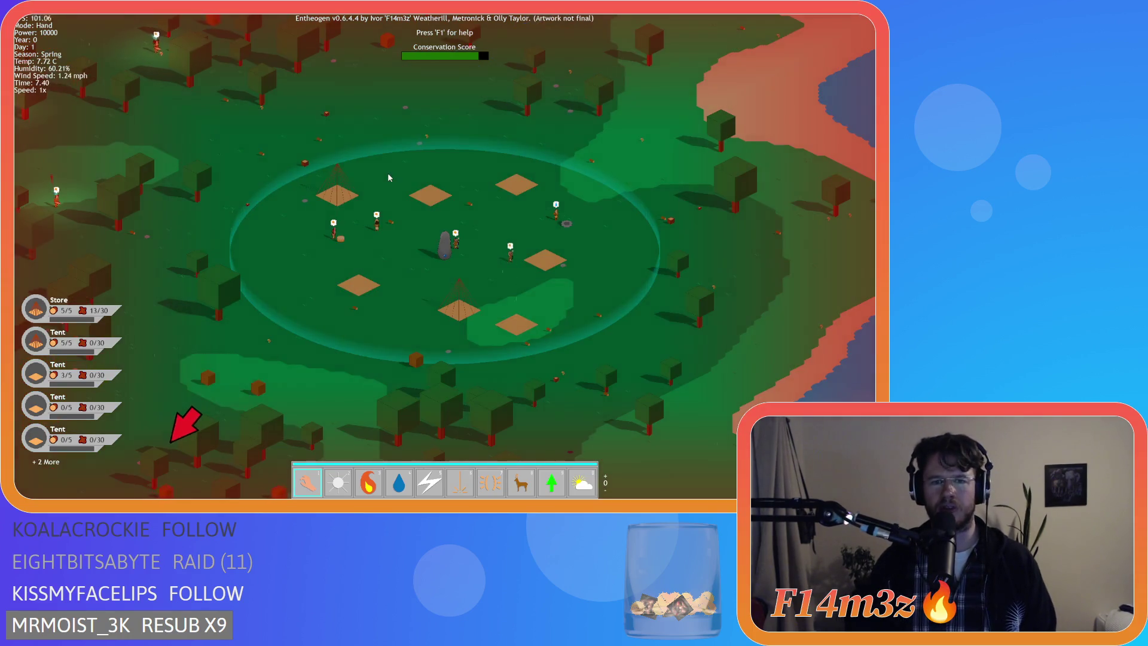
scroll(361, 210, "up", 2)
key("a")
key("w")
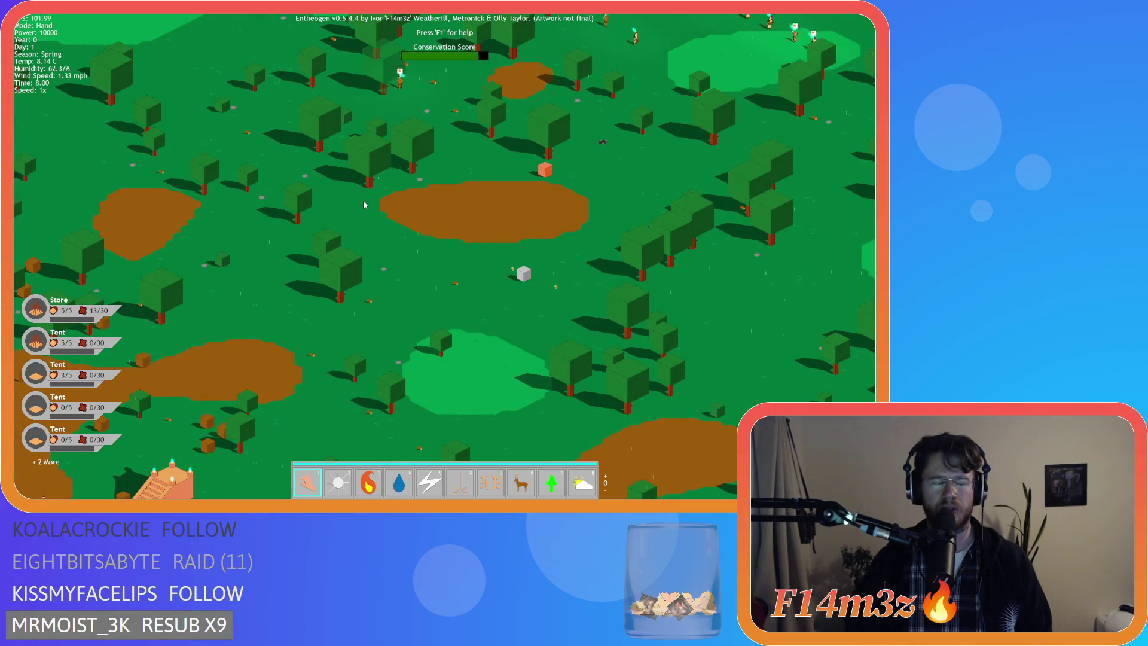
key("w")
key("a")
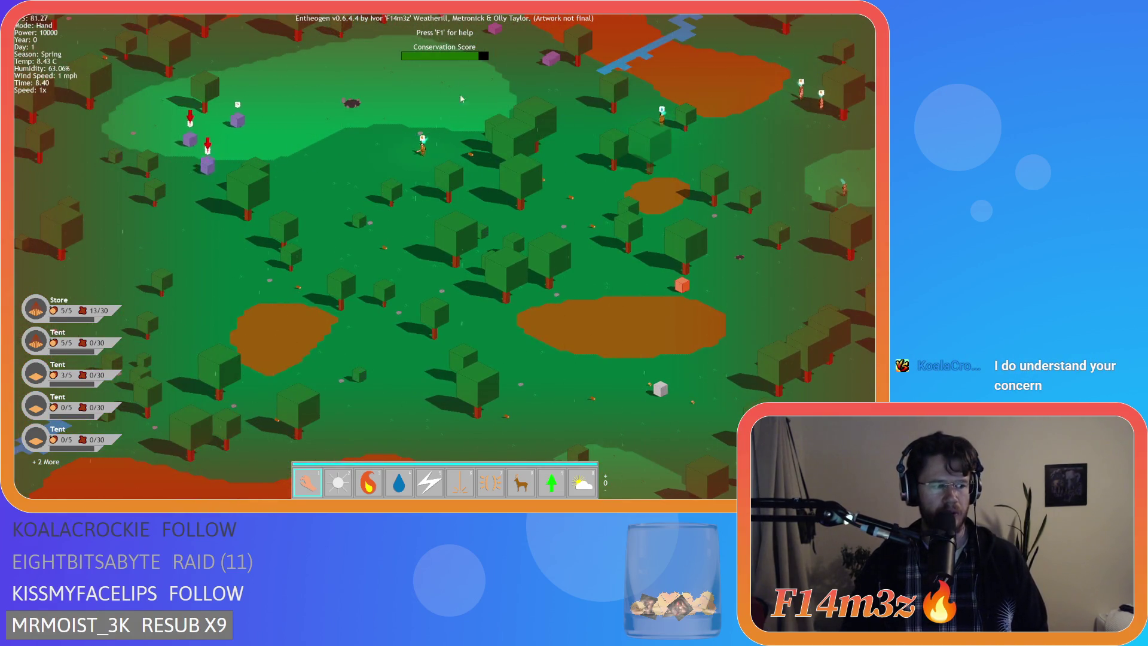
key("a")
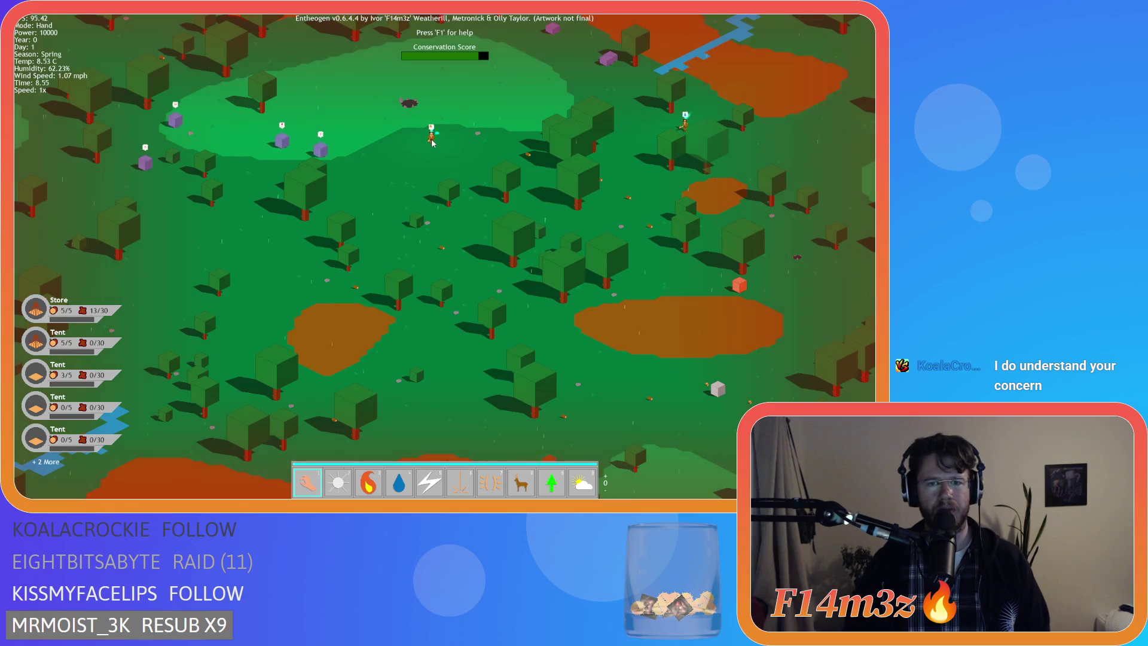
key("space")
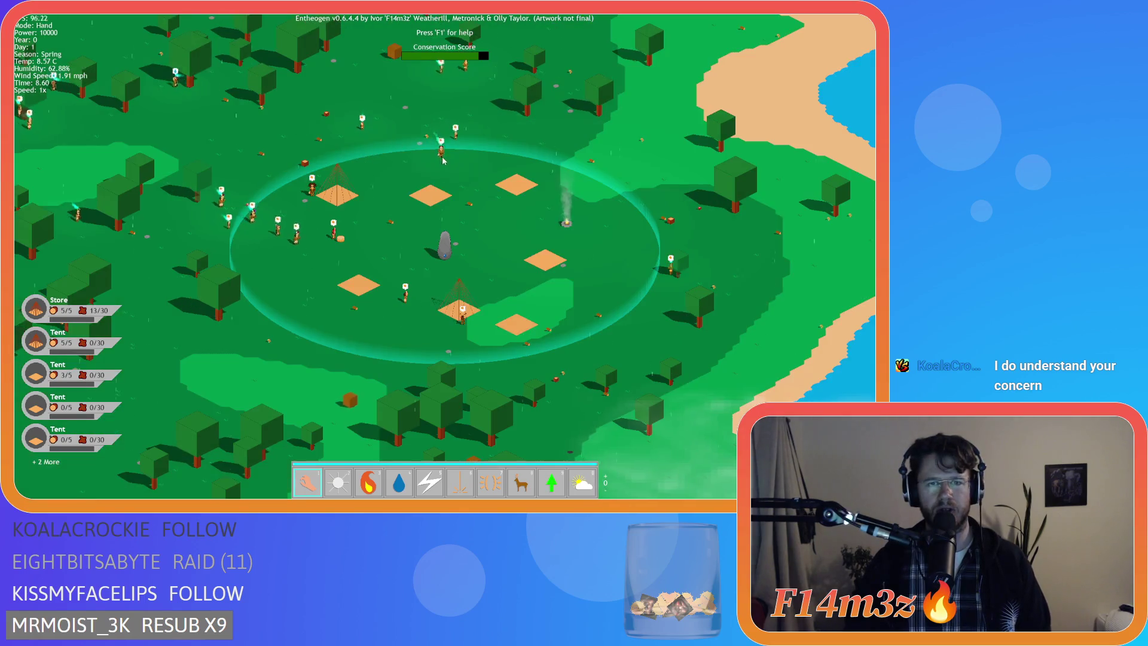
key("a")
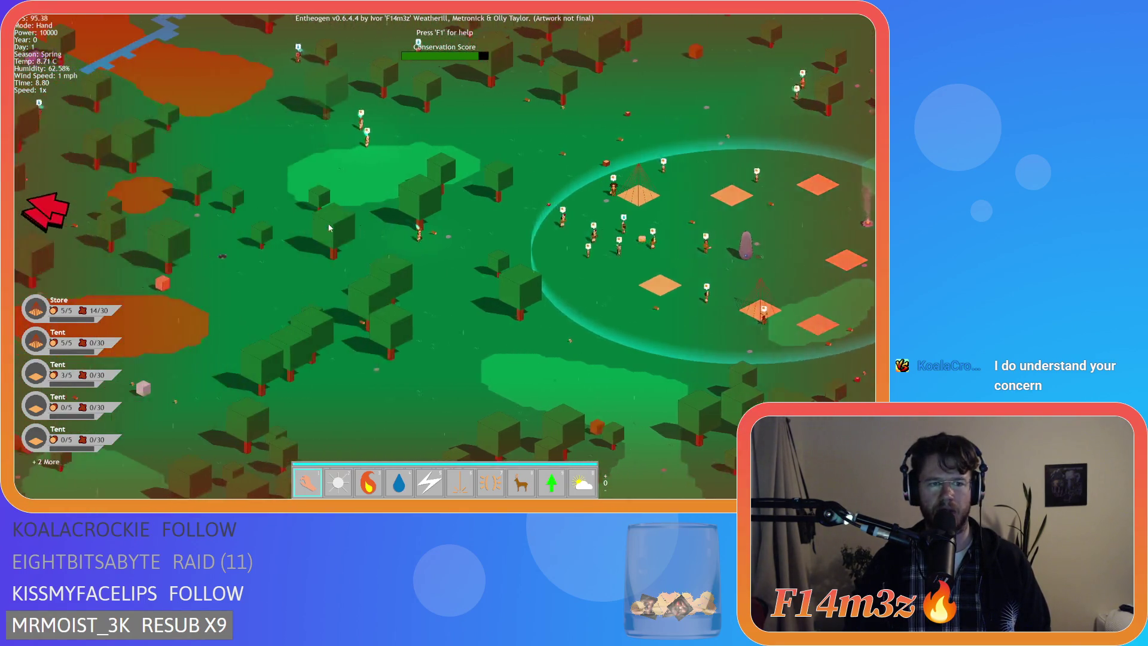
key("a")
key("w")
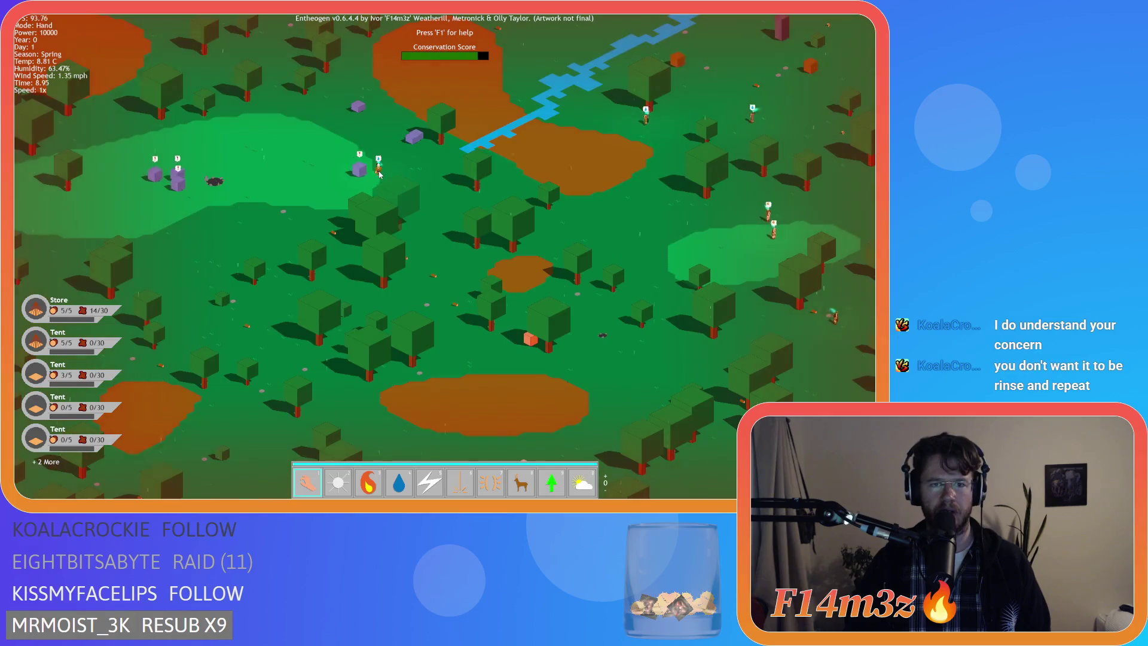
key("space")
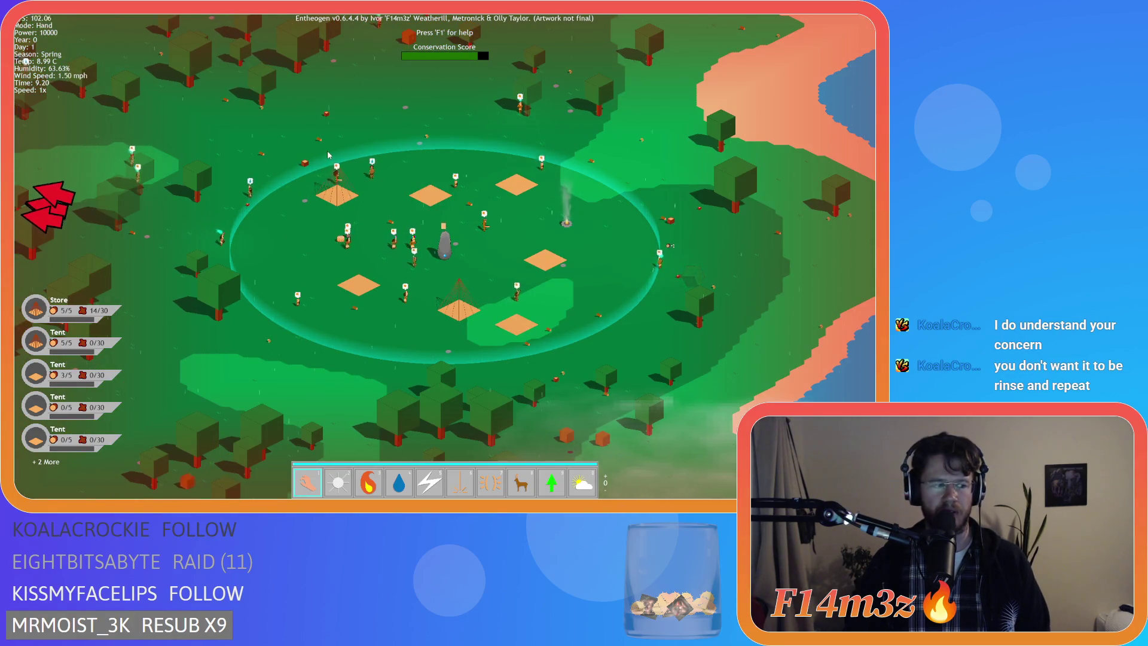
key("a")
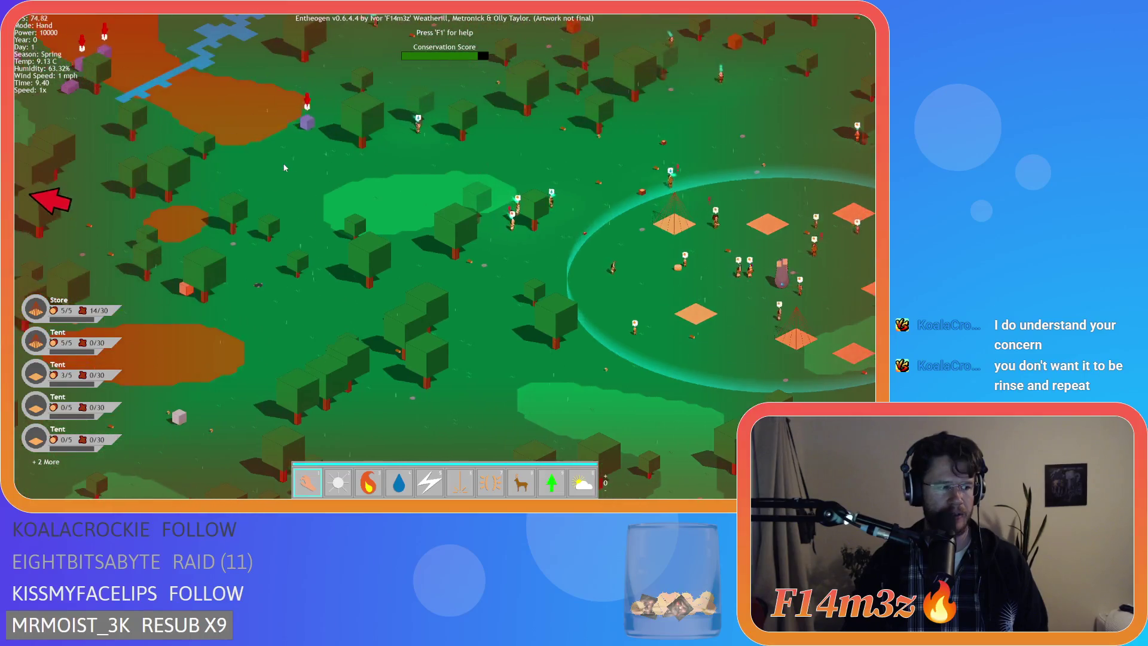
key("w")
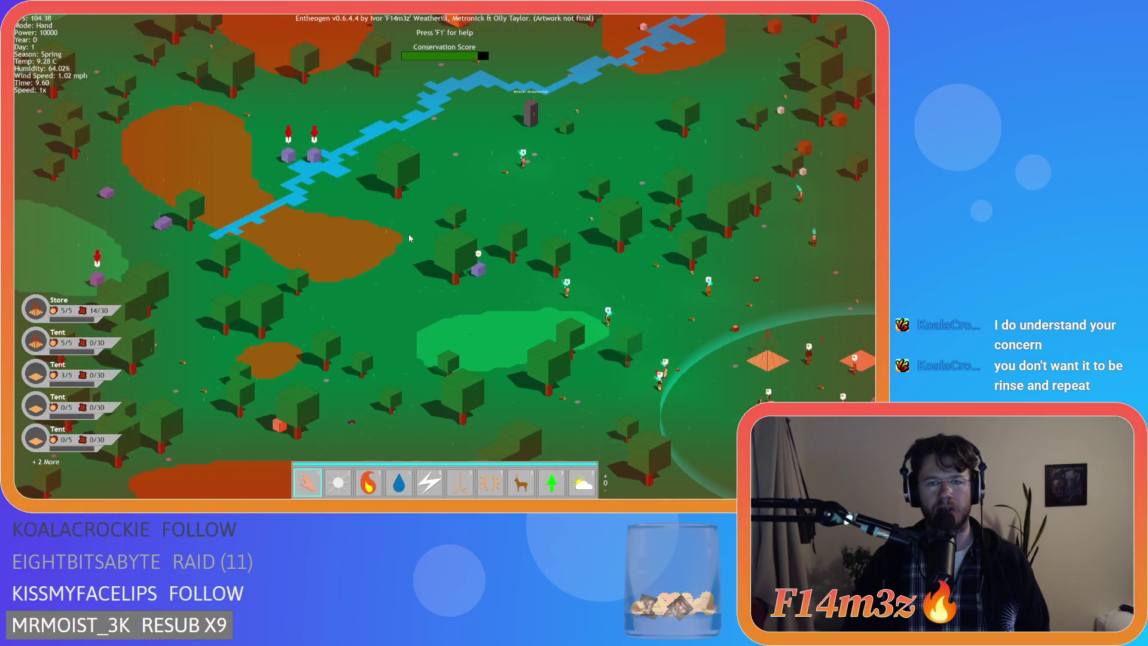
key("w")
key("s")
key("d")
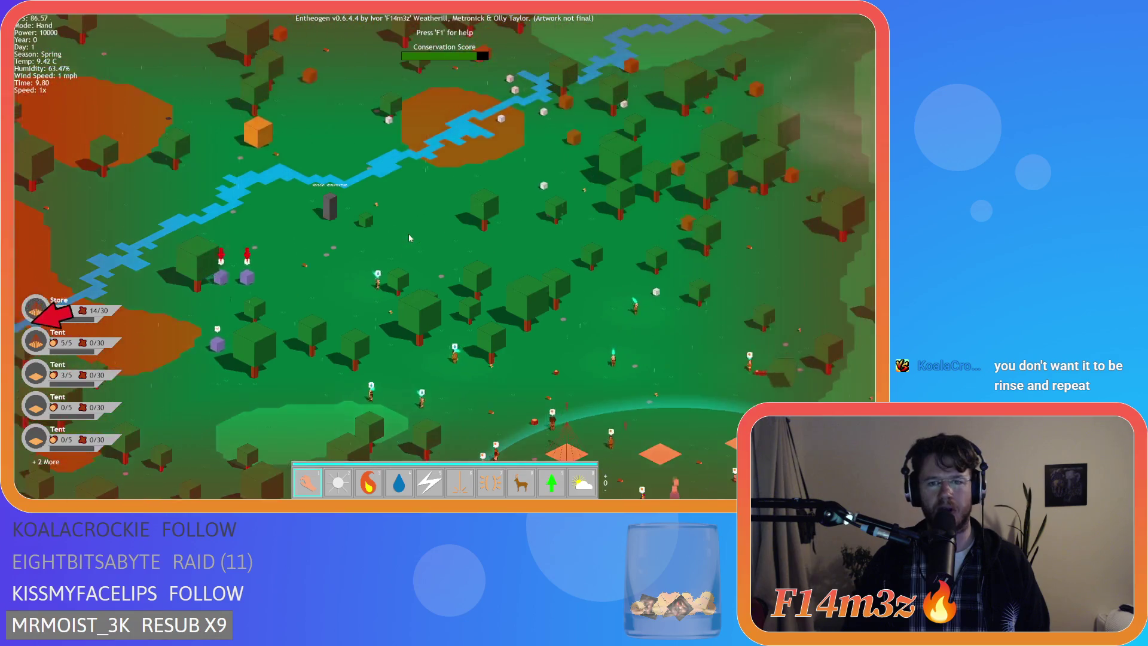
key("s")
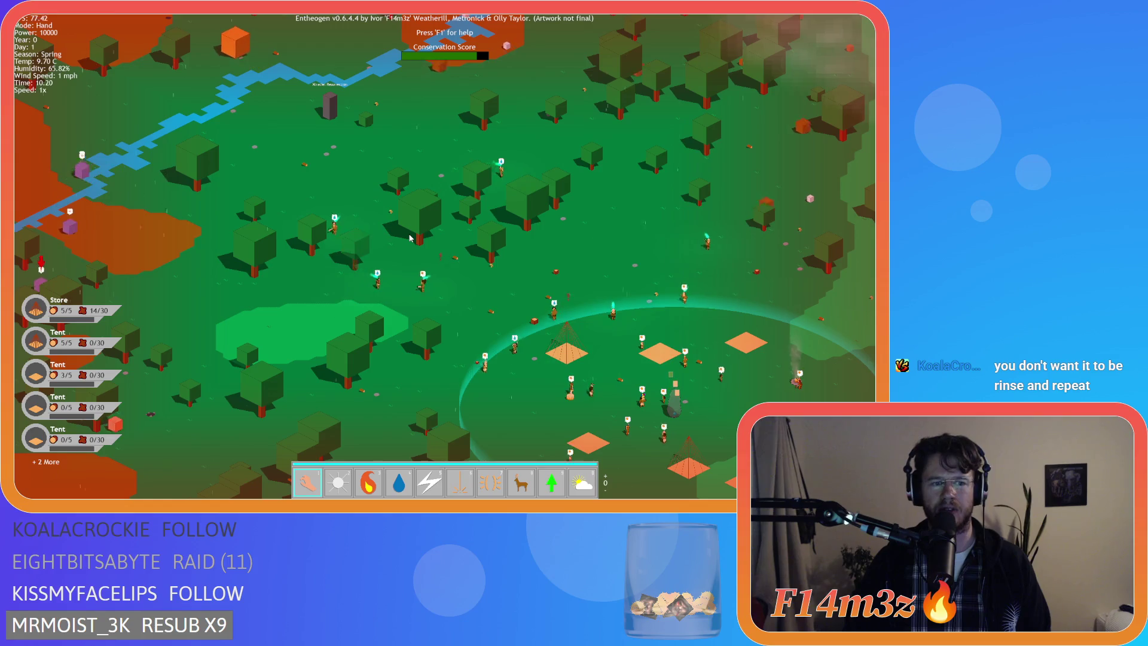
key("w")
key("a")
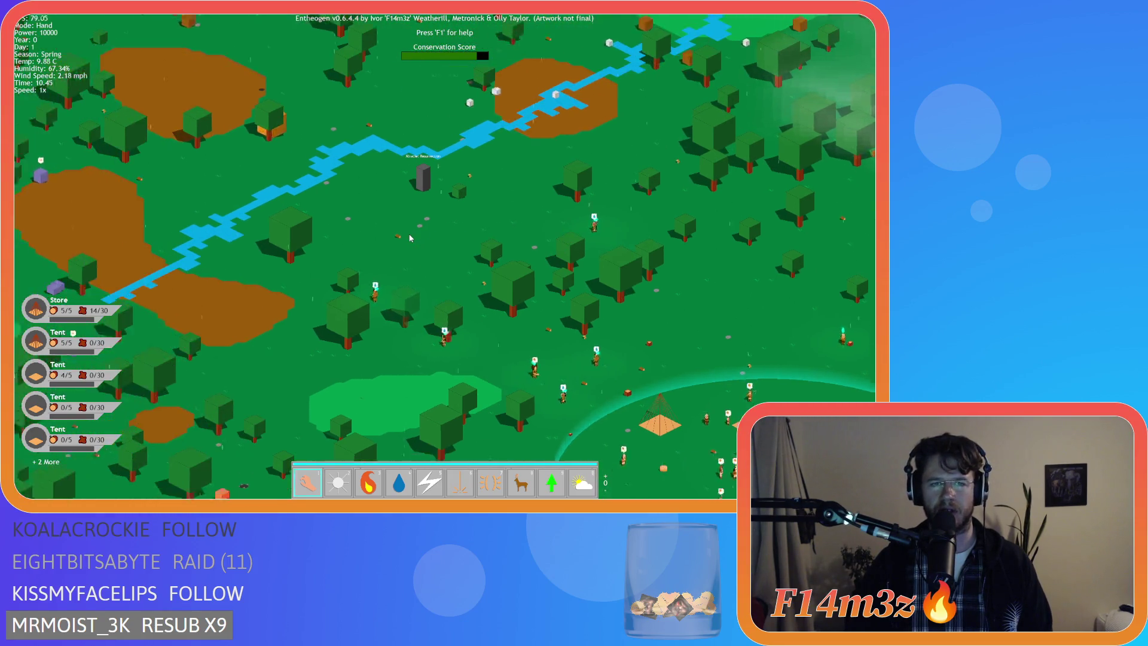
key("s")
key("a")
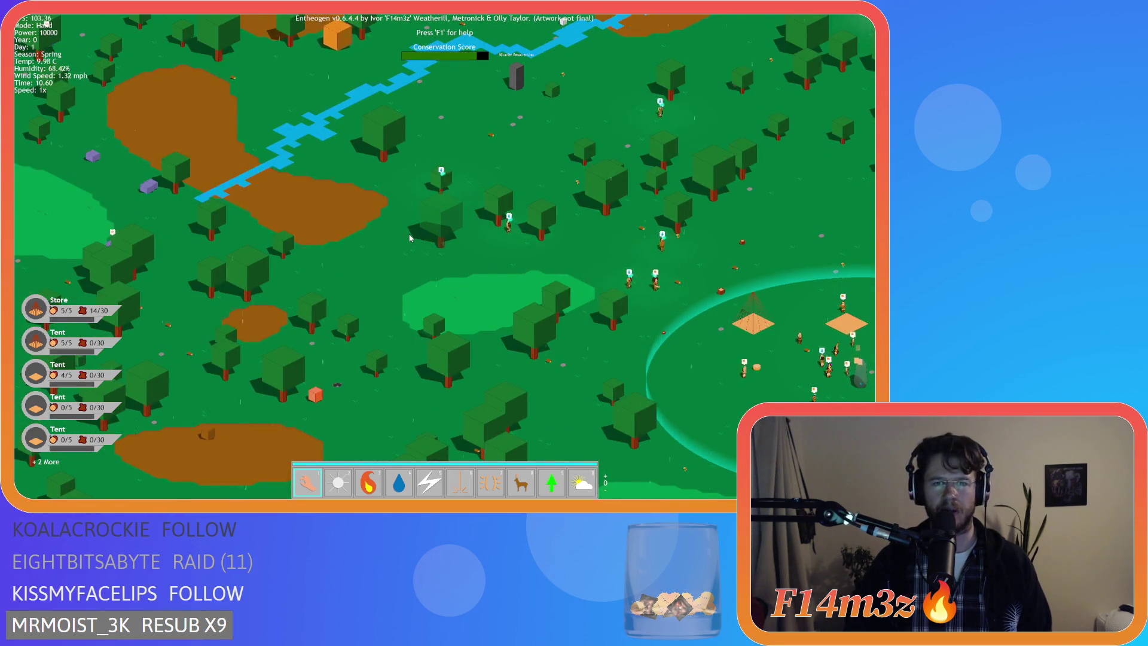
key("w")
key("a")
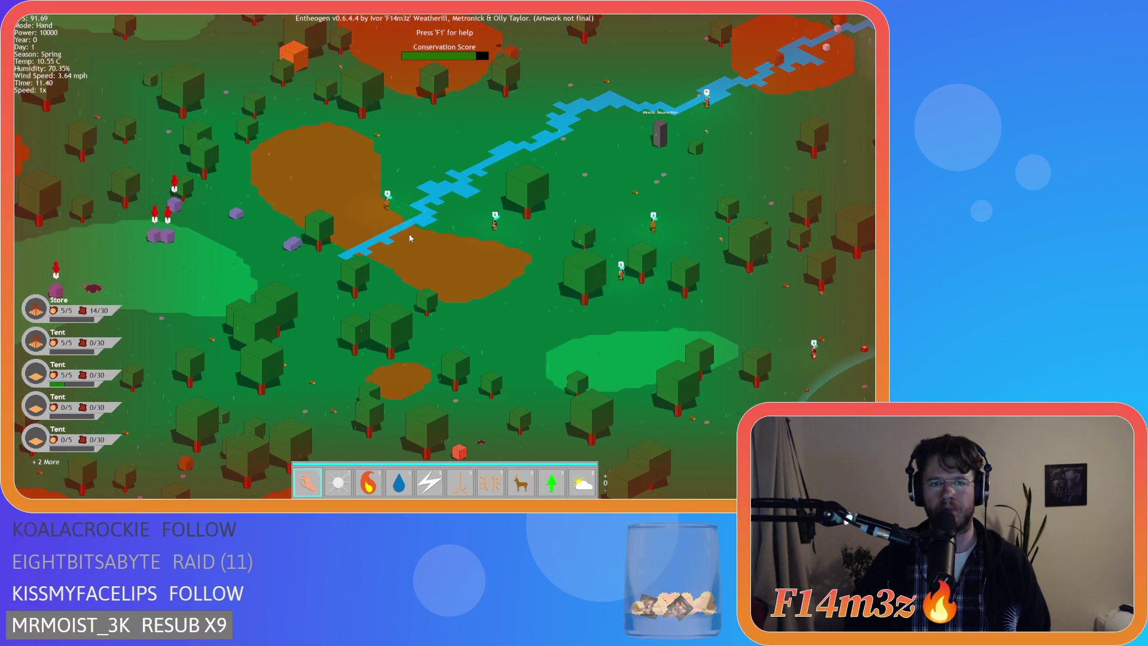
key("space")
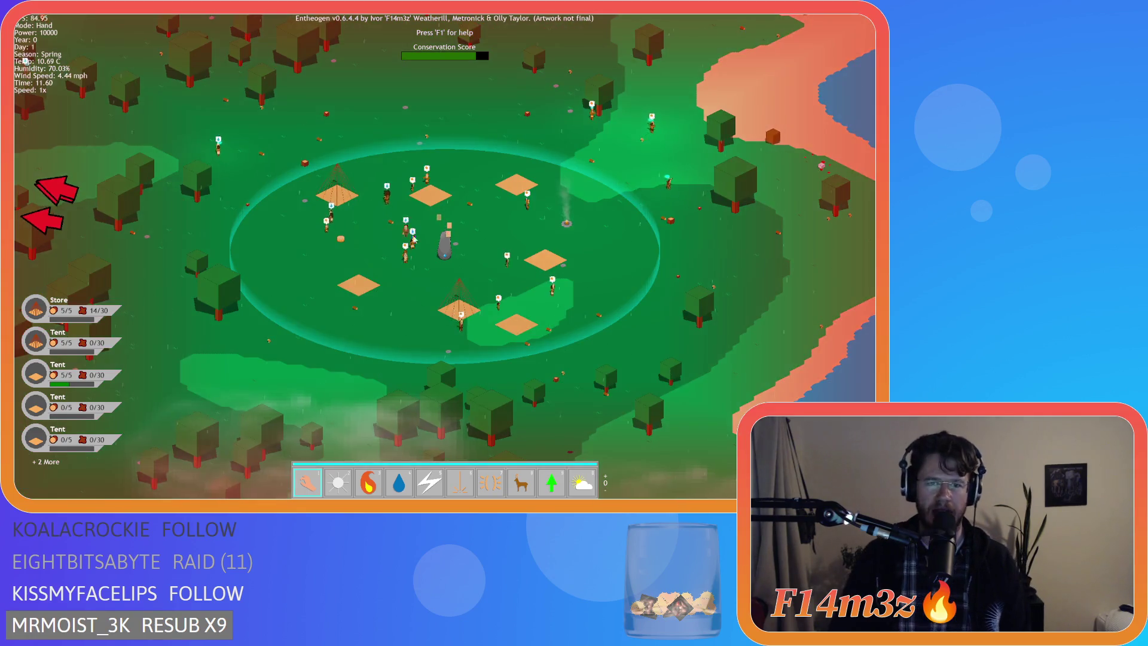
key("w")
key("a")
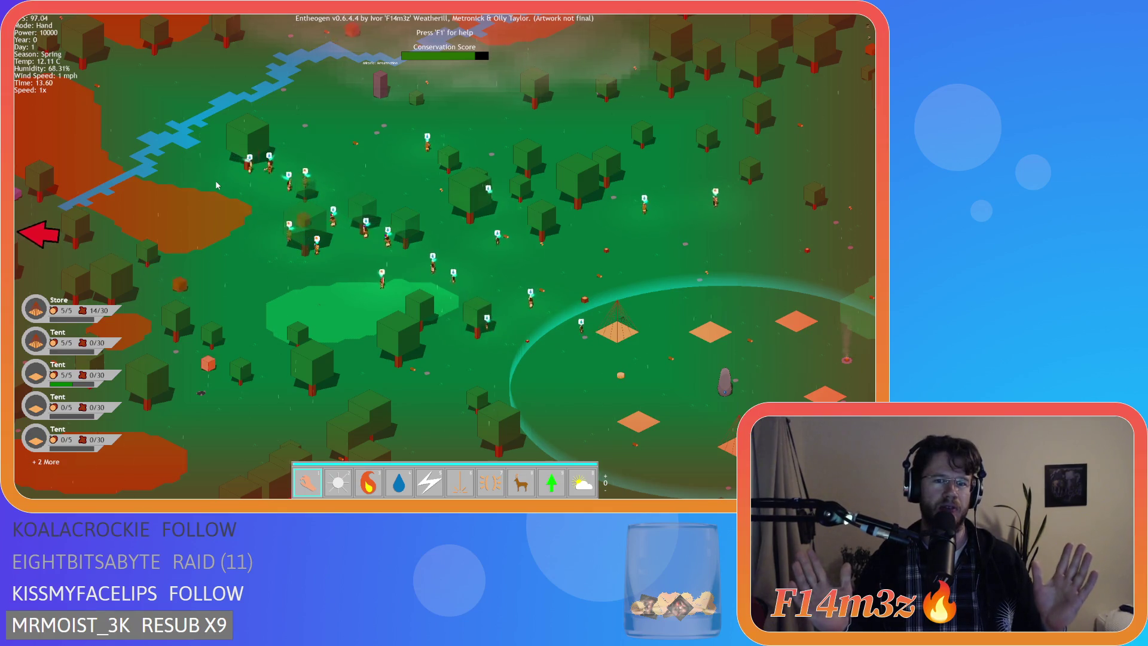
key("a")
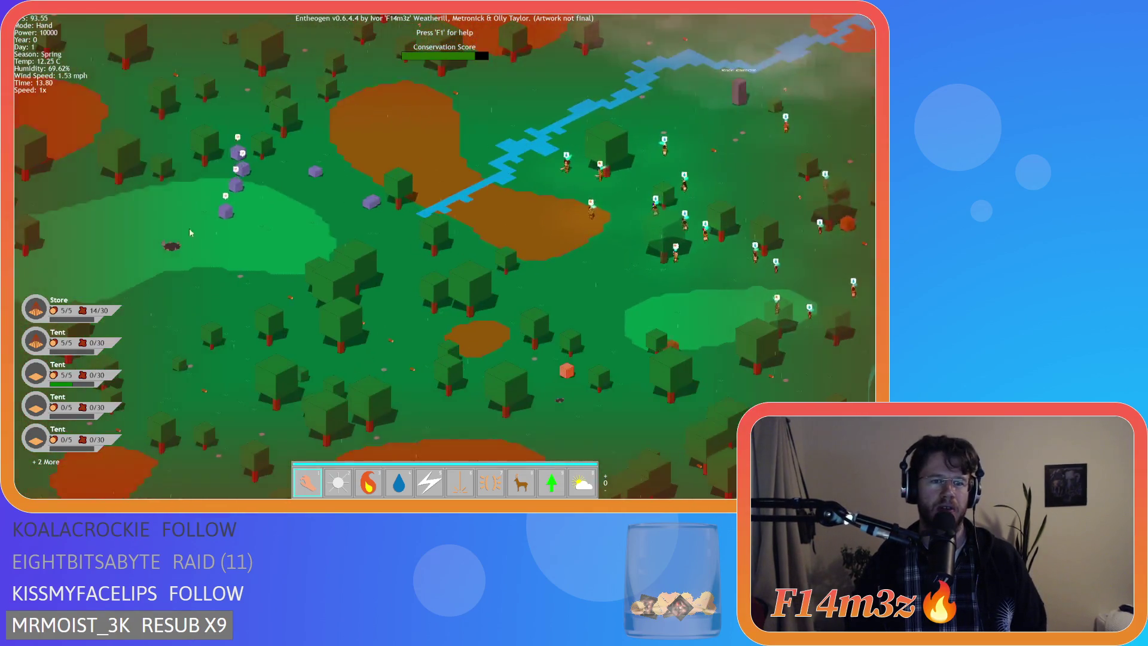
key("a")
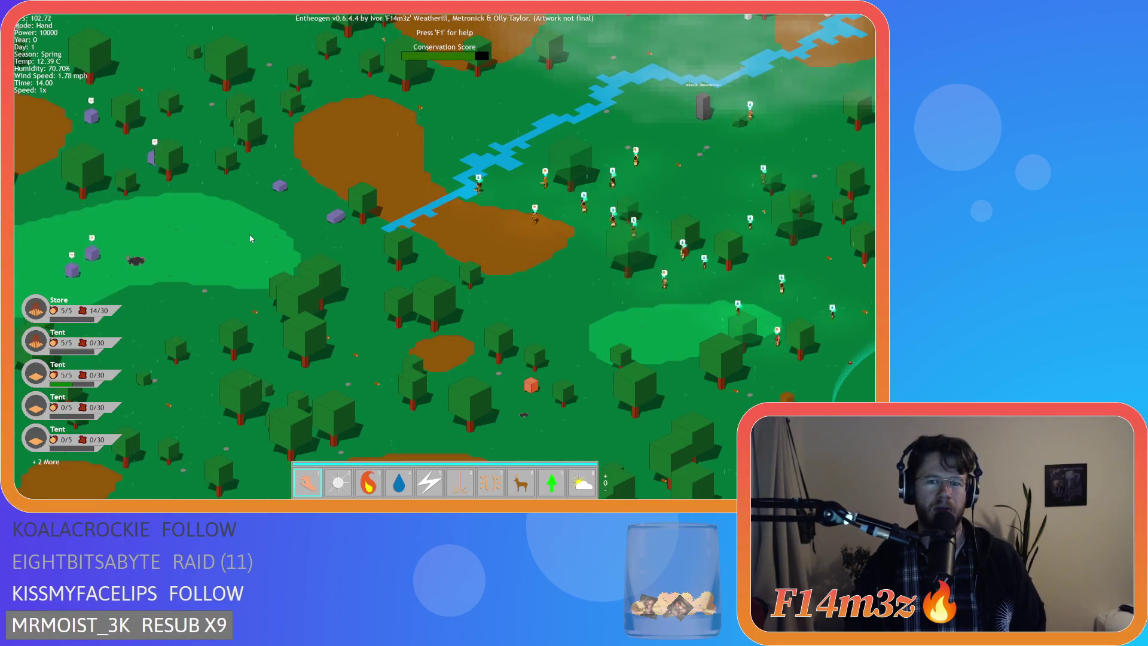
key("d")
key("s")
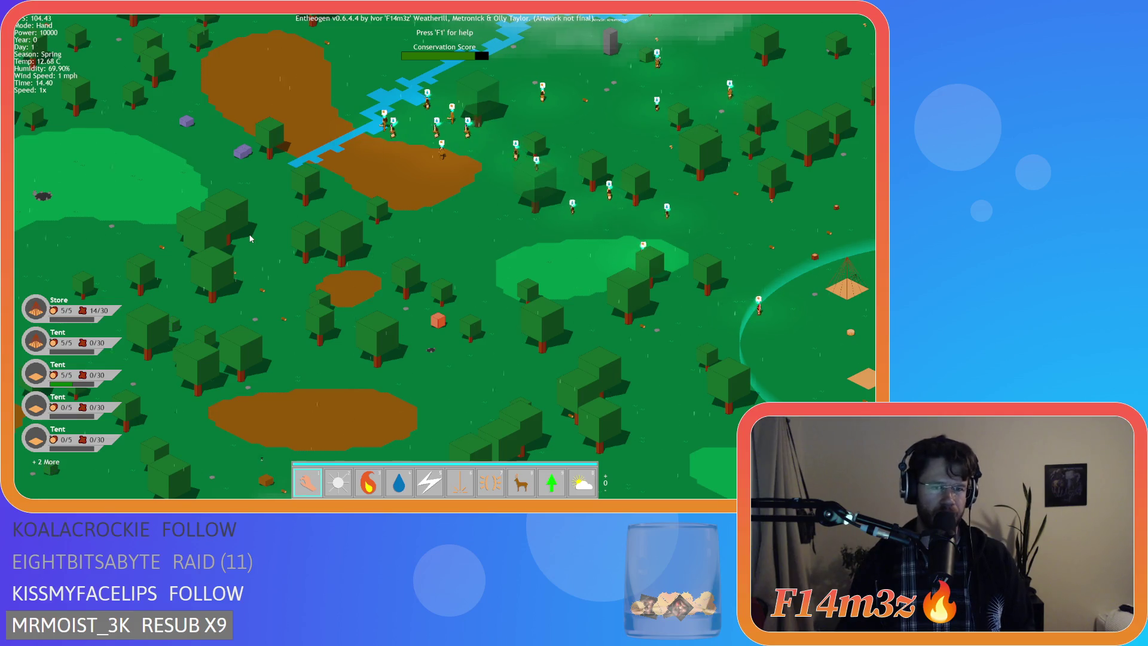
key("d")
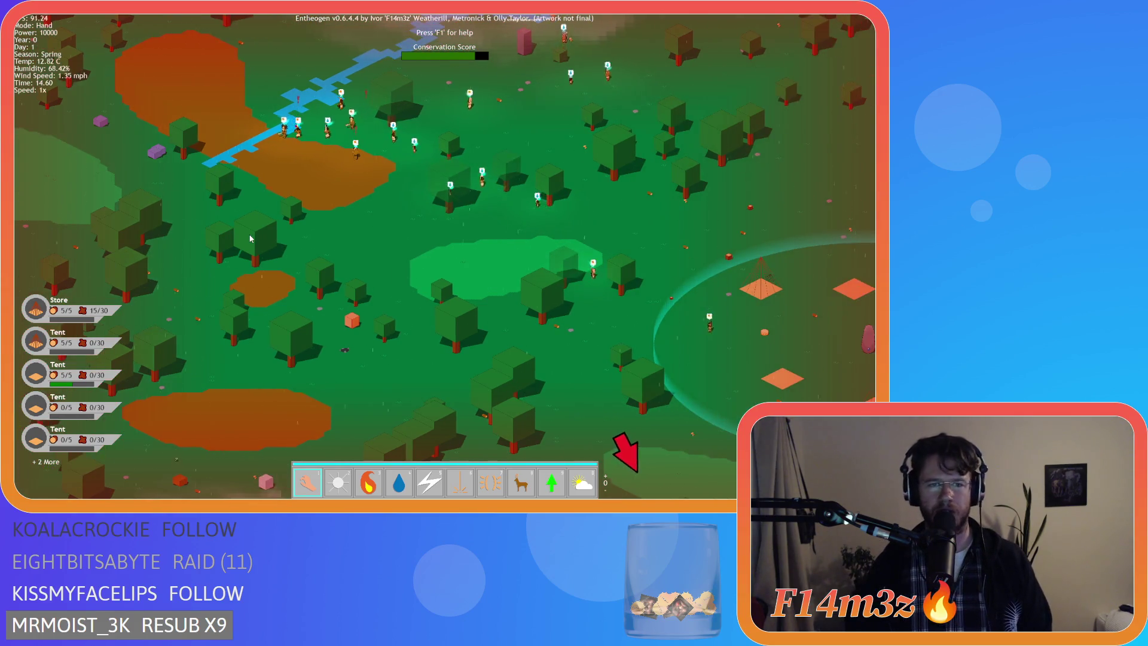
key("a")
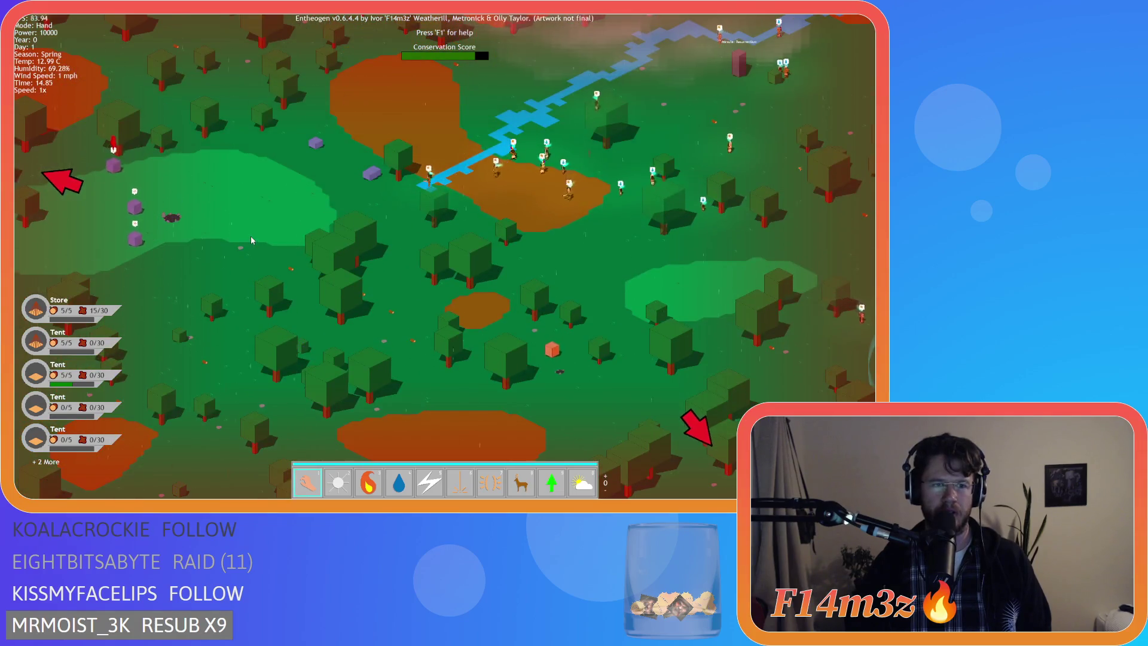
key("w")
key("a")
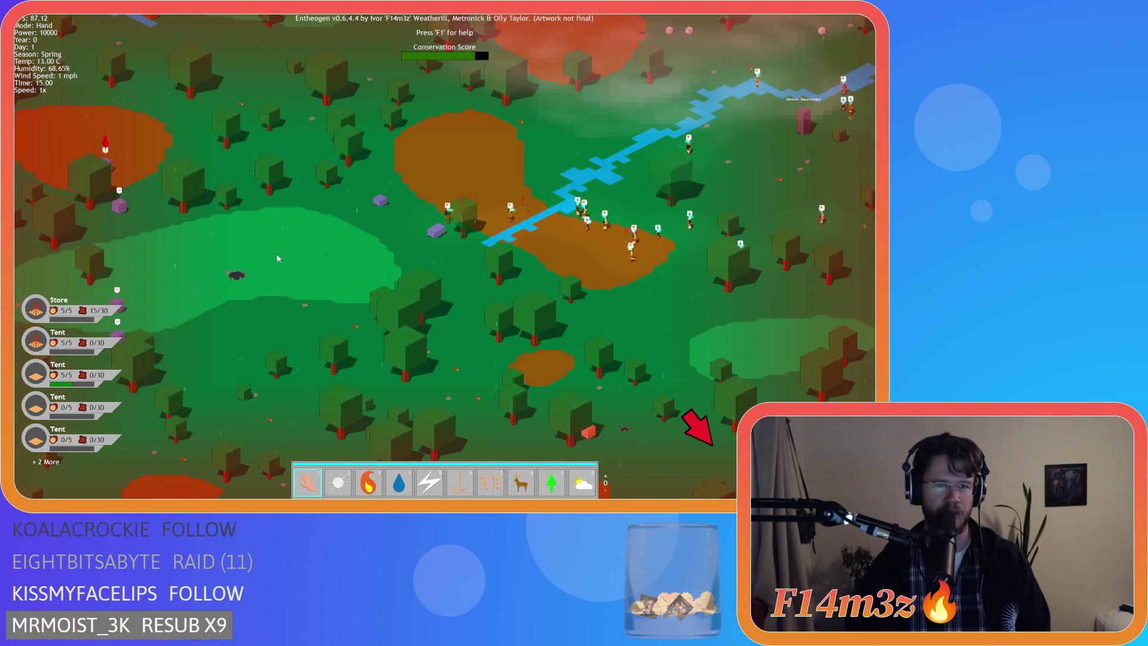
key("d")
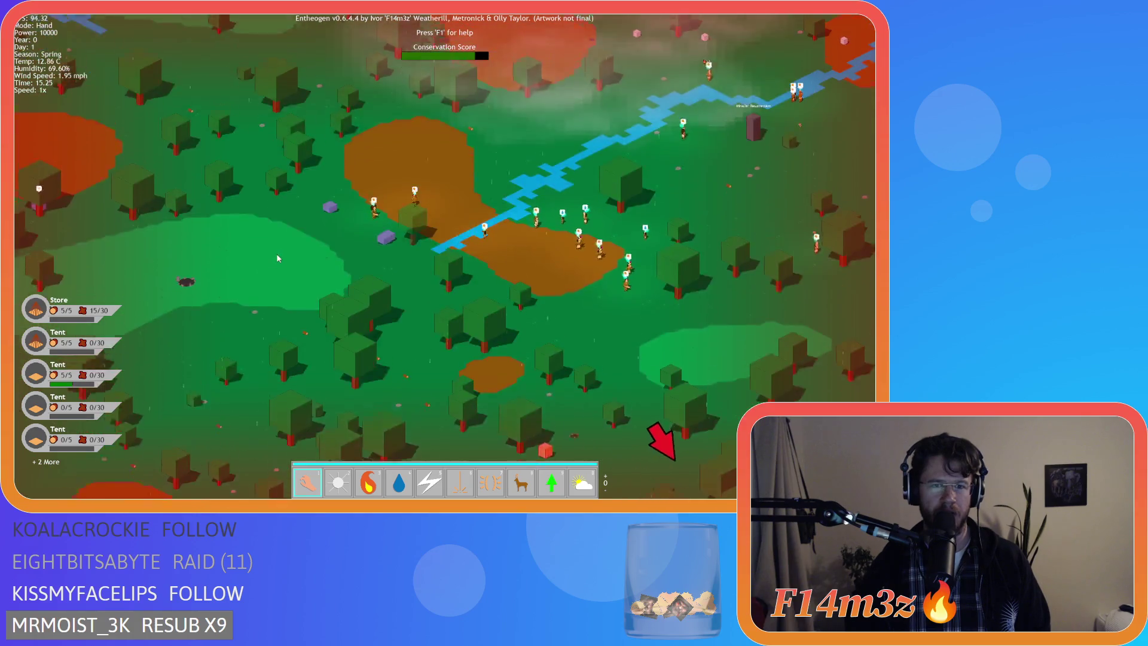
key("s")
key("d")
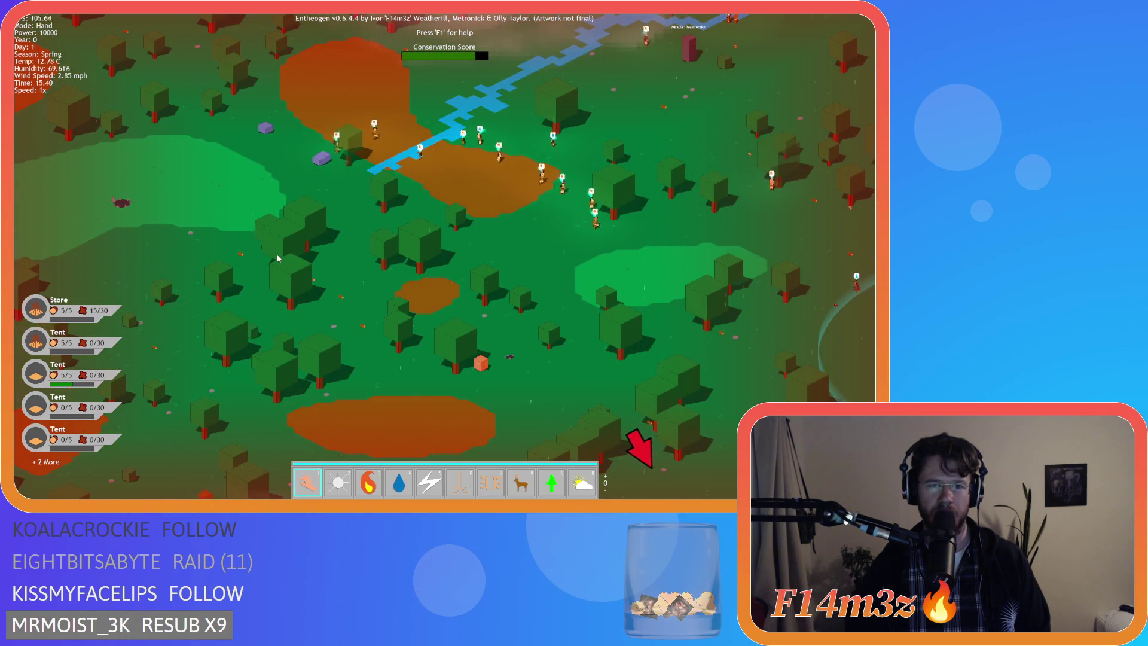
key("s")
key("d")
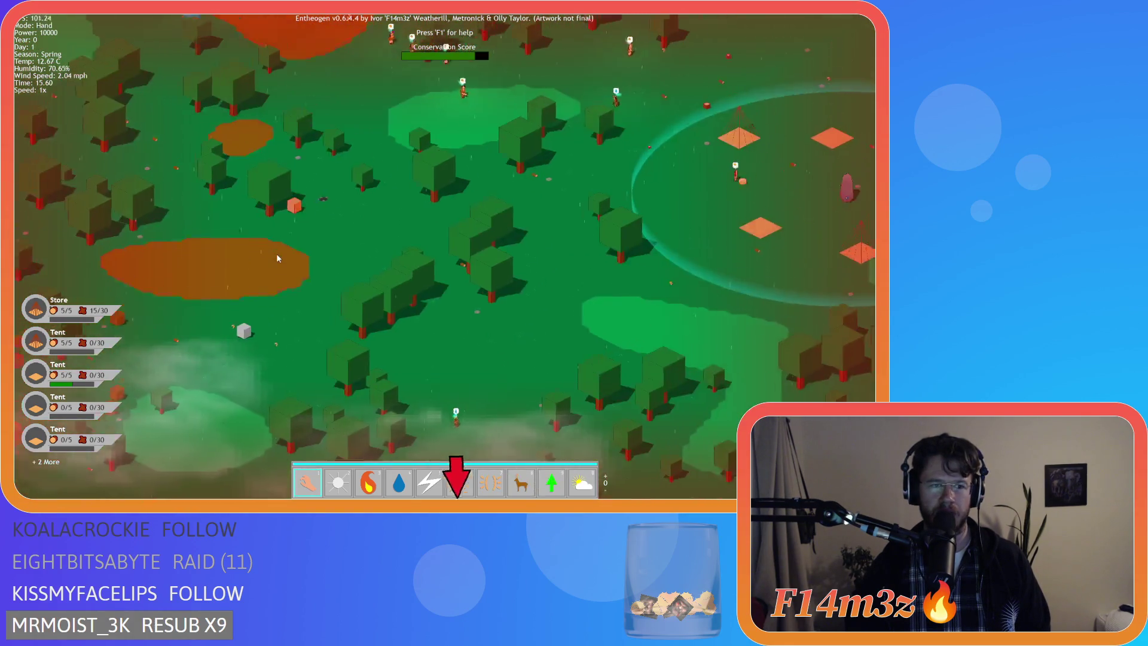
key("s")
key("d")
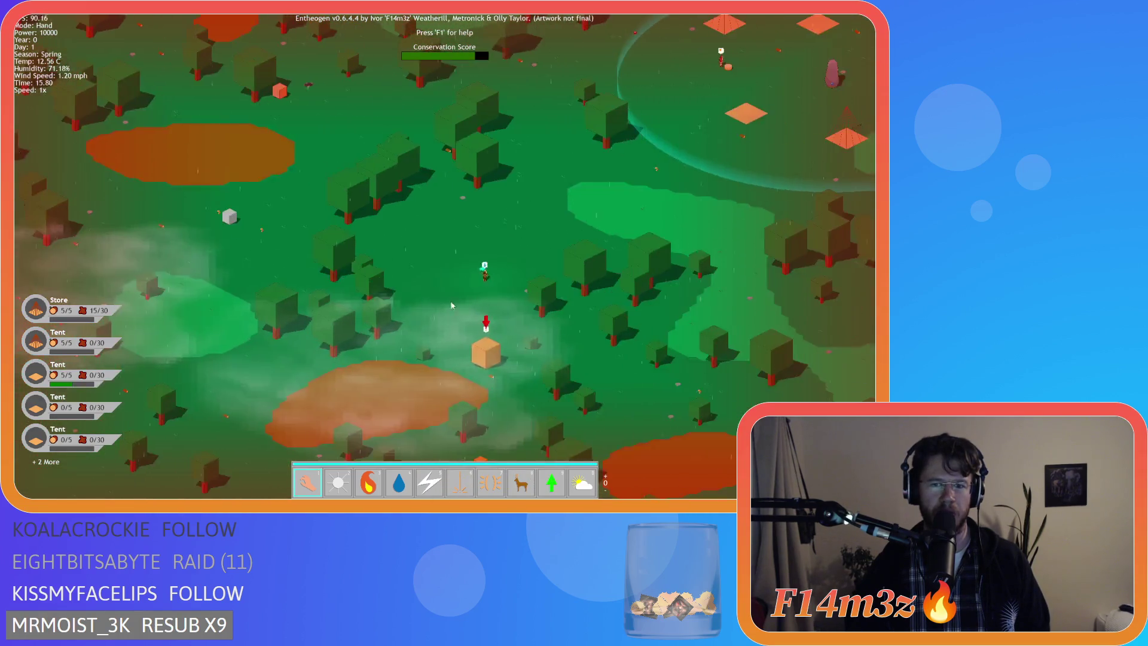
key("w")
key("d")
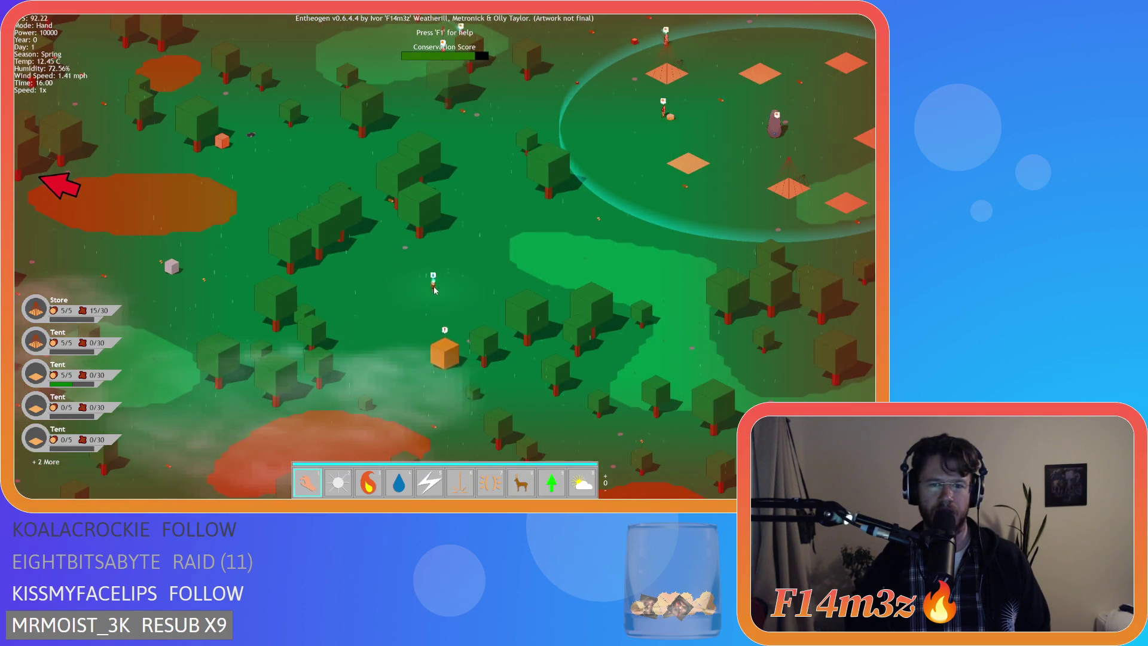
key("w")
key("d")
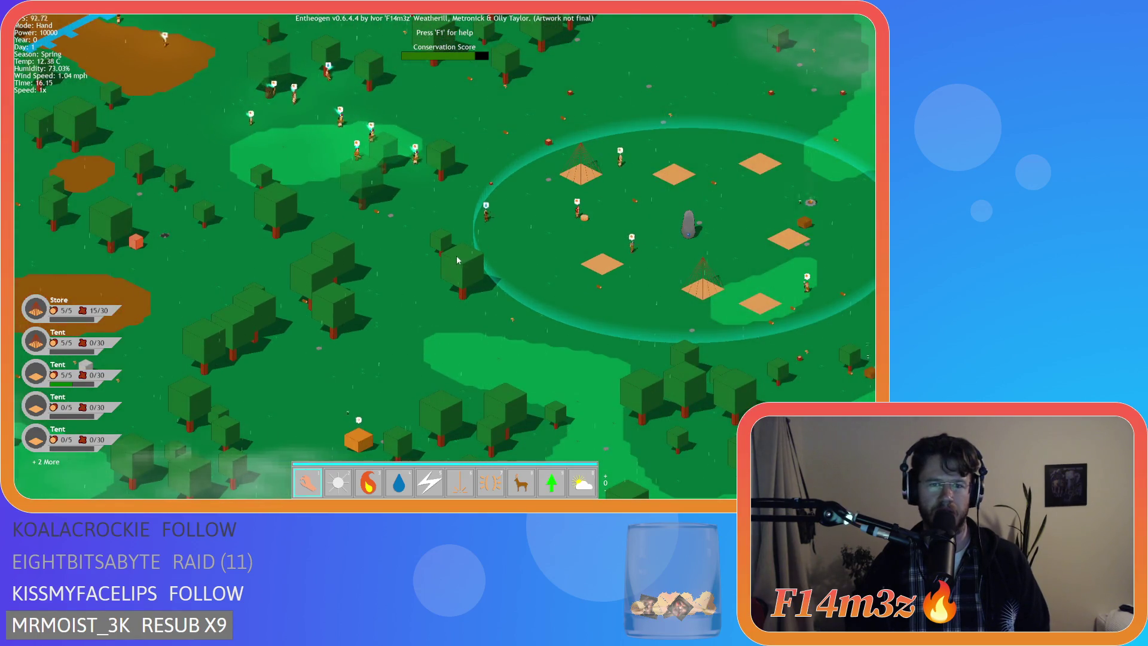
key("s")
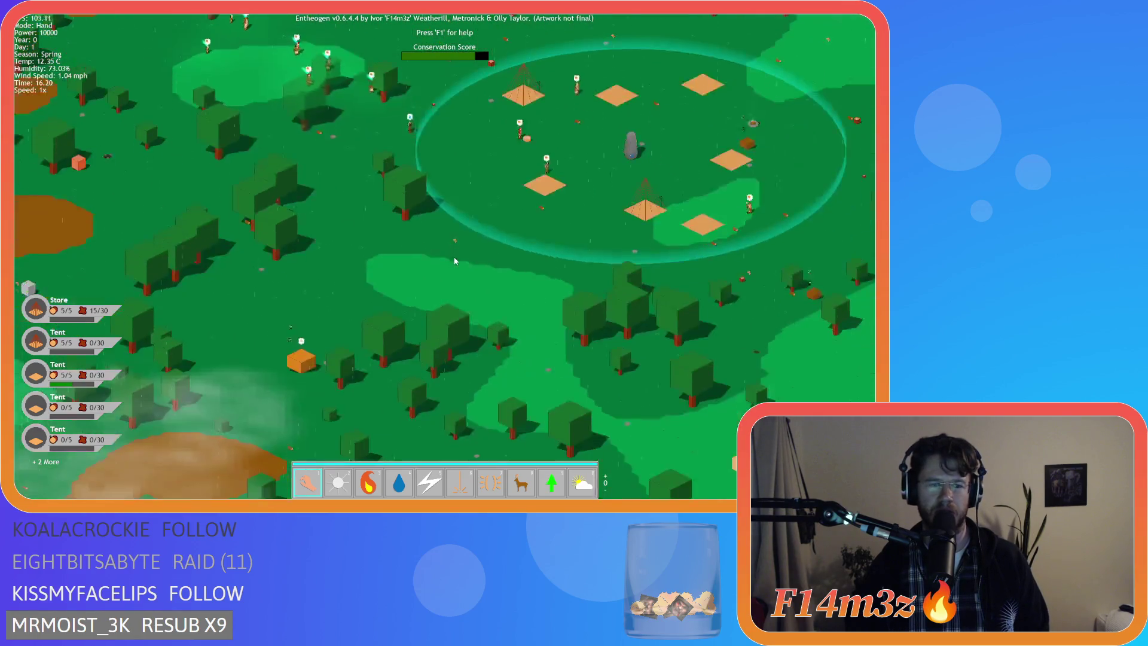
key("w")
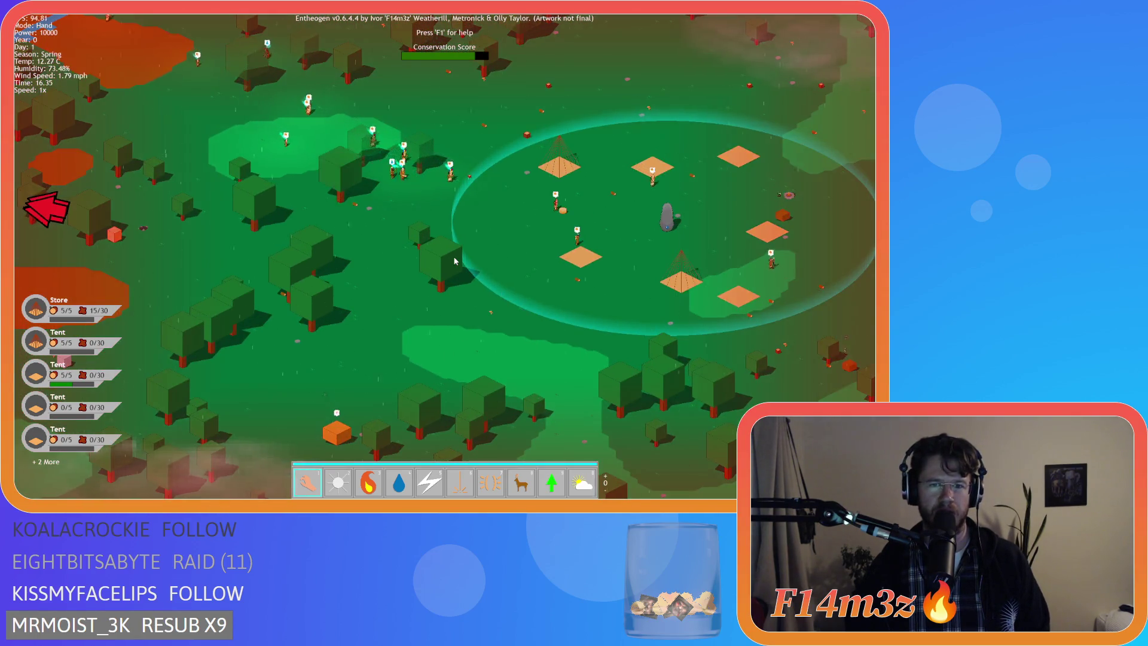
key("s")
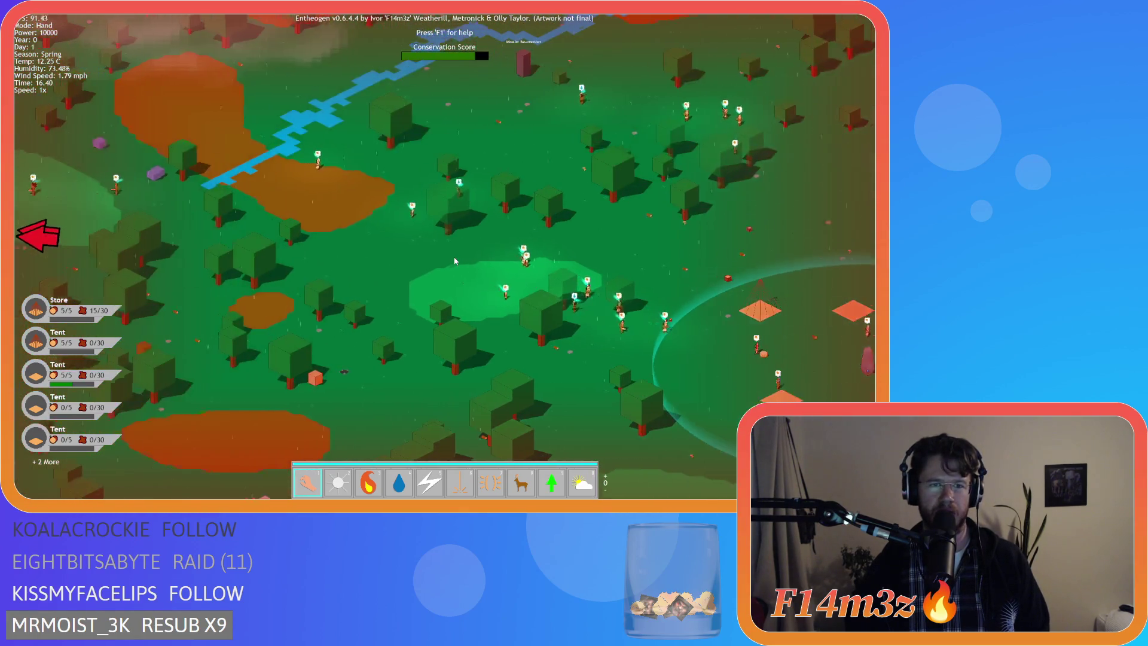
key("a")
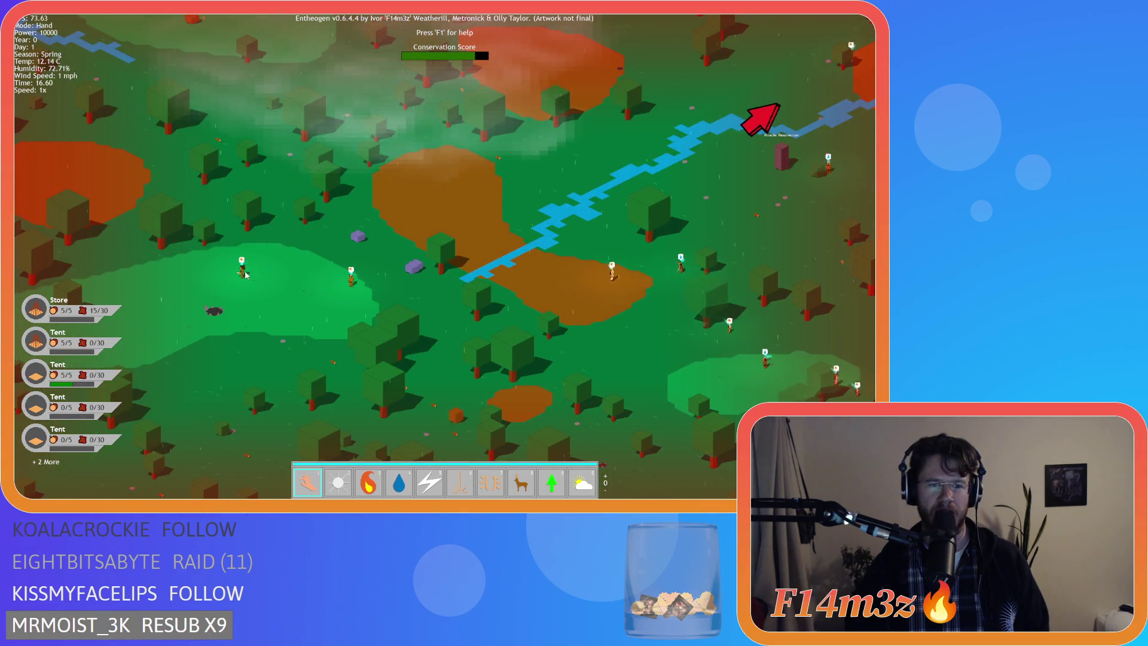
key("d")
key("s")
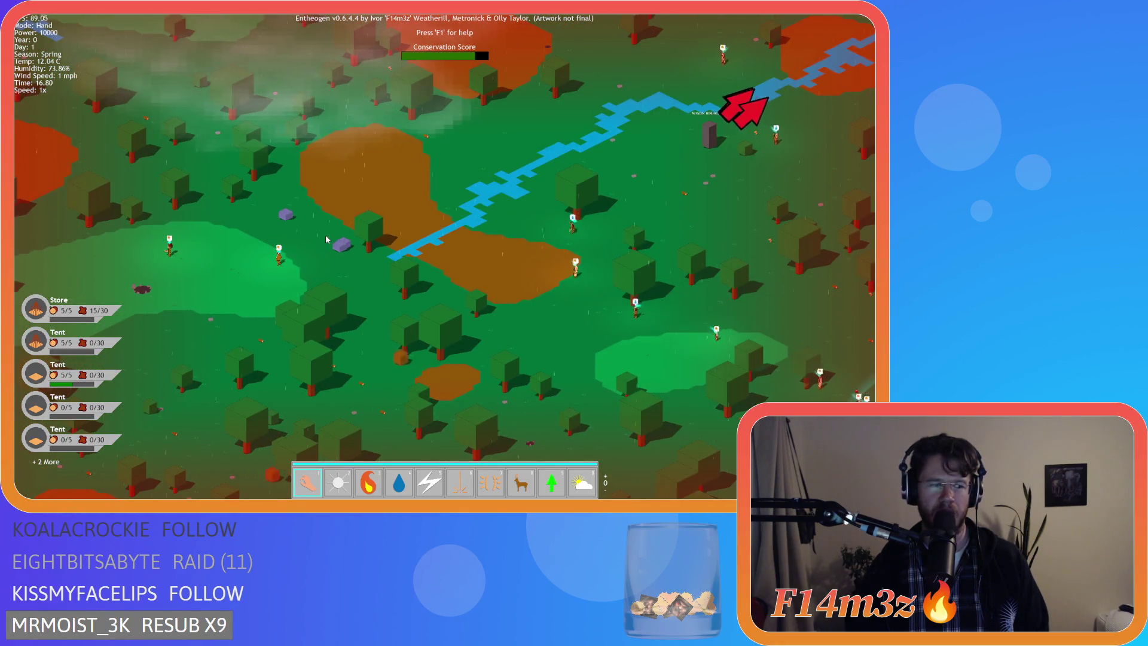
key("d")
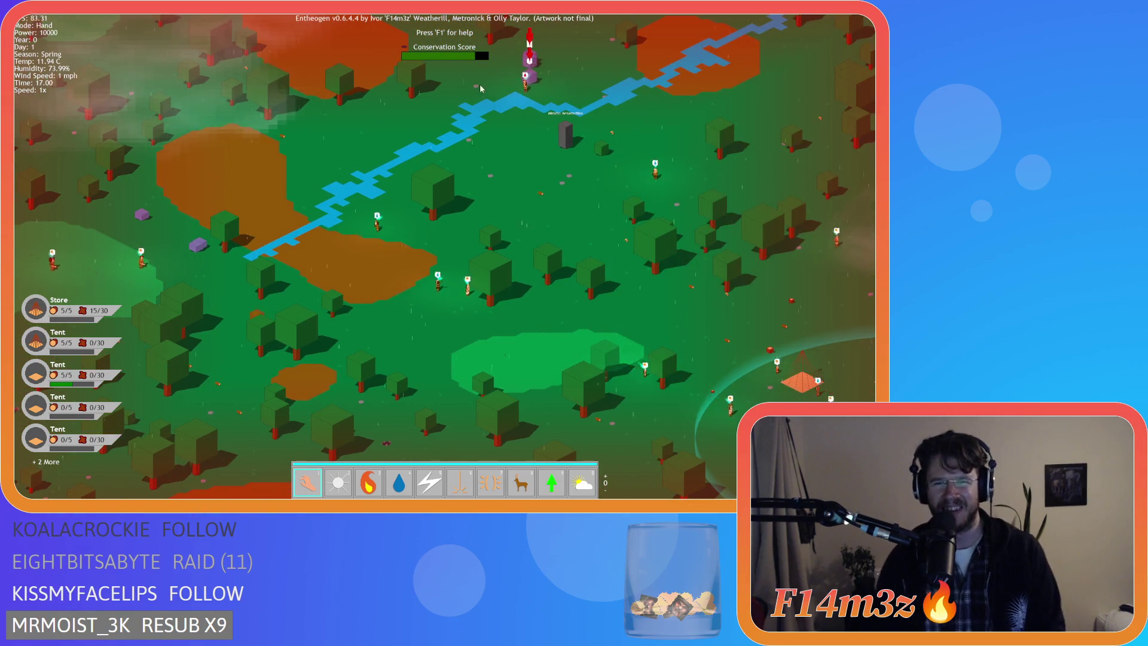
key("d")
key("s")
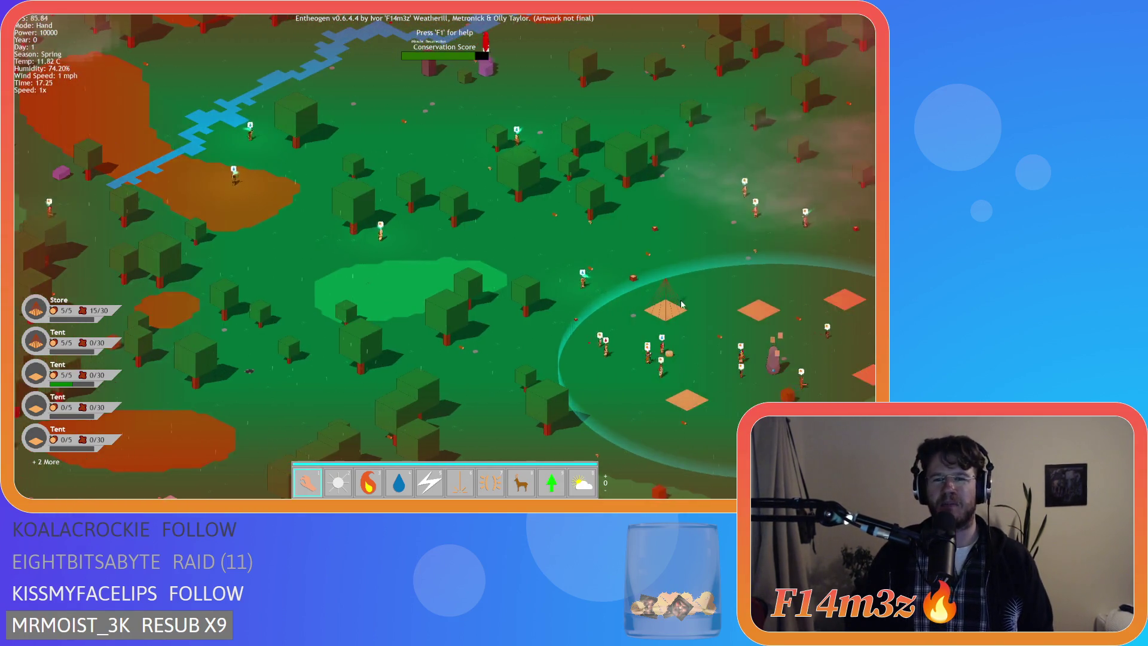
key("w")
key("a")
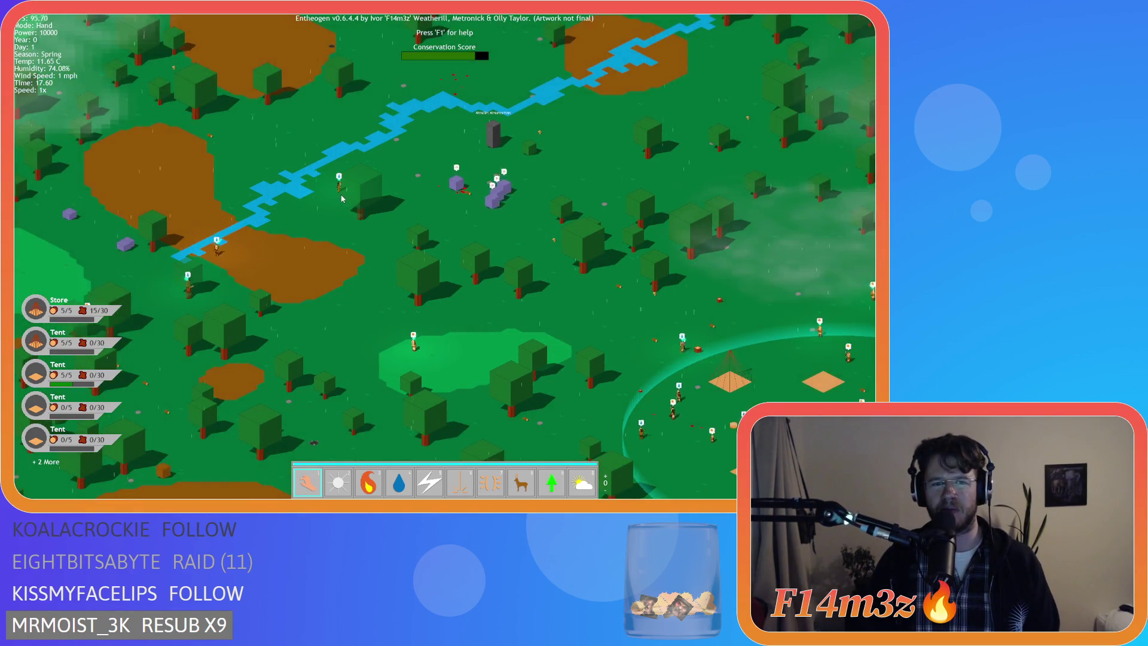
key("a")
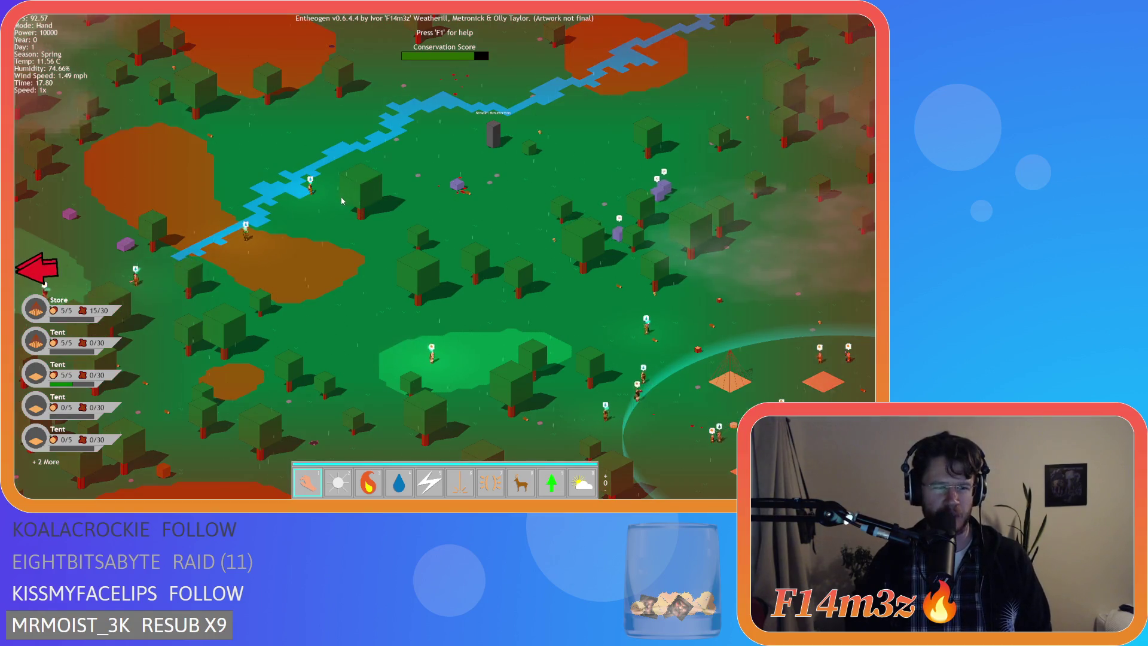
key("s")
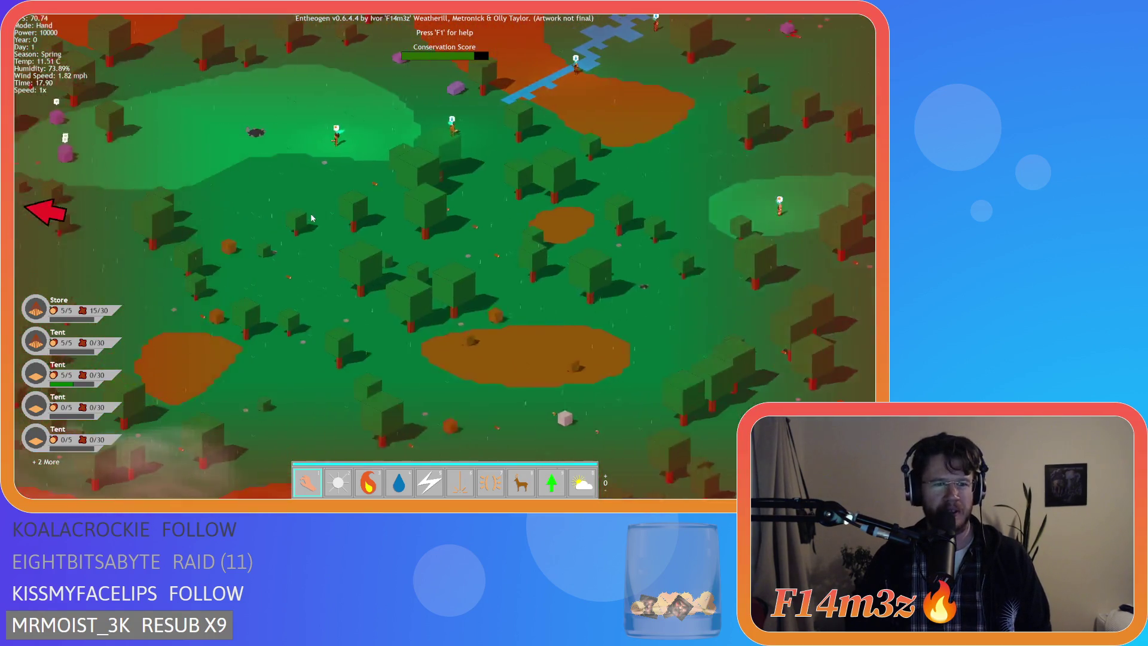
key("w")
key("a")
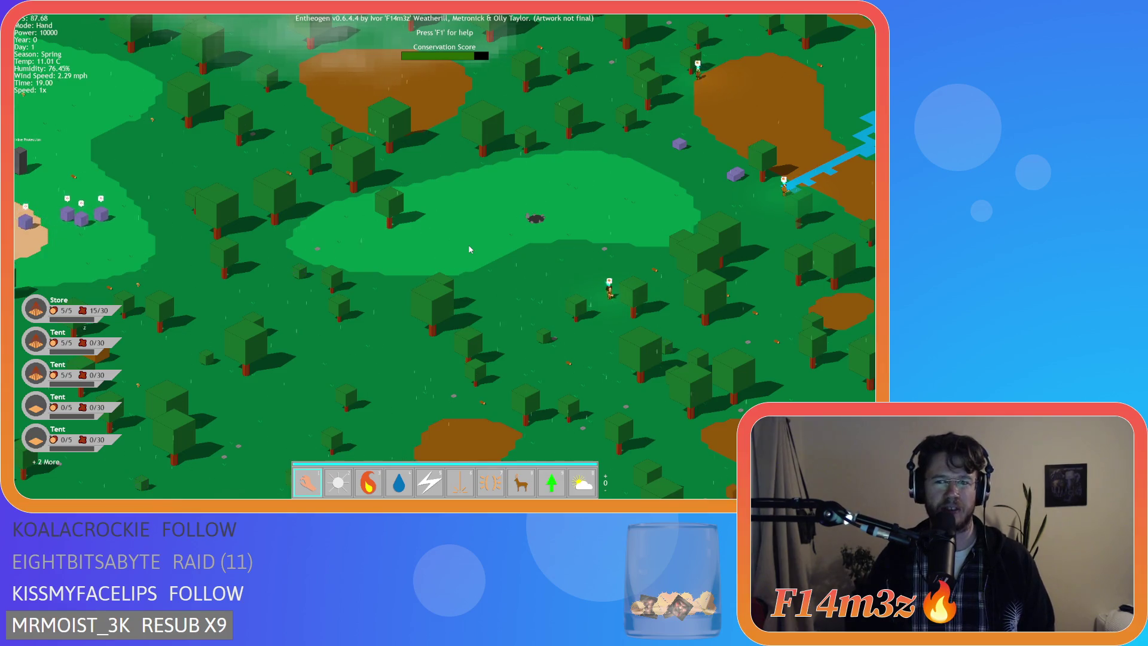
Step: Pan across the forest, clearing and river to follow the villagers
key("d")
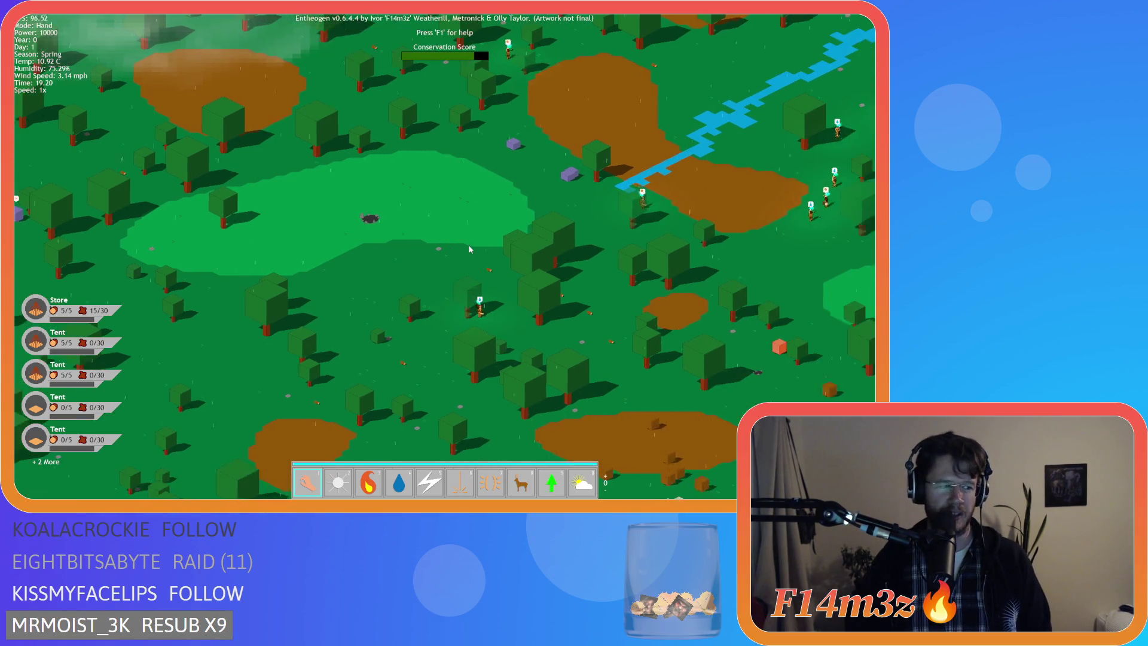
key("s")
key("d")
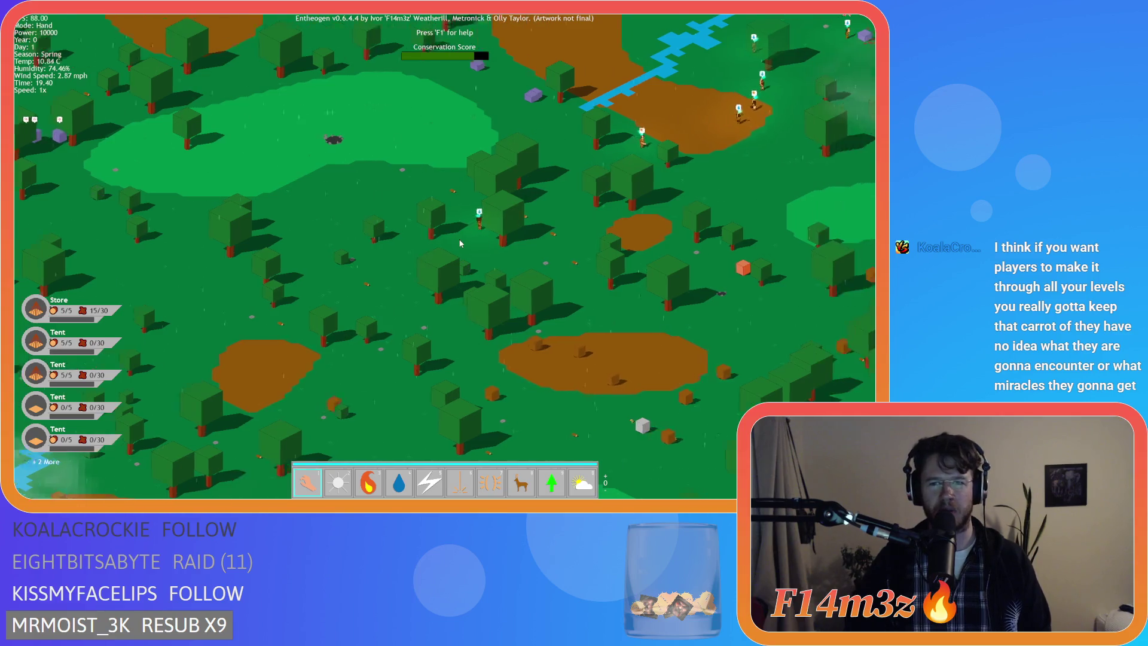
key("d")
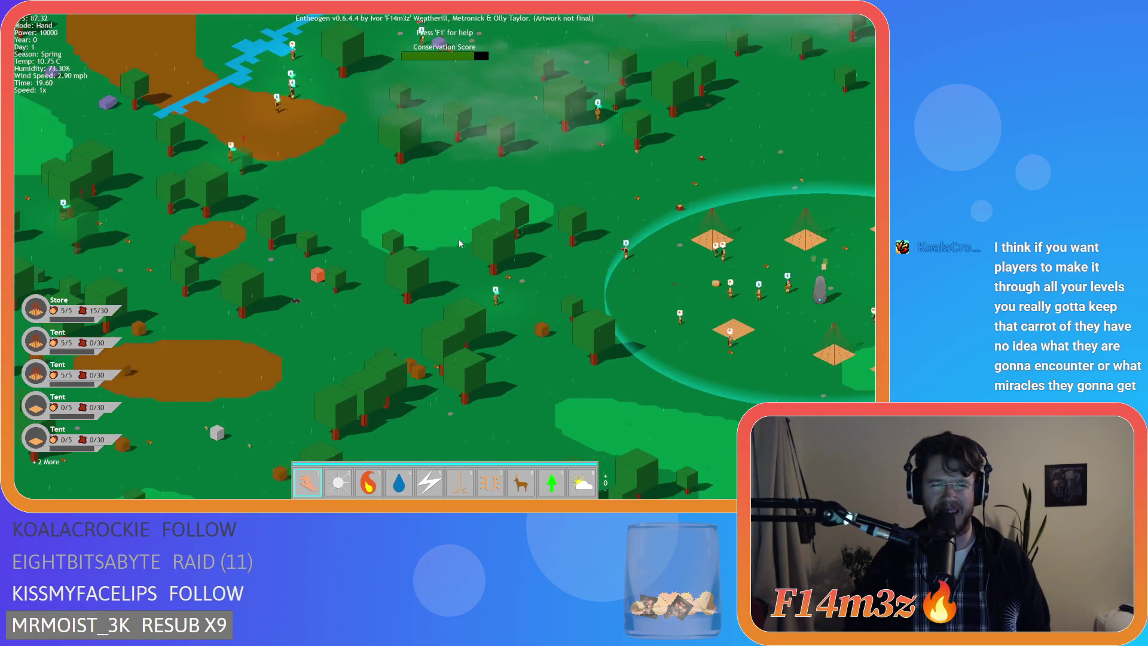
key("d")
key("a")
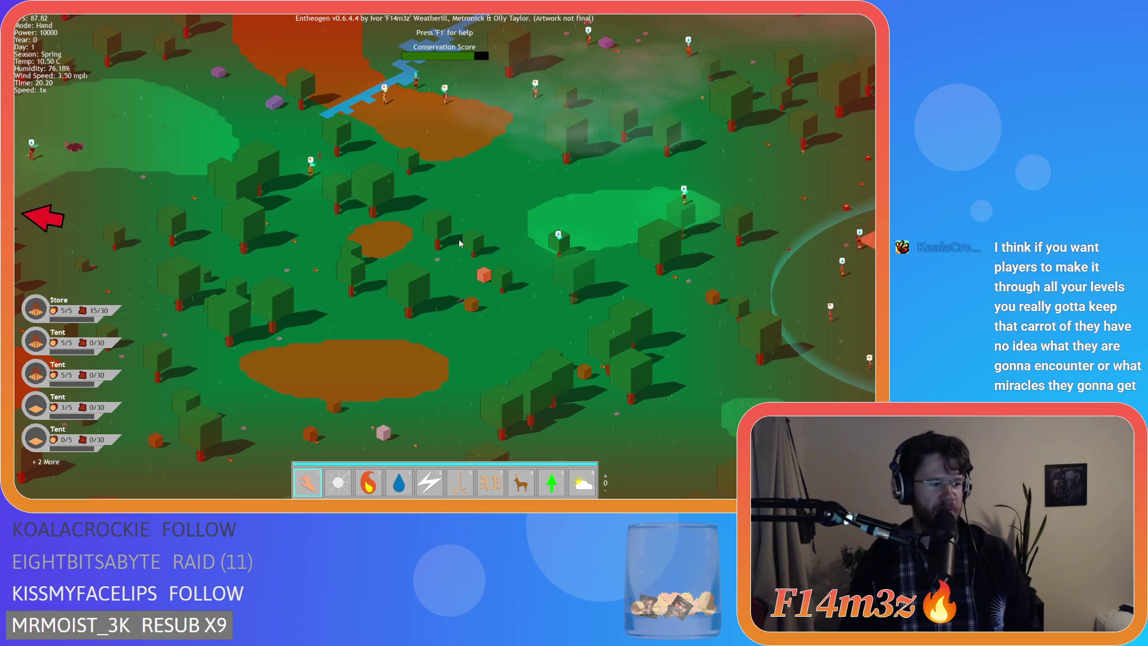
key("w")
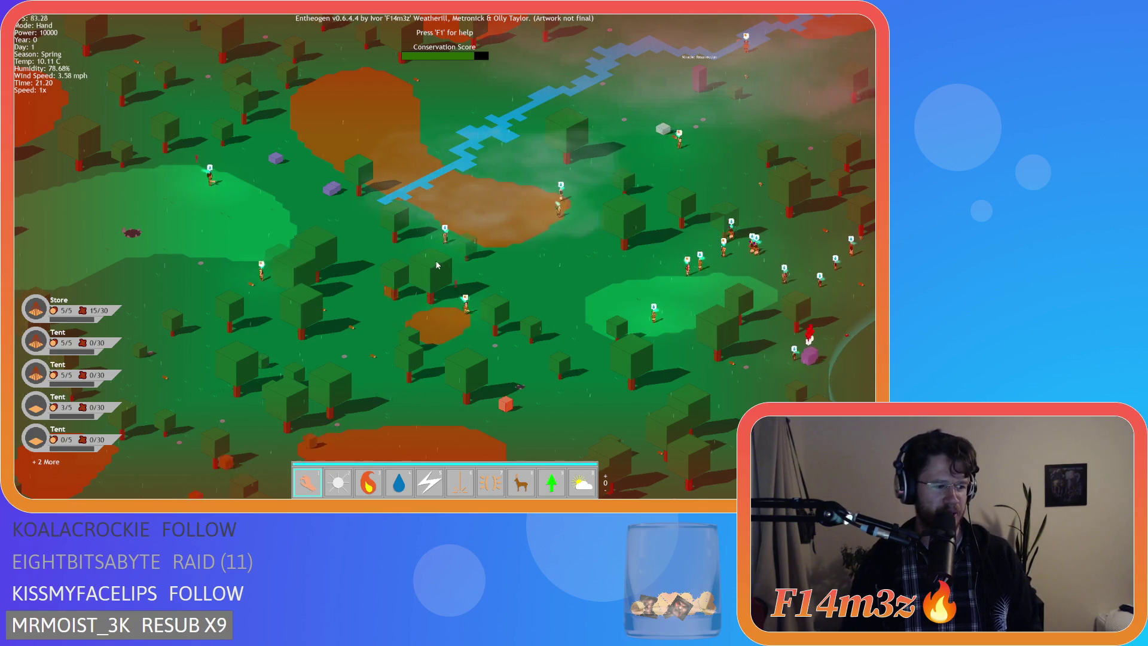
key("w")
key("a")
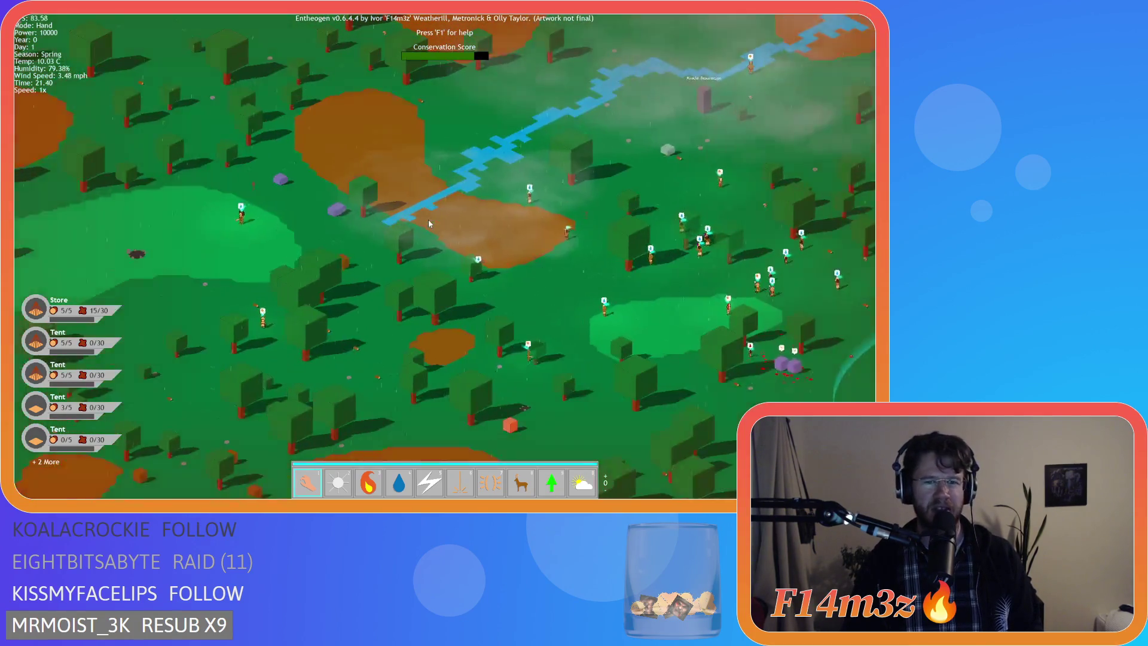
key("a")
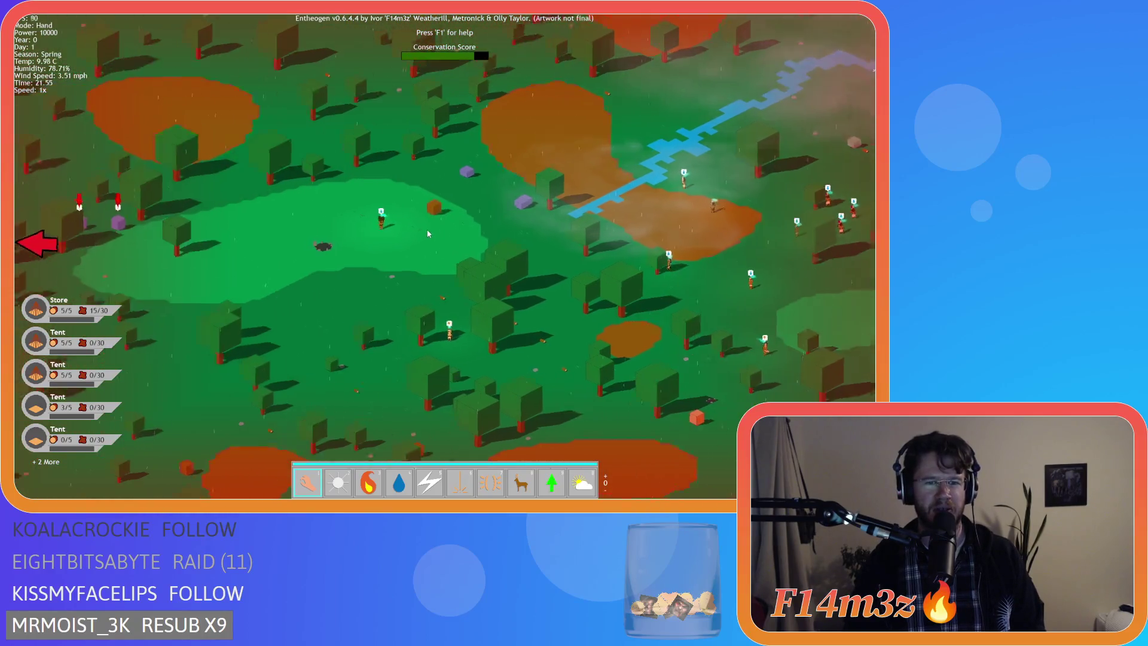
key("s")
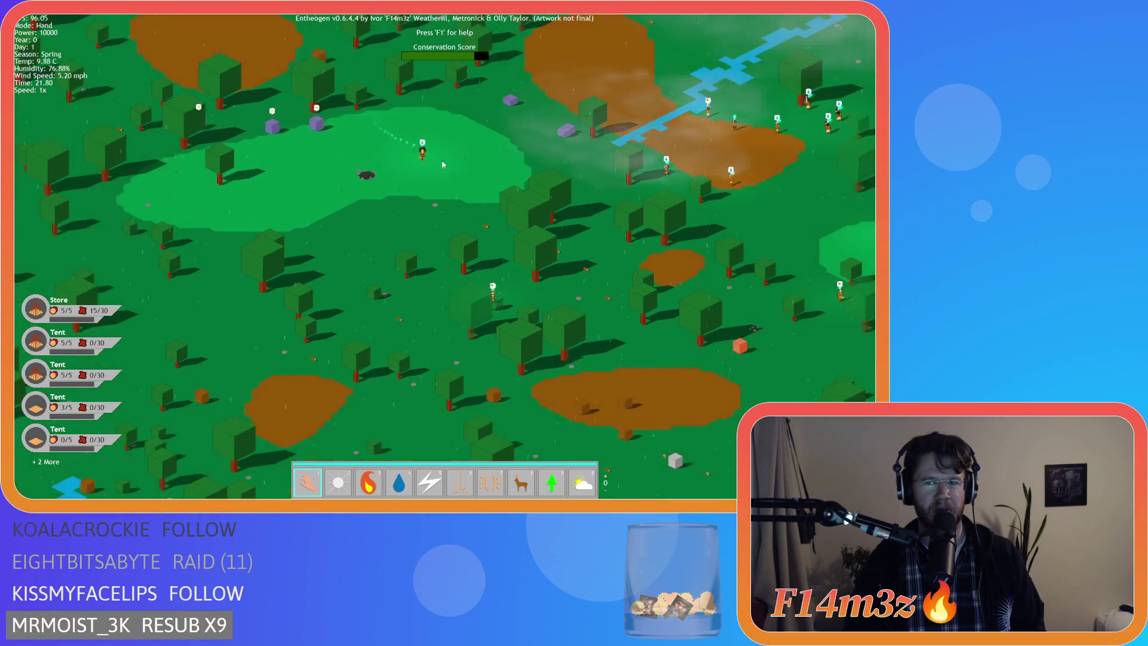
key("w")
key("d")
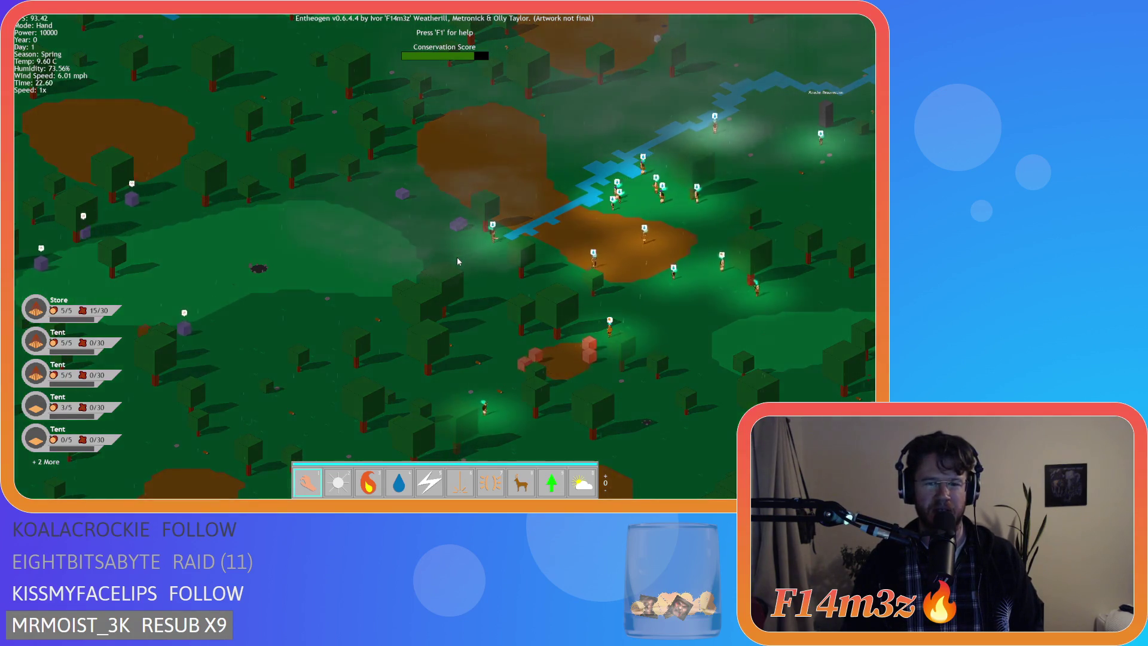
key("d")
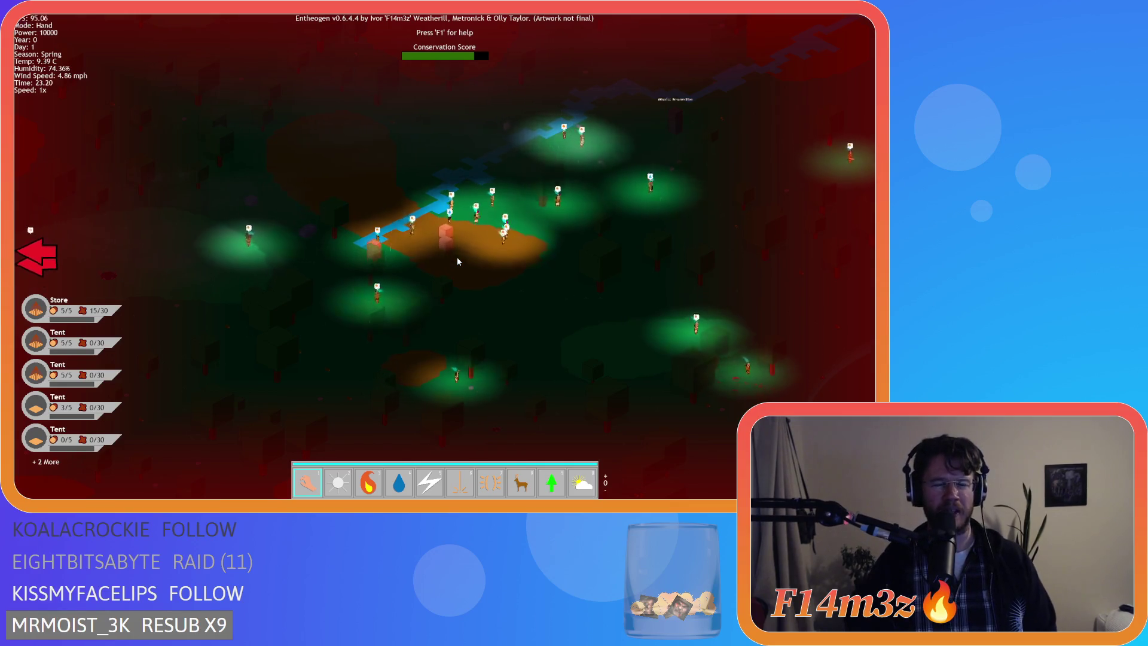
key("a")
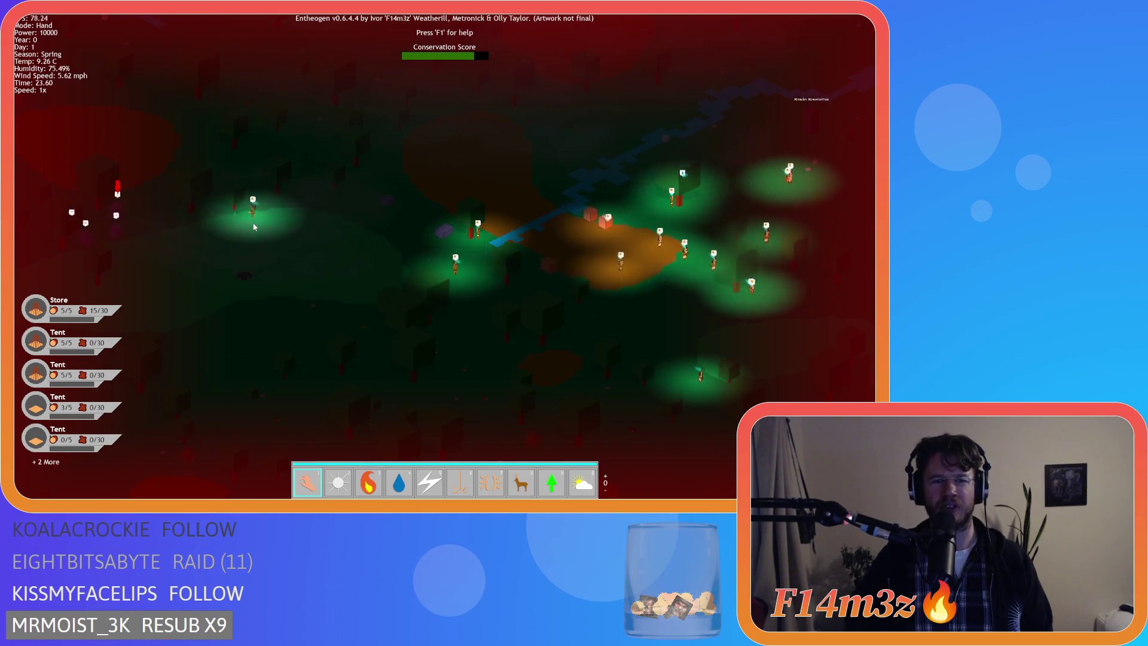
key("w")
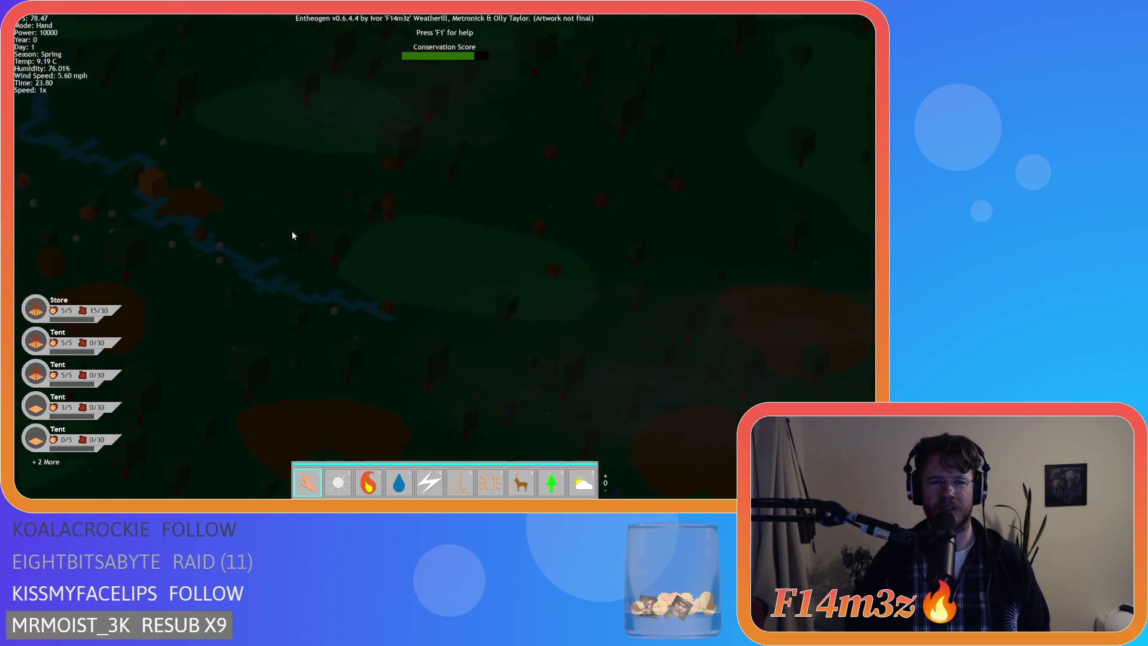
Step: Zoom out to the full island overview with the villagers' lights near the top
scroll(292, 236, "down", 5)
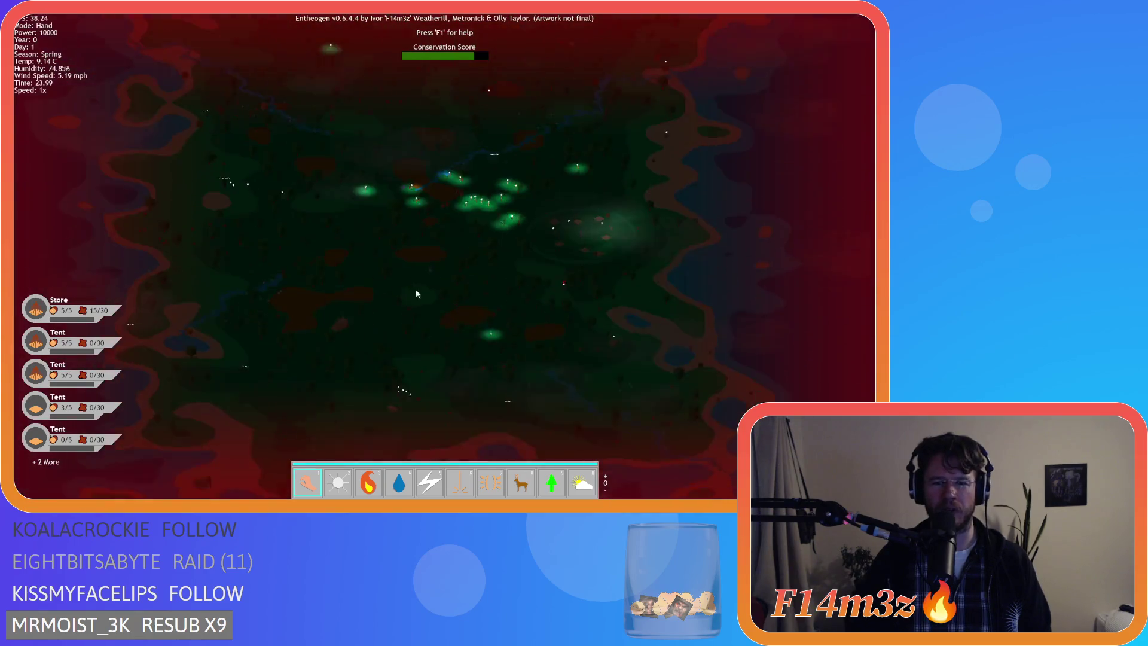
scroll(451, 283, "up", 5)
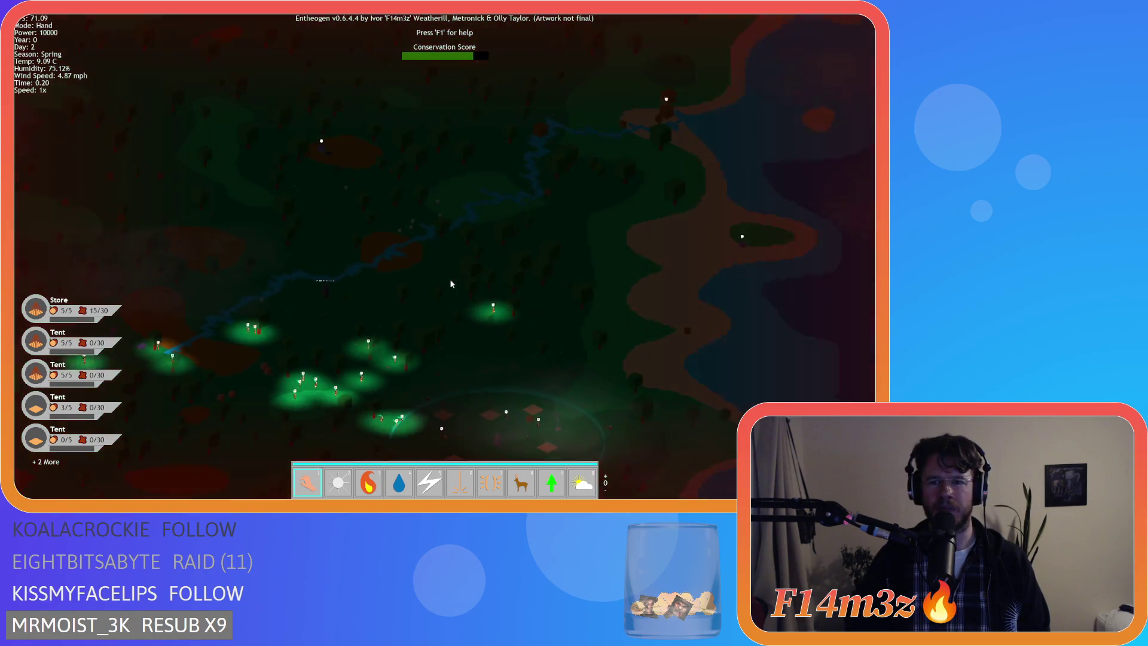
scroll(451, 284, "down", 5)
key("s")
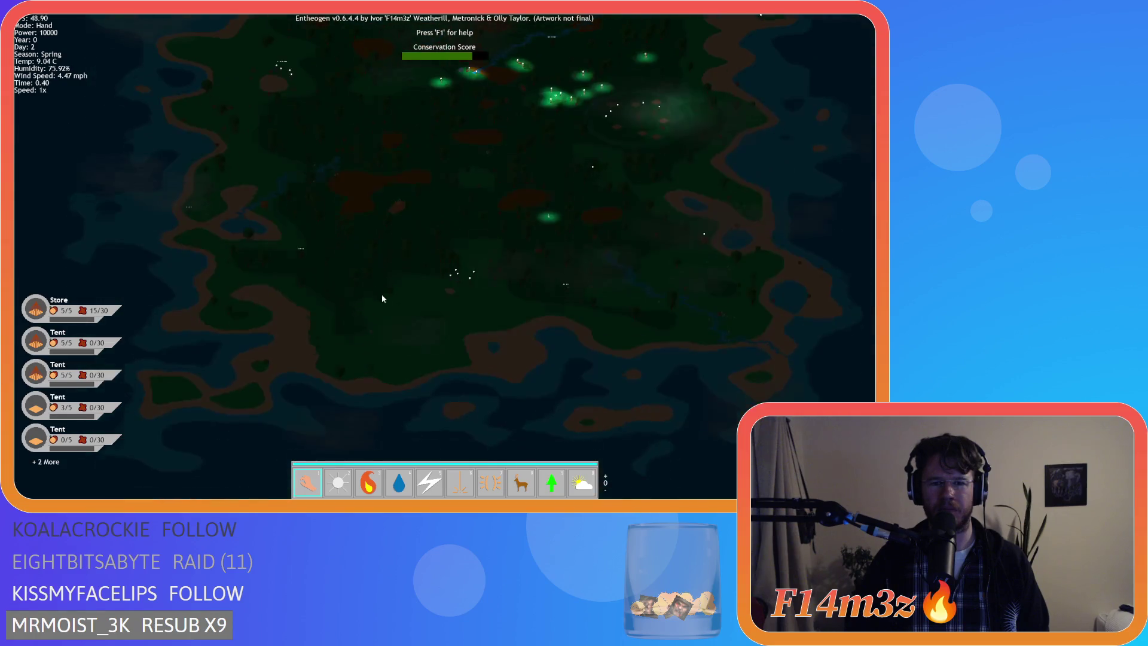
scroll(378, 304, "up", 5)
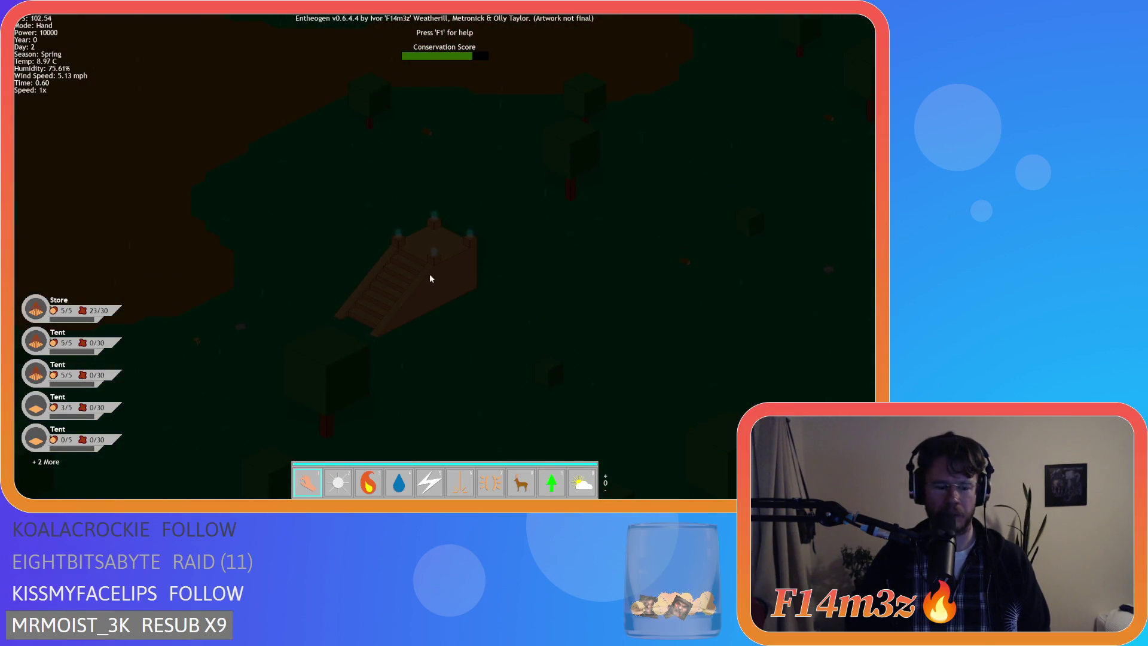
Step: Accept the advance-to-next-level prompt on the portal-topped stair pyramid
left_click(452, 279)
scroll(459, 279, "up", 3)
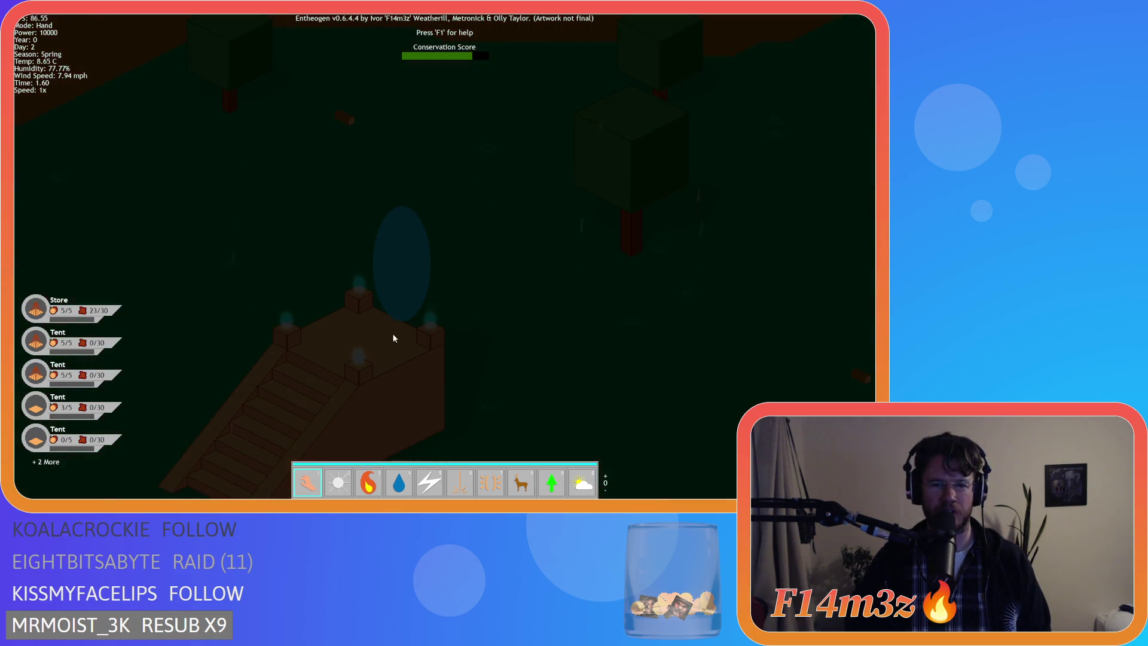
scroll(450, 340, "down", 5)
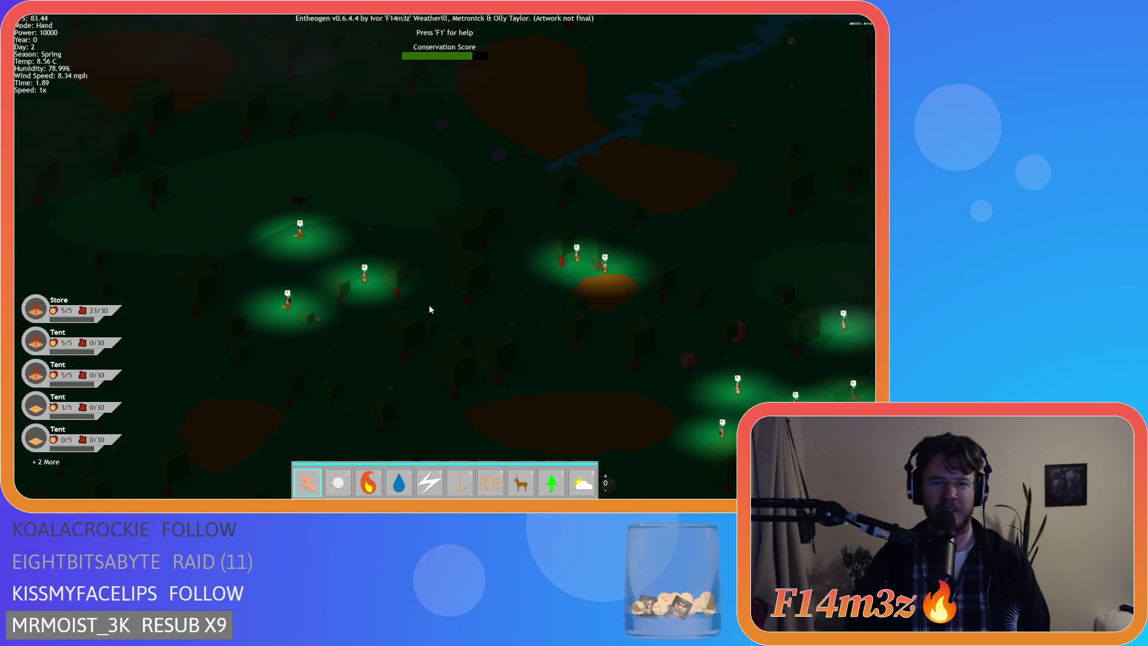
scroll(429, 303, "down", 3)
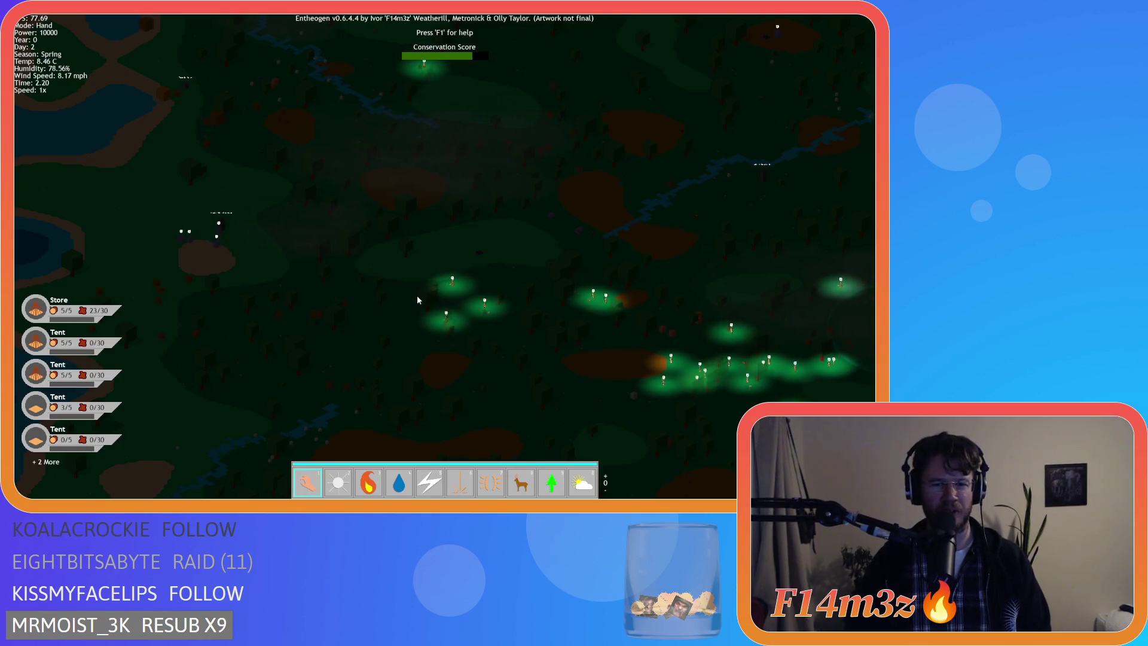
Step: Pan around the map following the settler cluster back to the stair pyramid
key("a")
key("s")
key("d")
key("s")
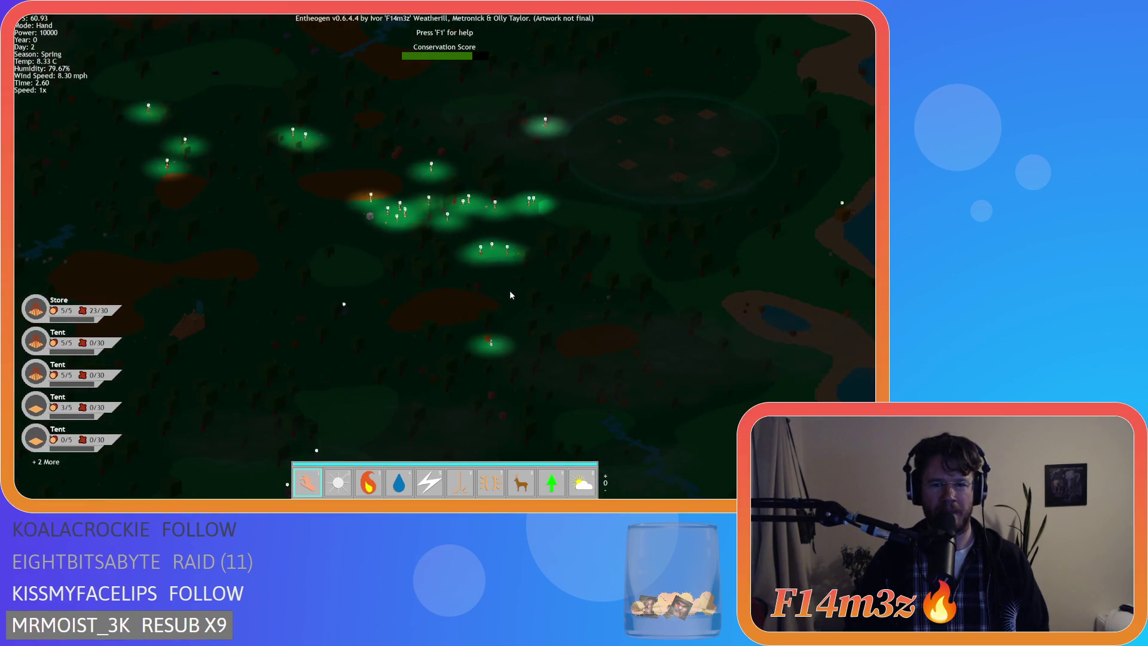
key("a")
scroll(540, 341, "up", 2)
key("a")
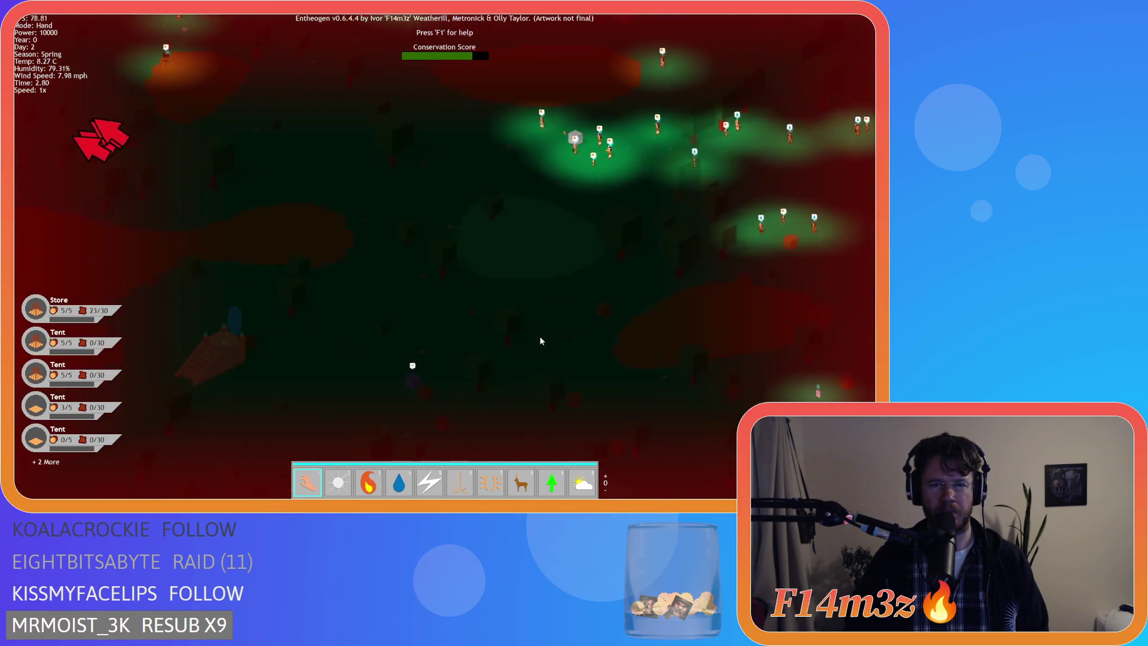
key("w")
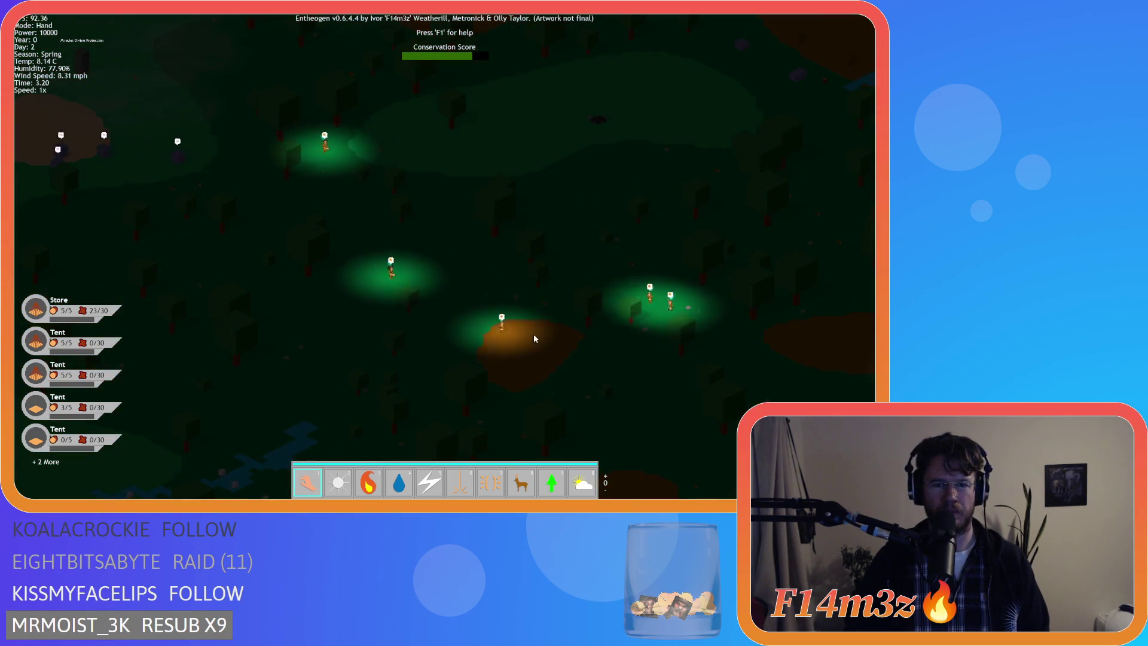
key("s")
key("a")
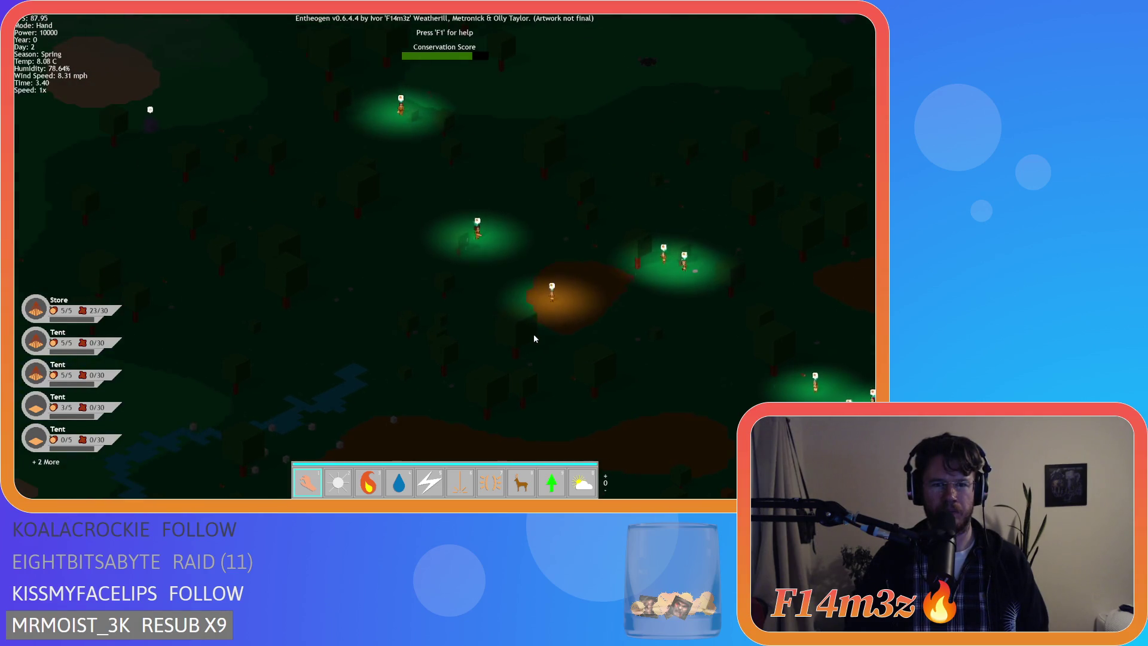
key("s")
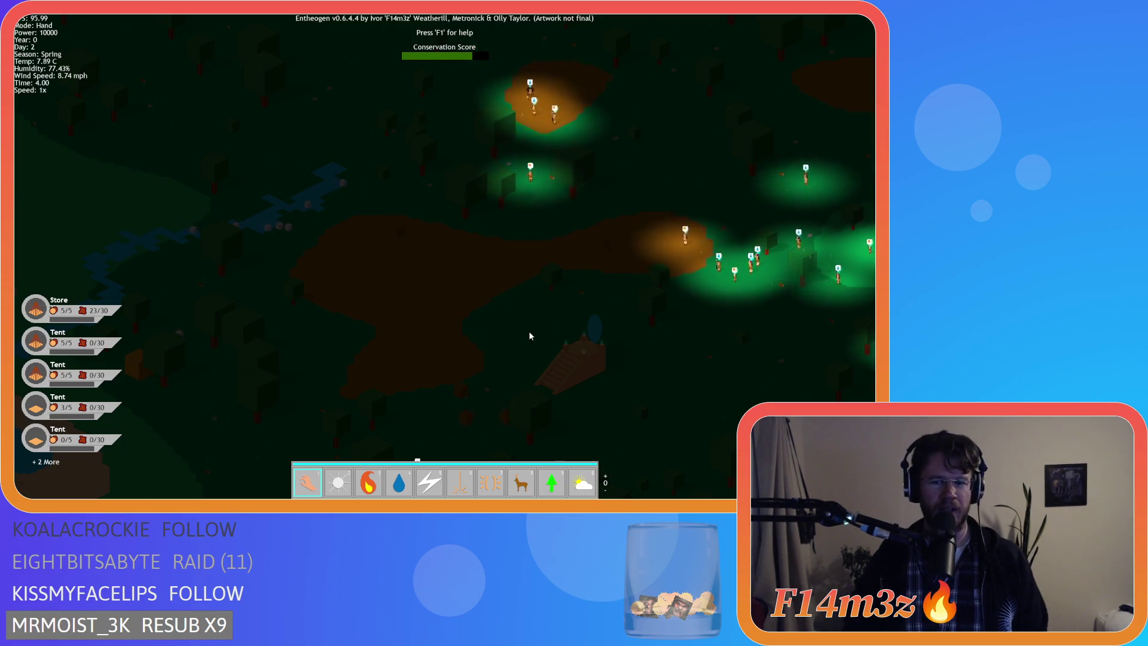
key("s")
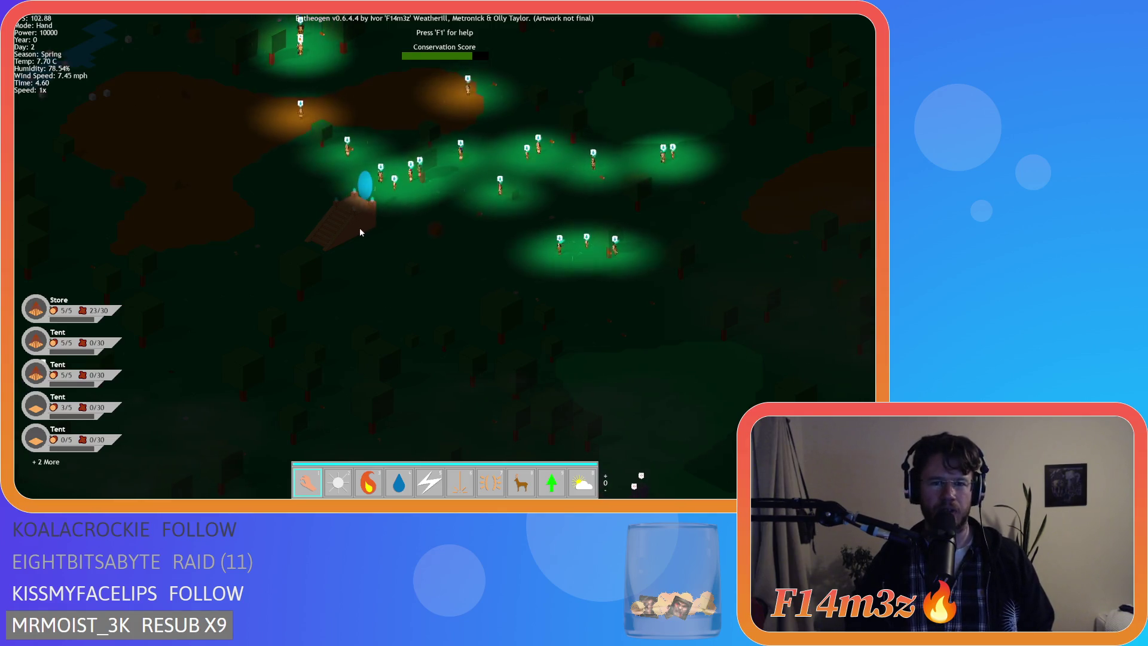
key("a")
Step: Zoom around the pyramid, then press R to generate the next level's world
scroll(360, 232, "up", 5)
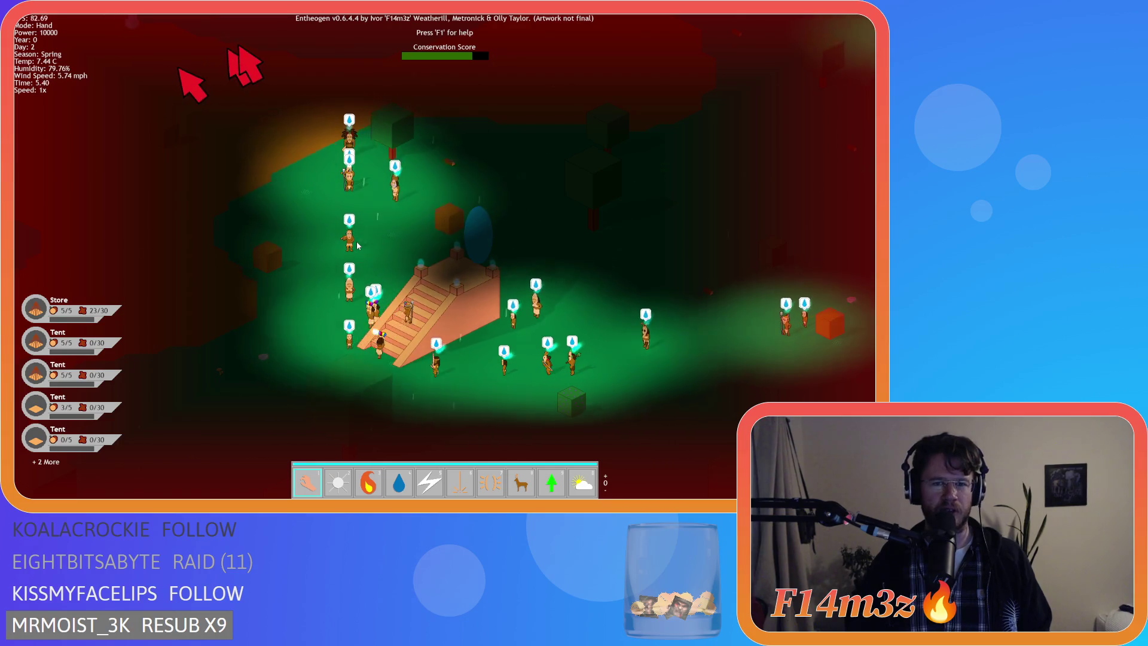
scroll(357, 242, "down", 5)
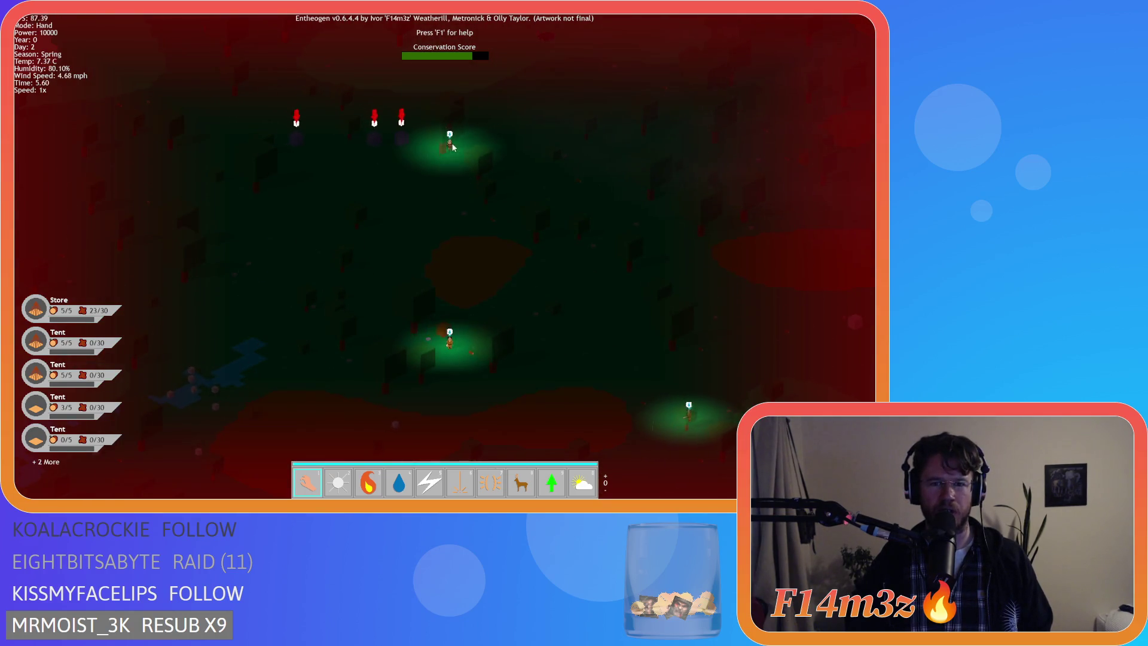
scroll(453, 148, "up", 5)
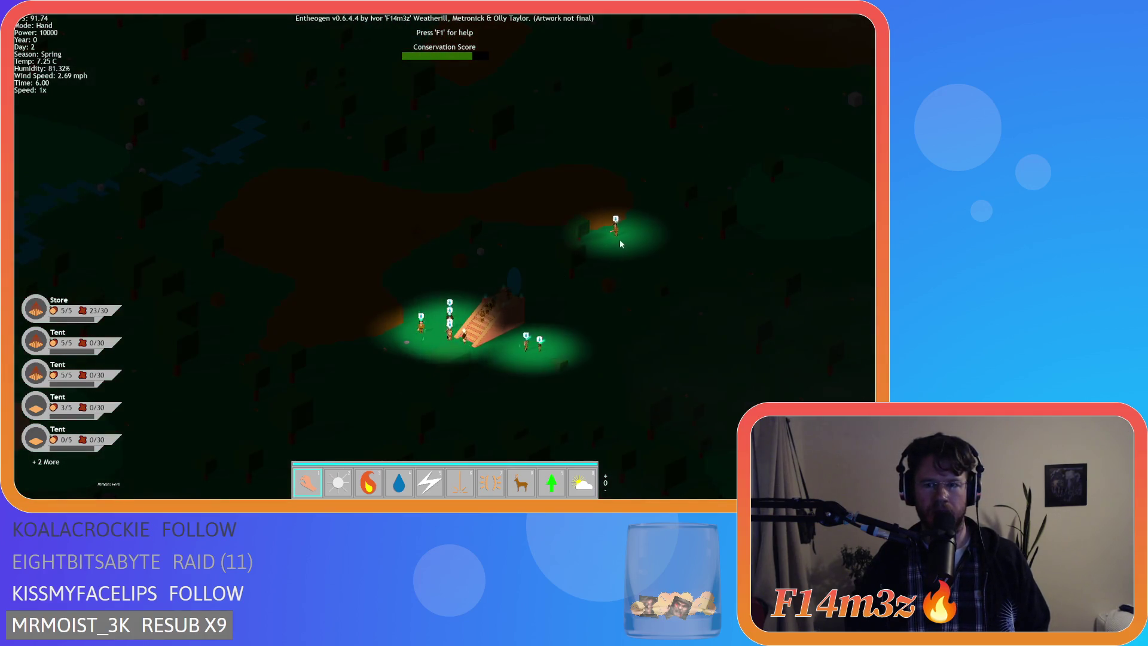
scroll(493, 372, "up", 3)
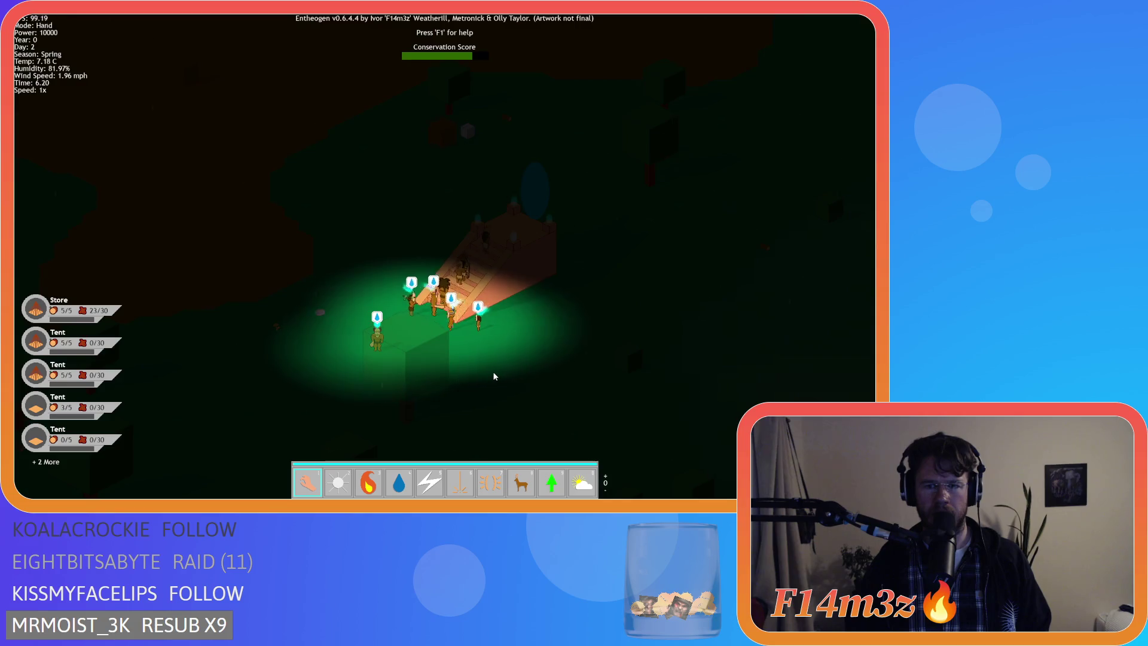
scroll(489, 371, "up", 3)
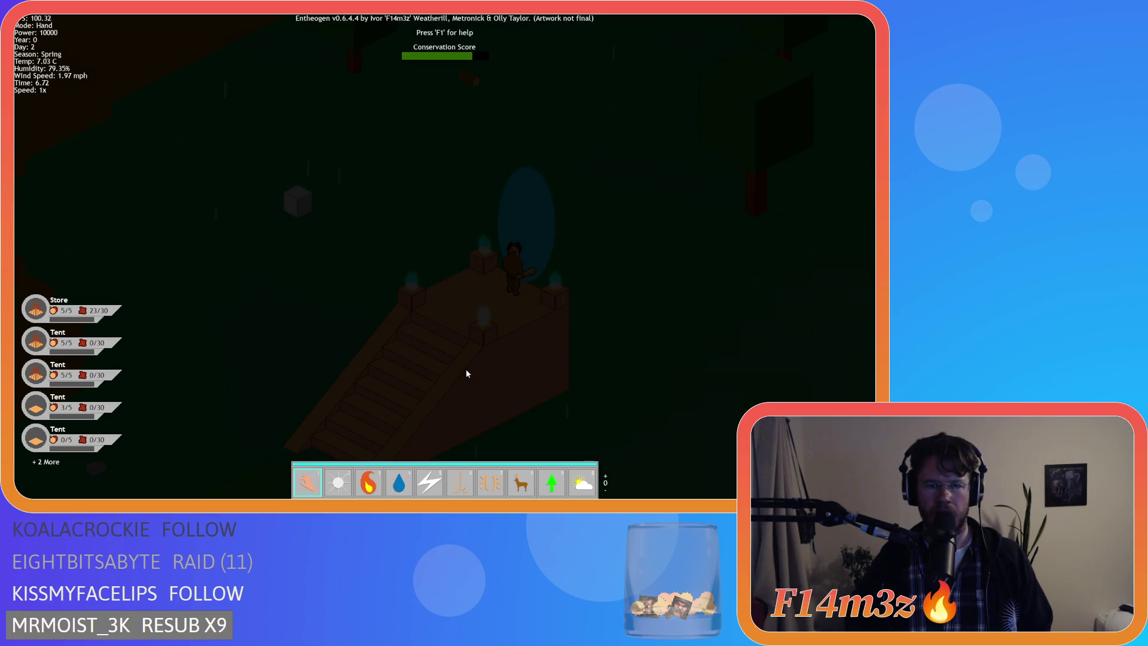
key("r")
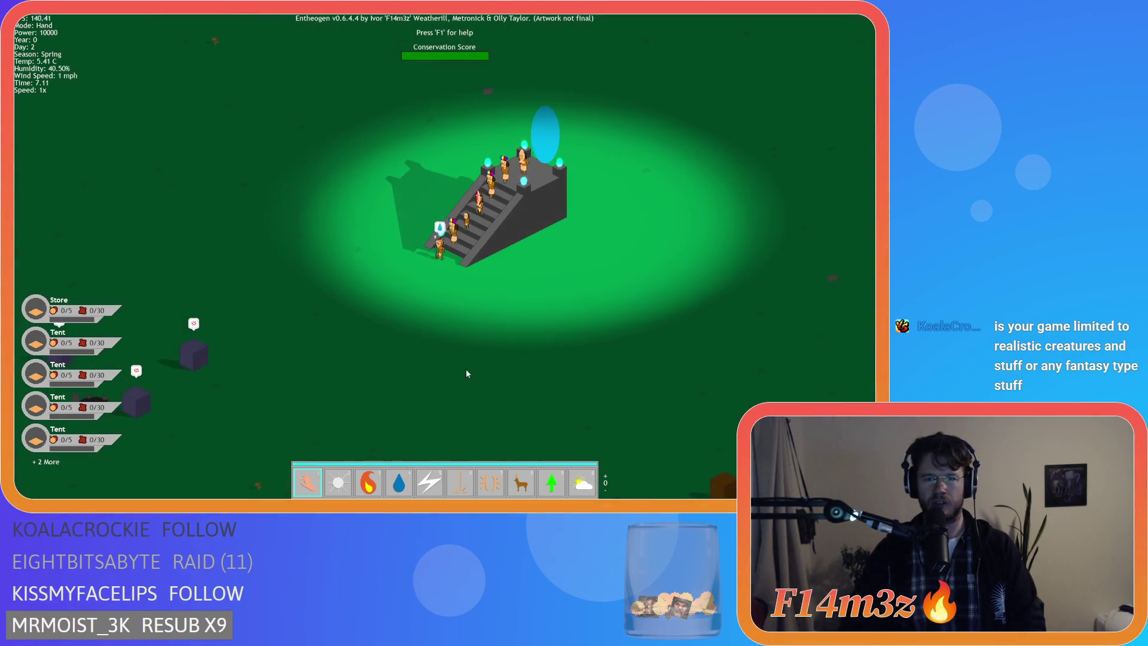
Step: Drop the carried cubes beside the temple villagers, then pan along the village and zoom out
left_click_drag(400, 281, 415, 281)
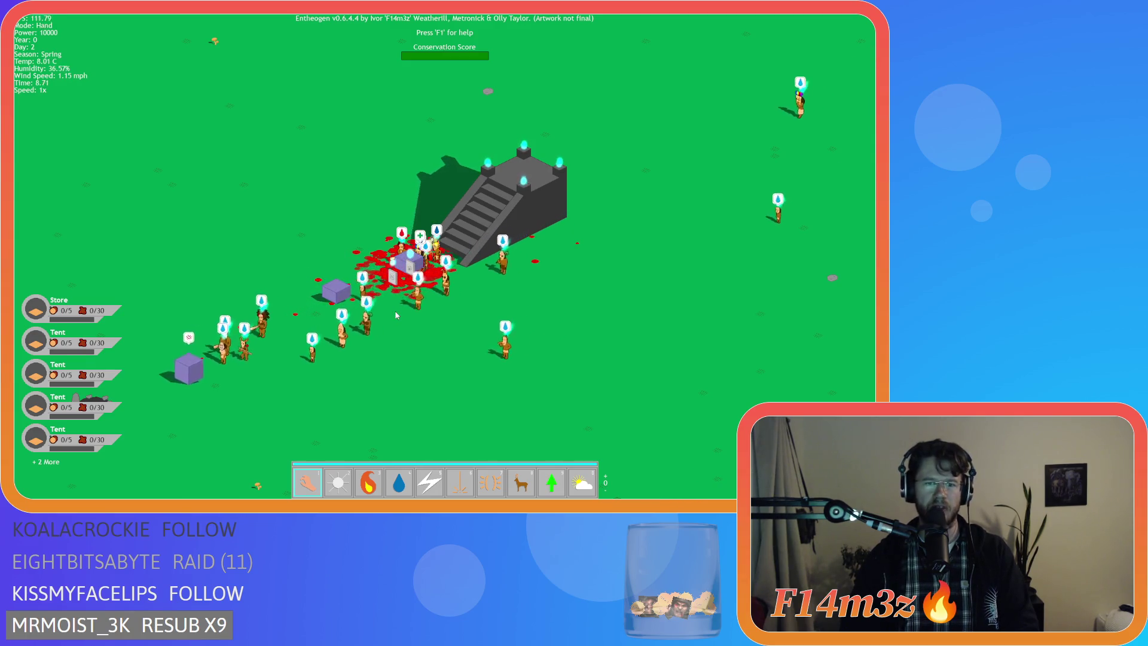
key("s")
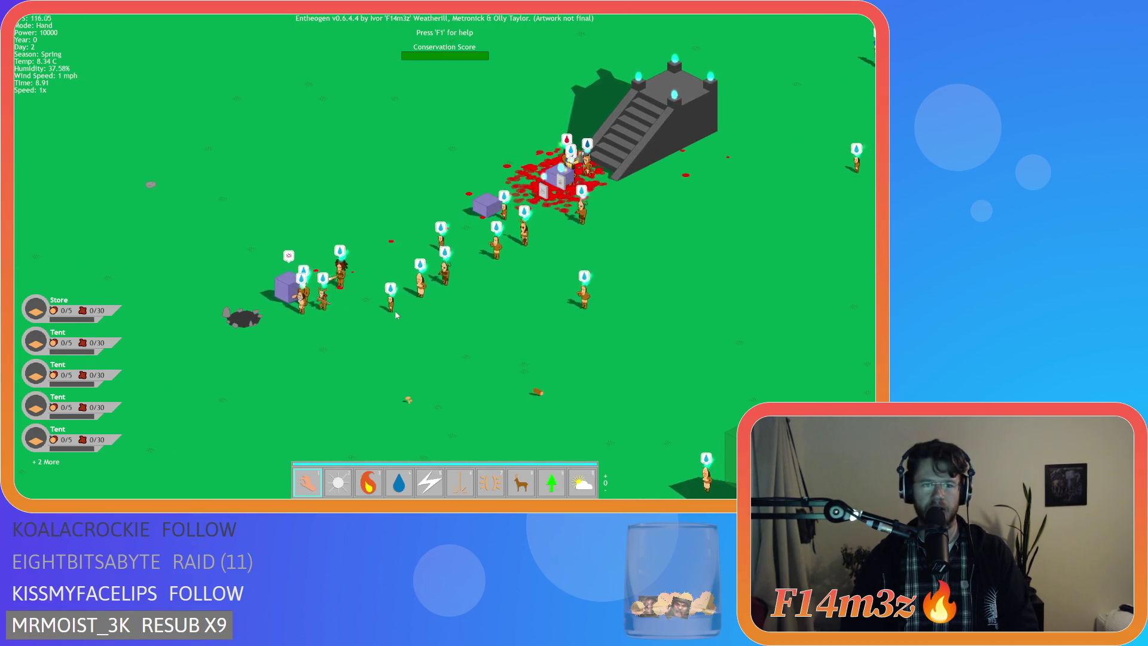
key("d")
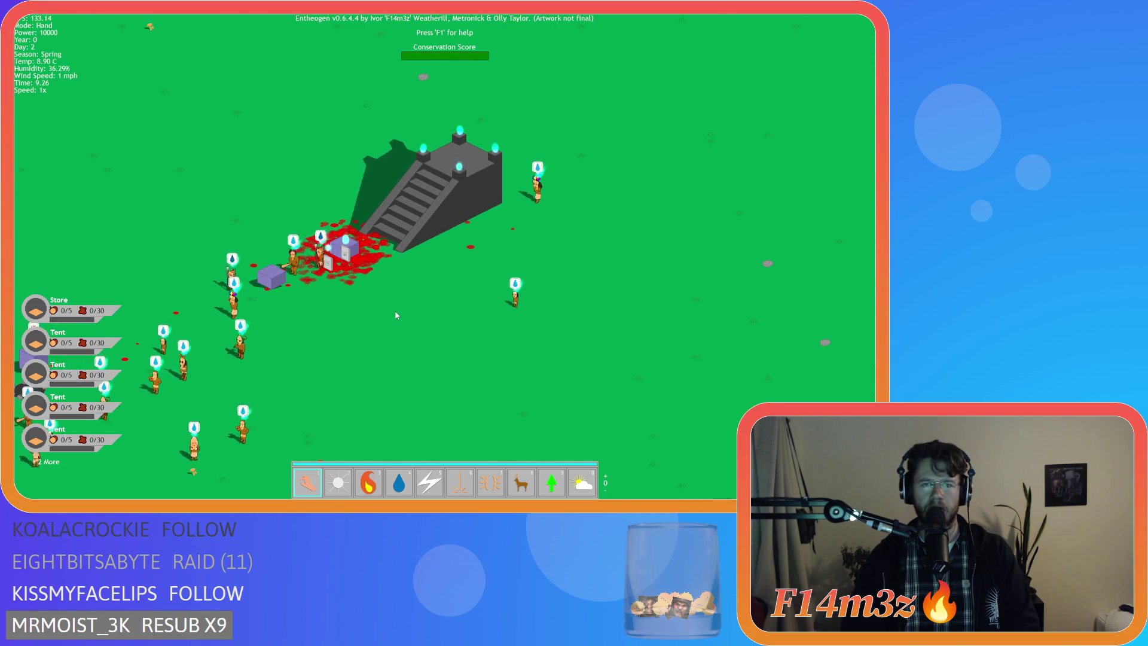
key("s")
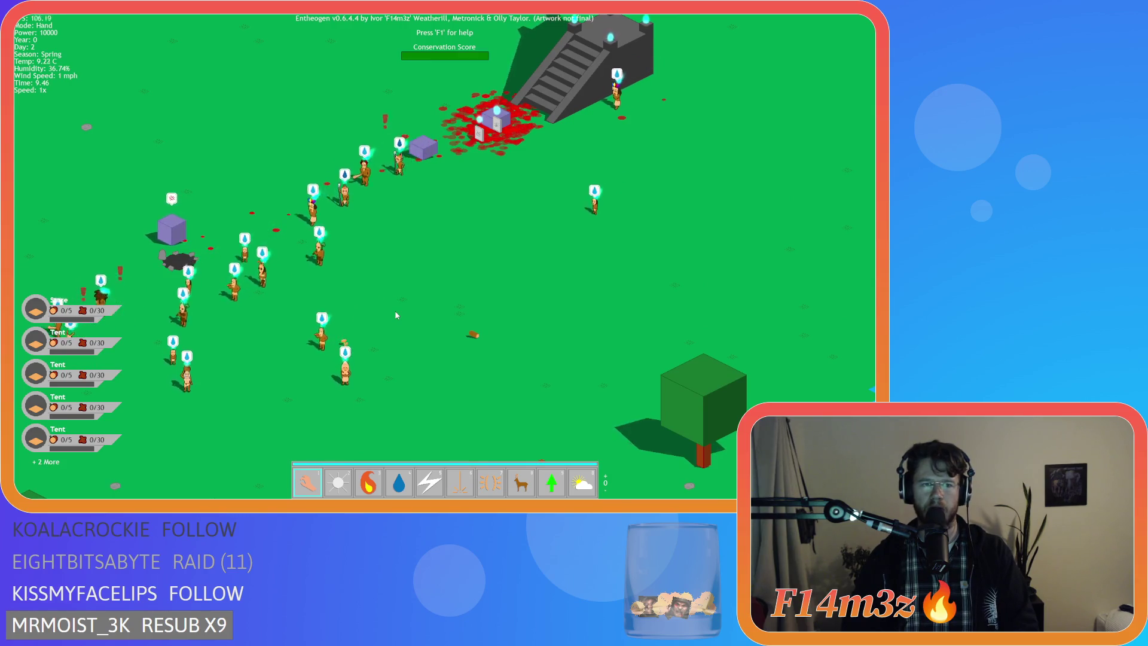
scroll(396, 315, "down", 5)
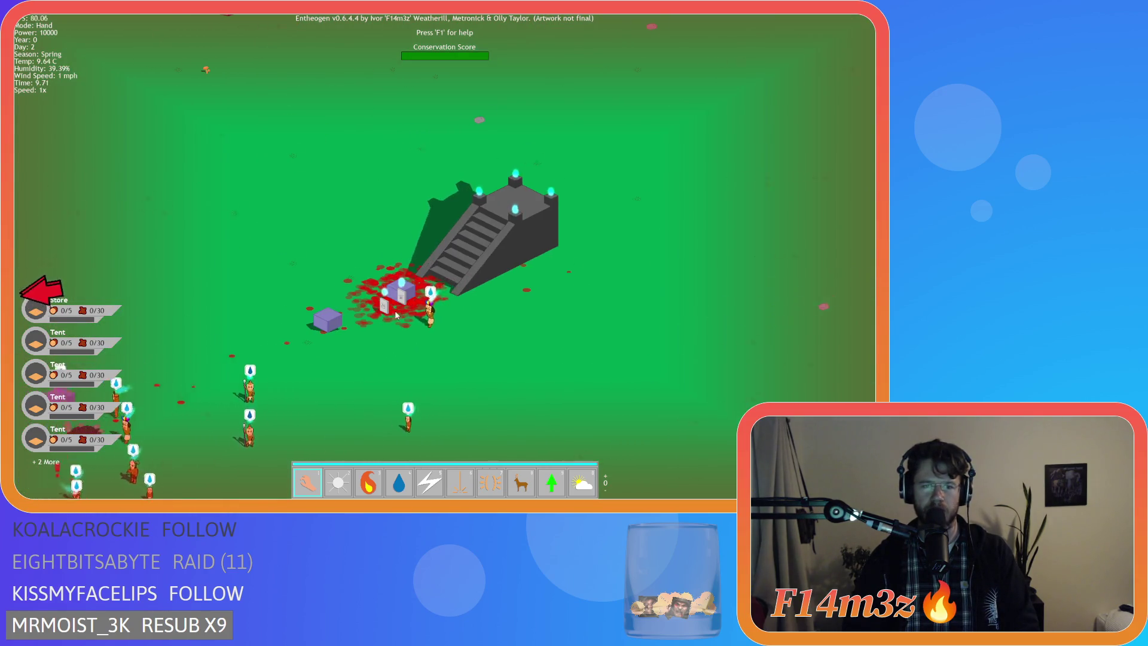
scroll(396, 315, "down", 5)
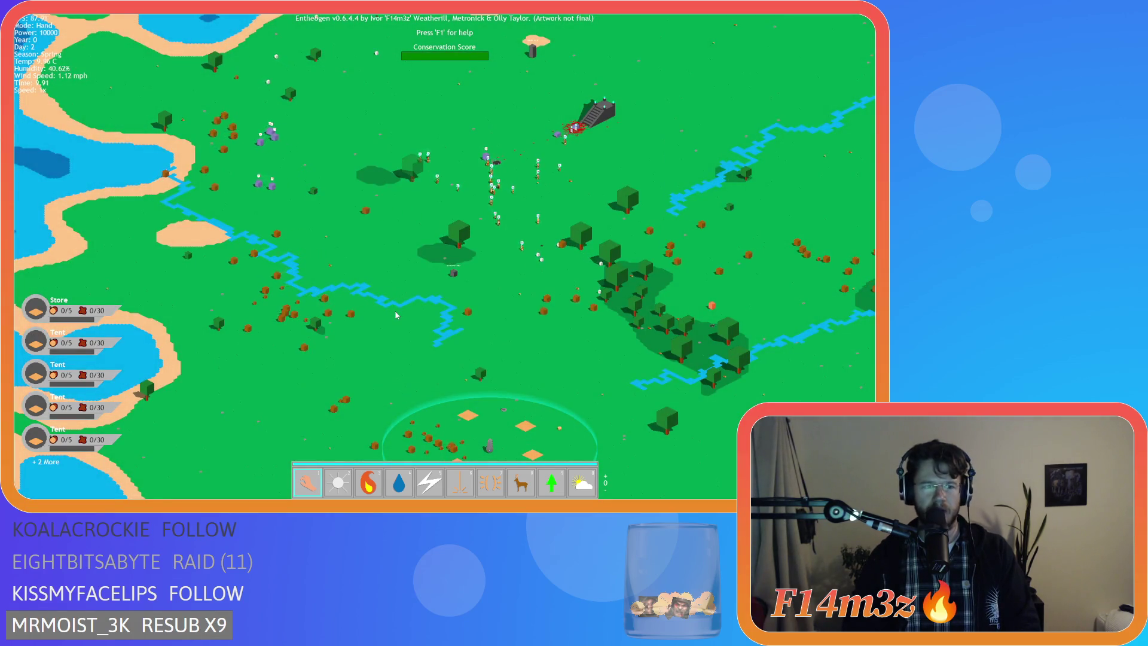
key("s")
key("w")
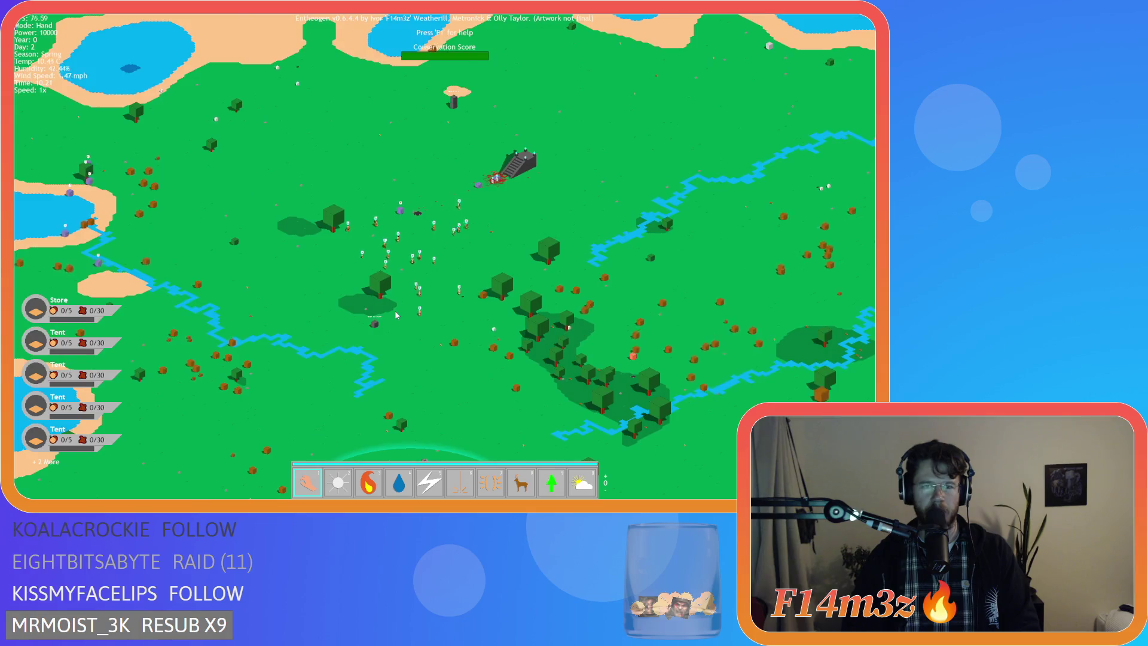
key("s")
key("w")
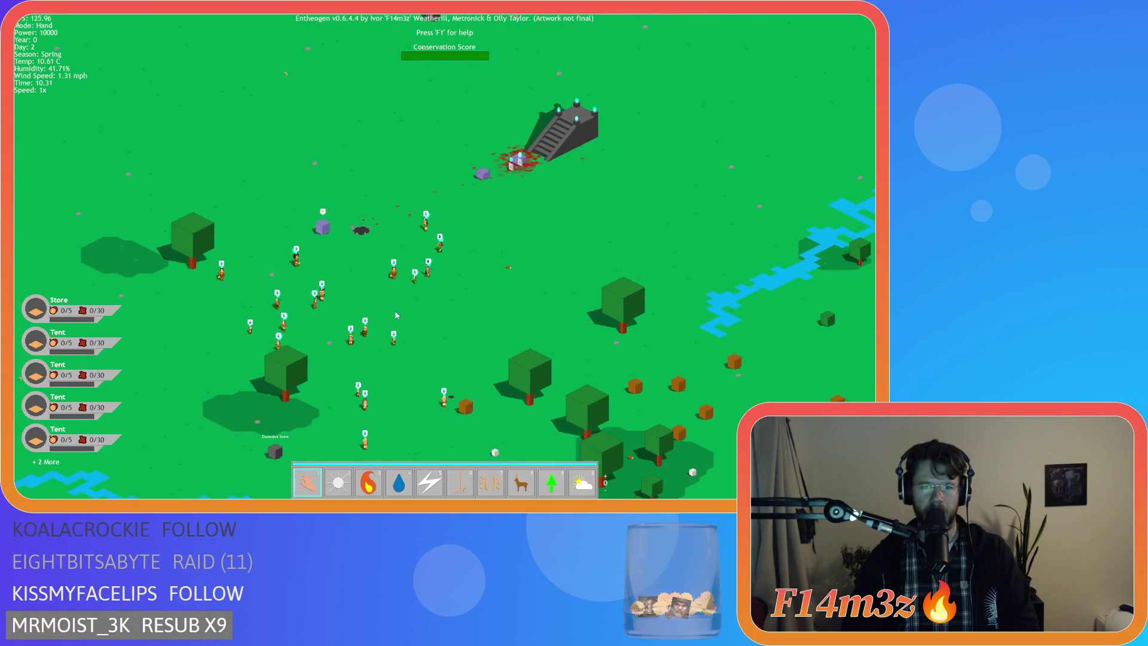
key("s")
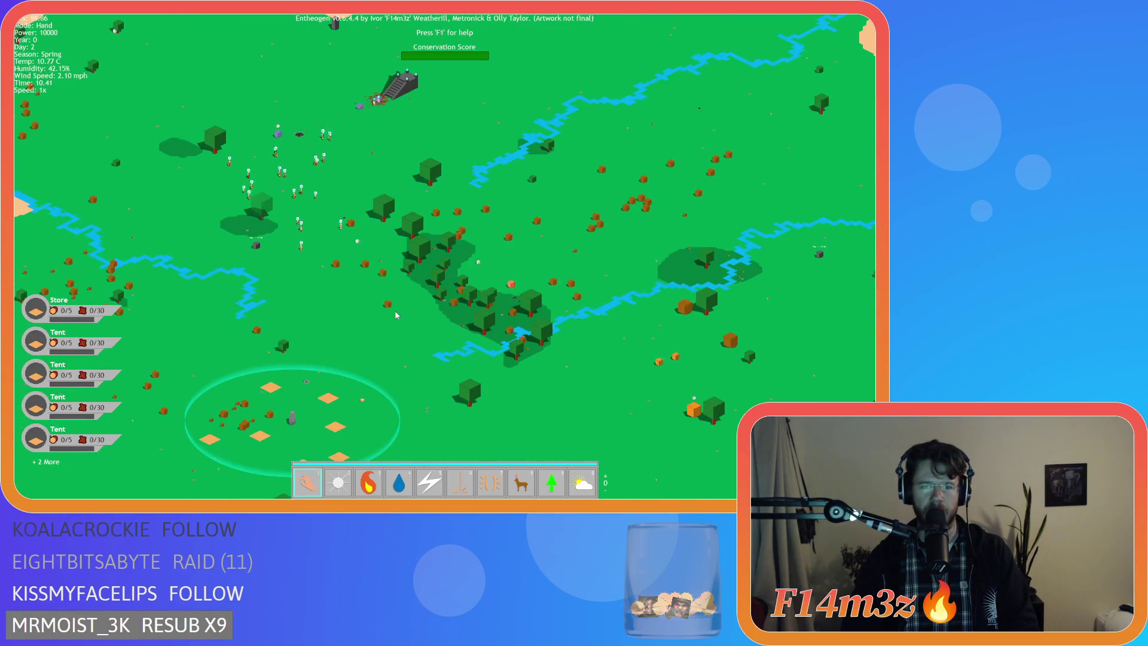
scroll(396, 315, "down", 5)
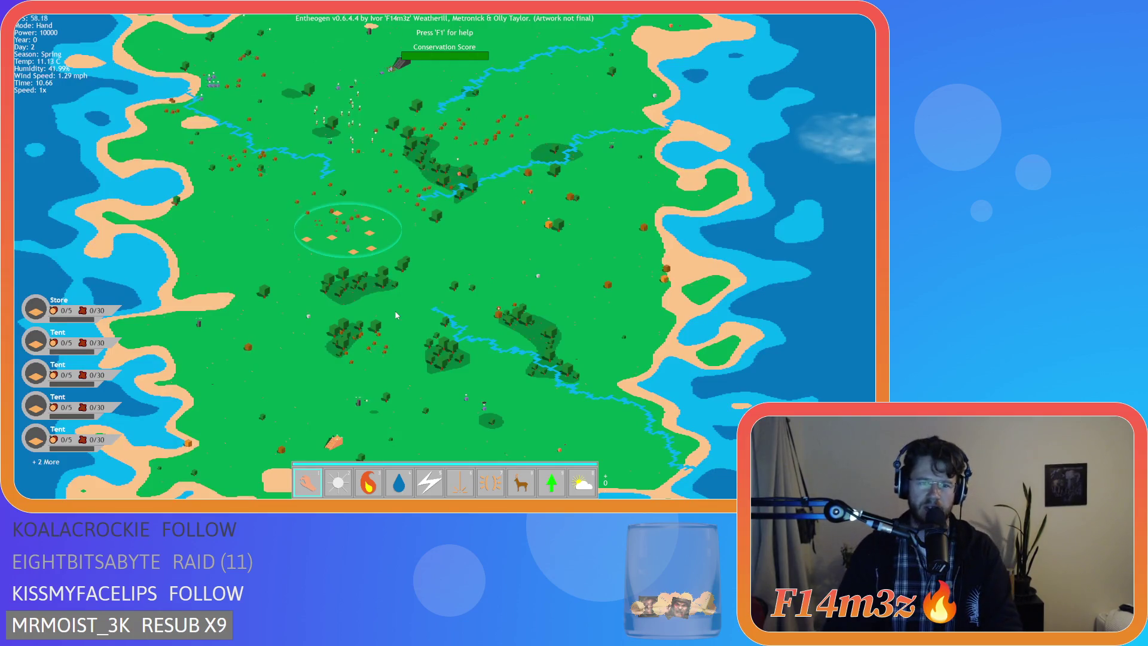
key("s")
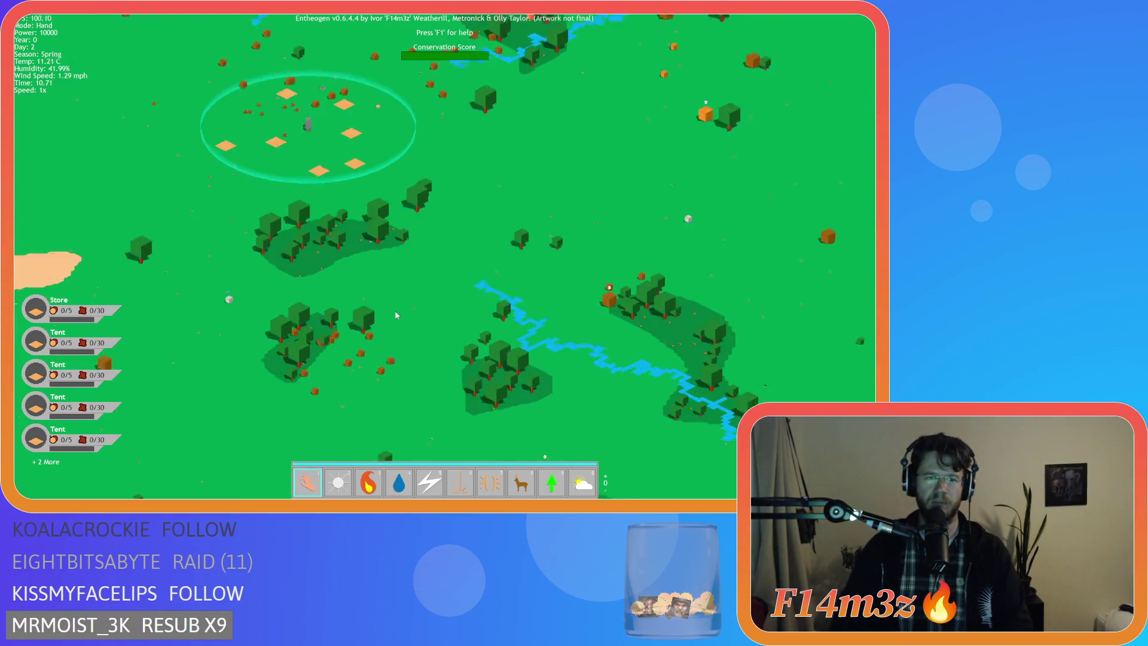
key("a")
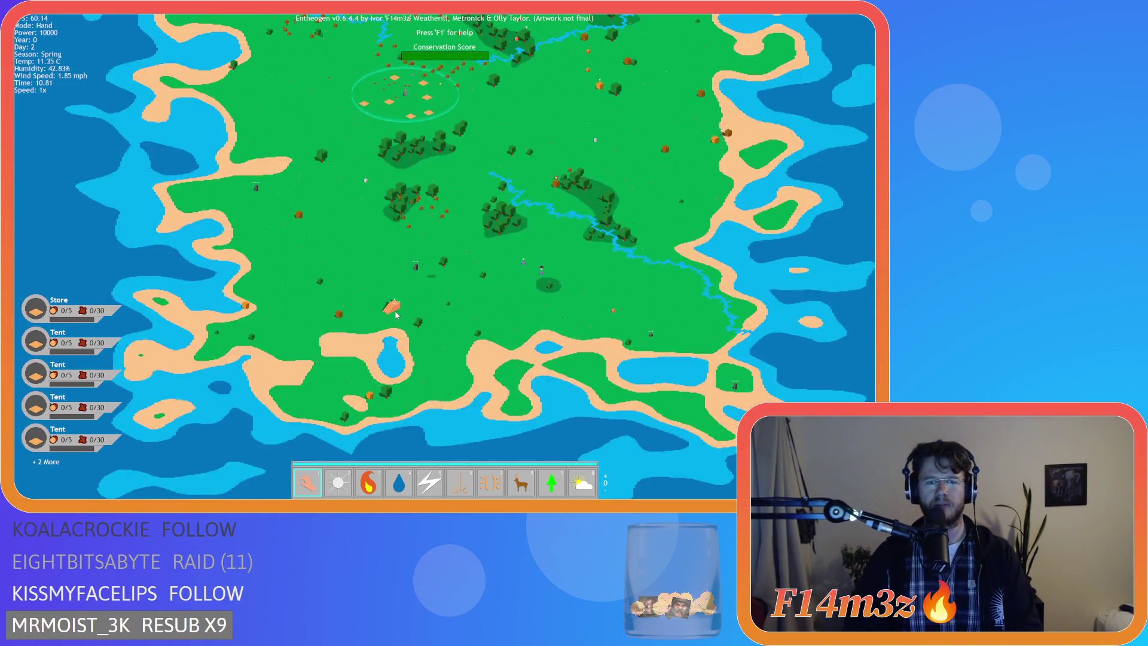
scroll(396, 315, "up", 5)
scroll(396, 315, "down", 4)
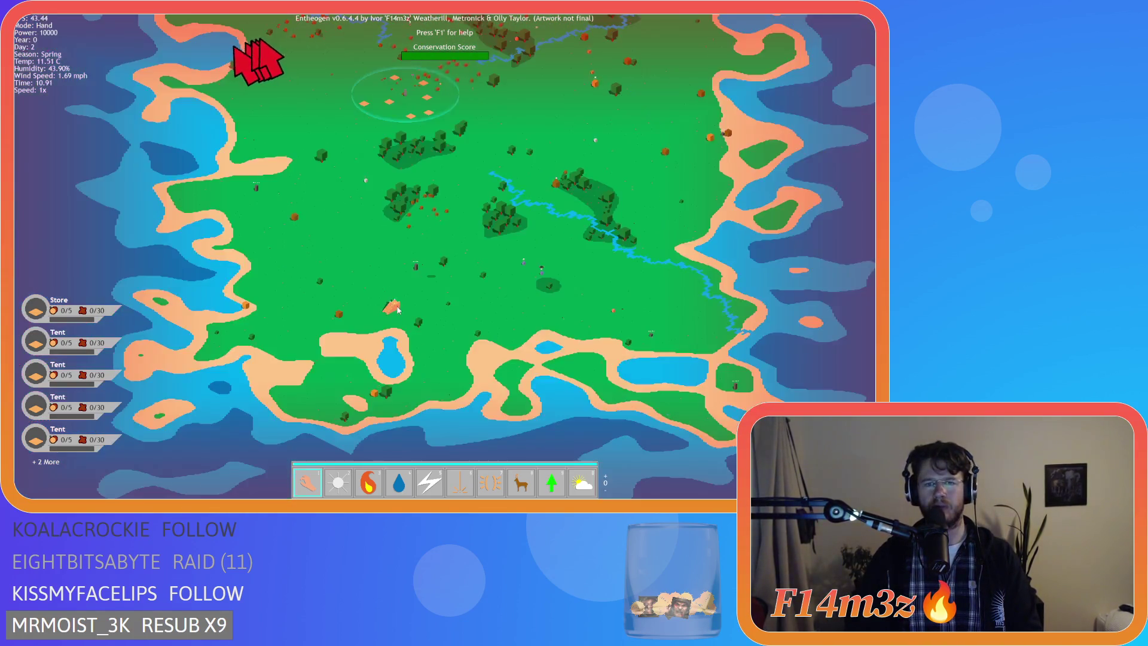
scroll(396, 315, "up", 5)
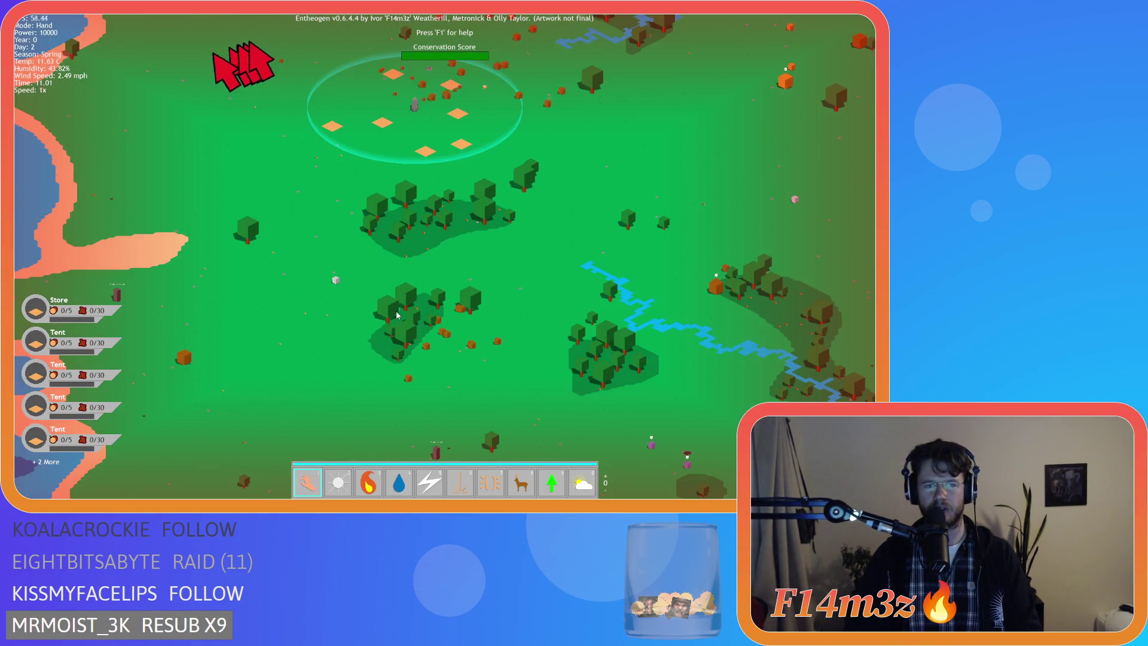
scroll(396, 315, "down", 5)
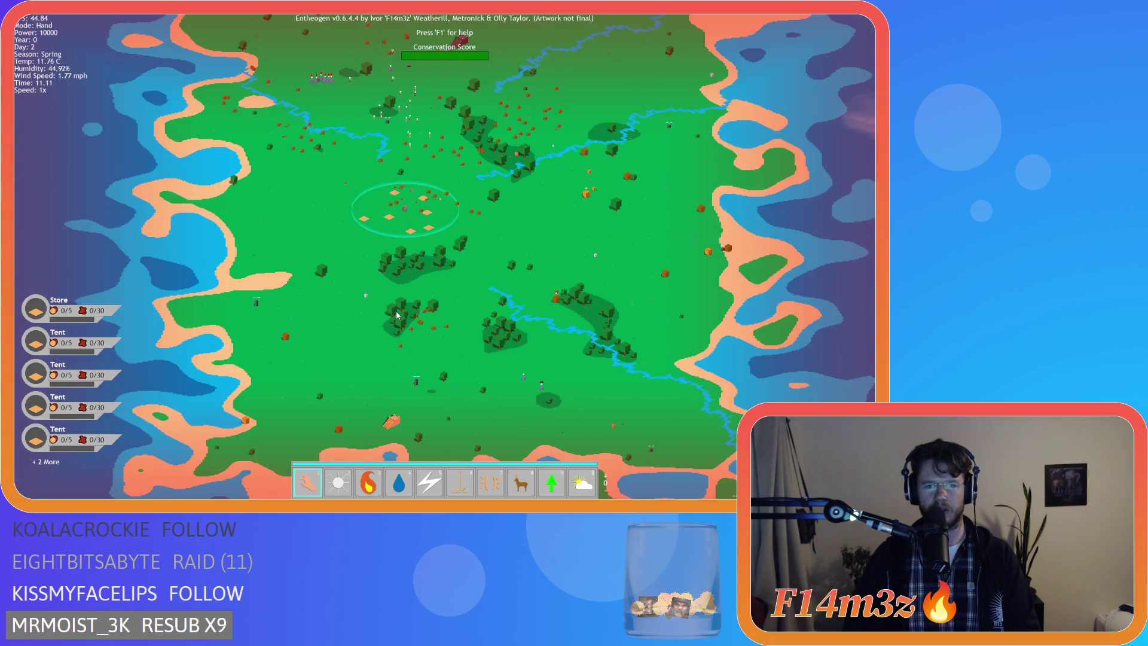
scroll(397, 316, "up", 5)
scroll(397, 315, "down", 4)
key("w")
scroll(396, 316, "up", 3)
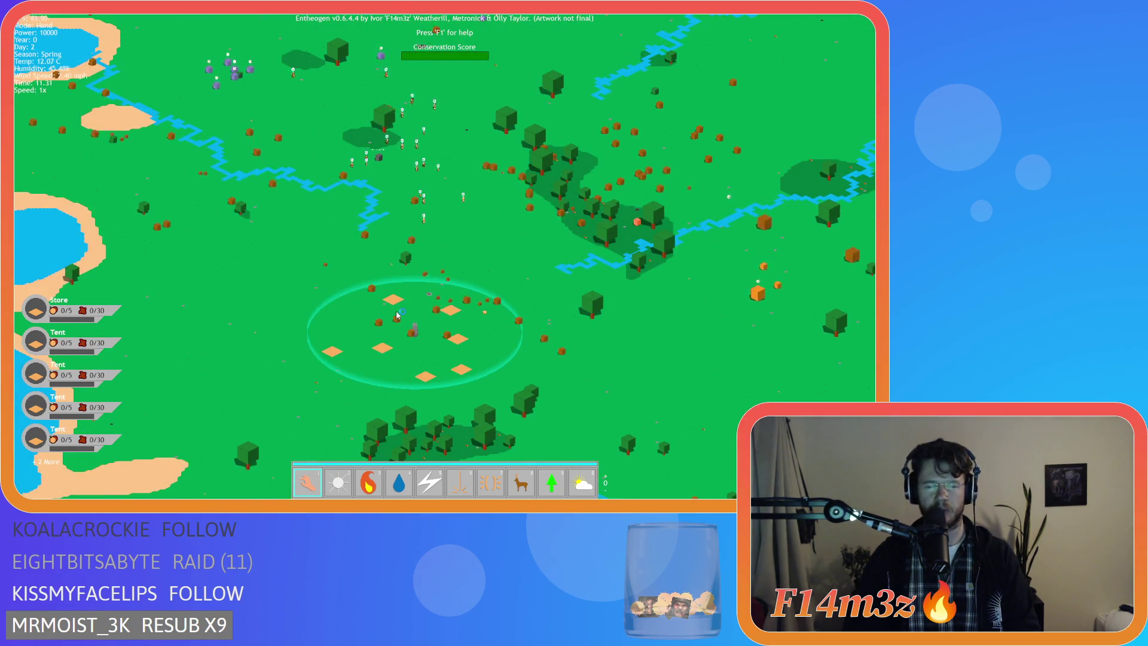
key("d")
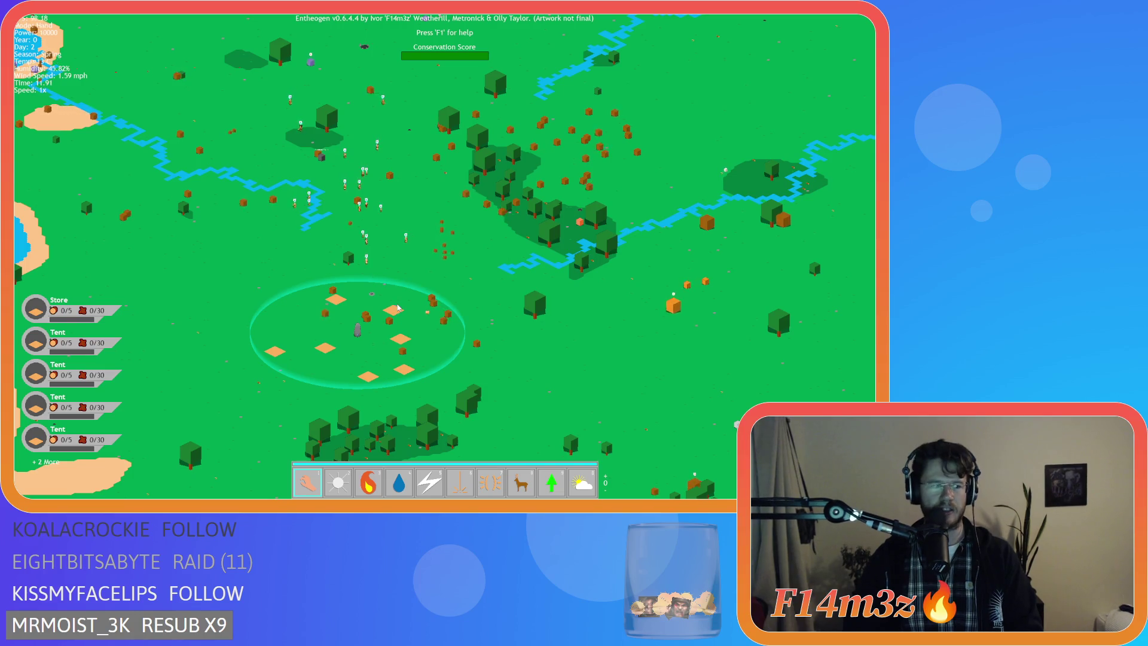
scroll(328, 272, "down", 2)
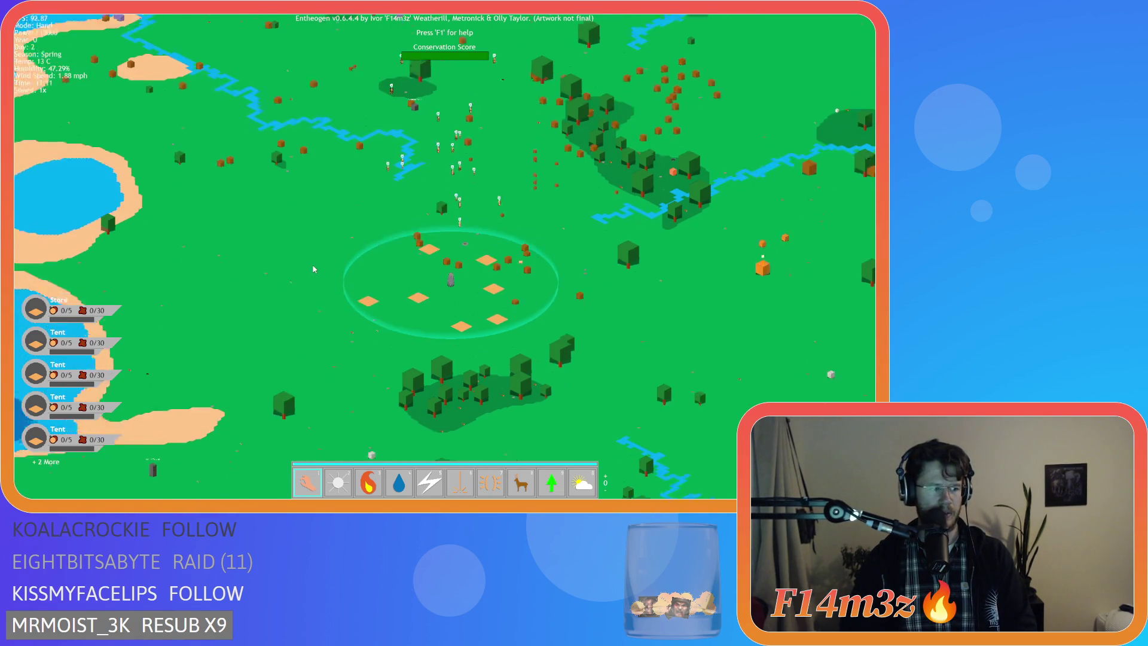
key("a")
scroll(303, 259, "up", 2)
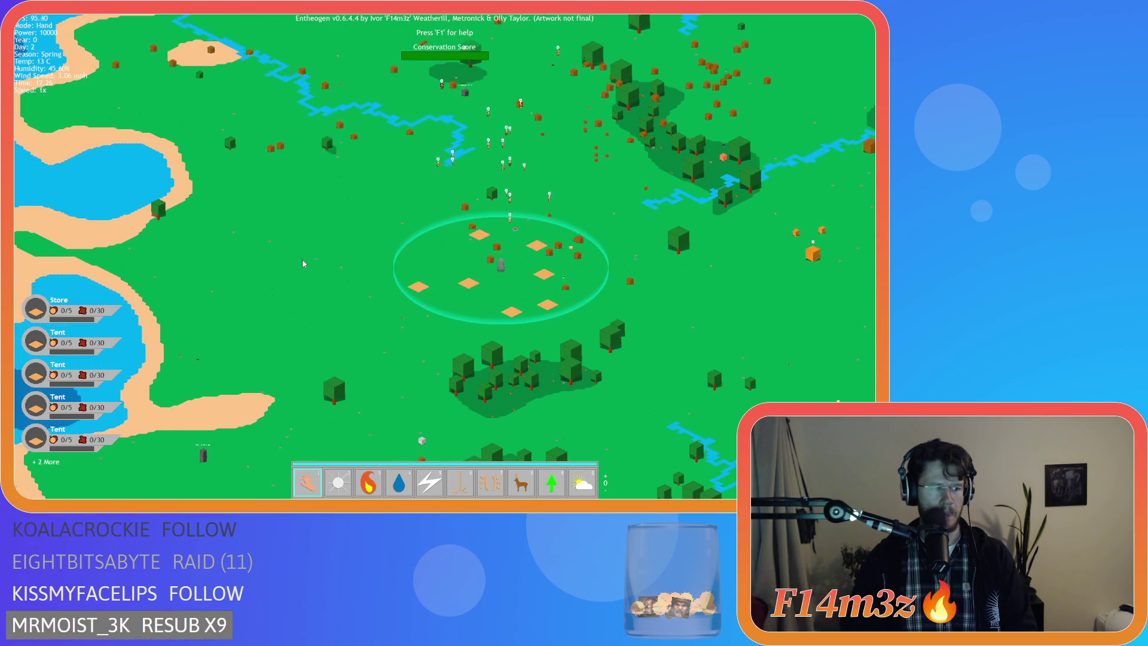
scroll(303, 260, "down", 2)
scroll(303, 260, "up", 3)
key("w")
scroll(303, 260, "down", 2)
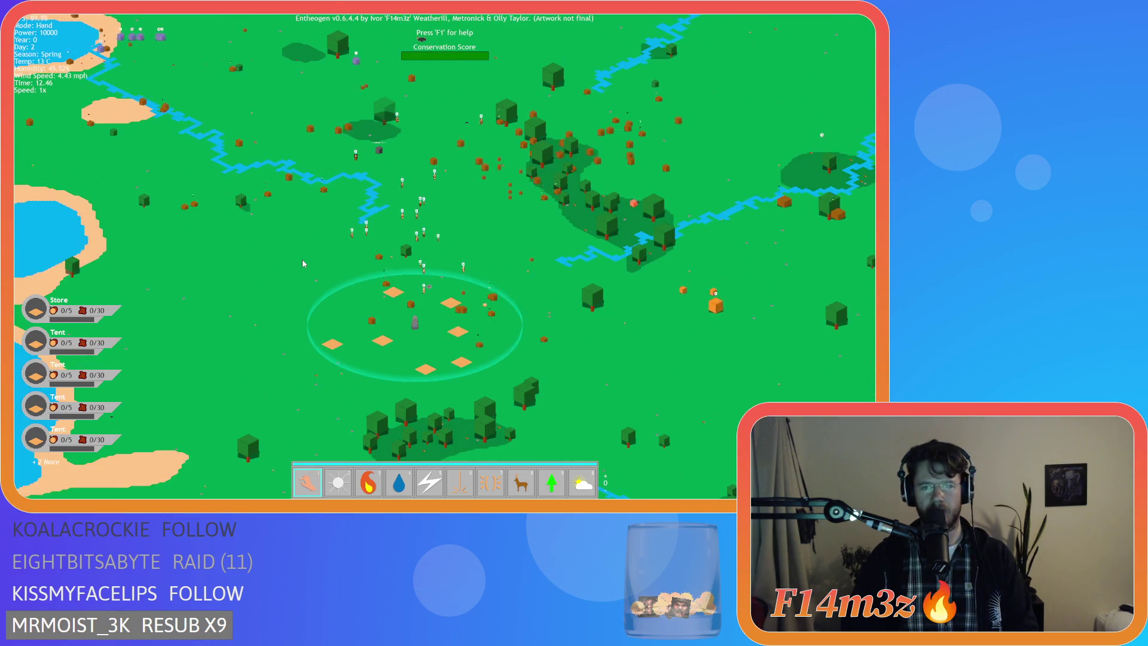
scroll(303, 260, "down", 2)
key("w")
scroll(303, 260, "up", 2)
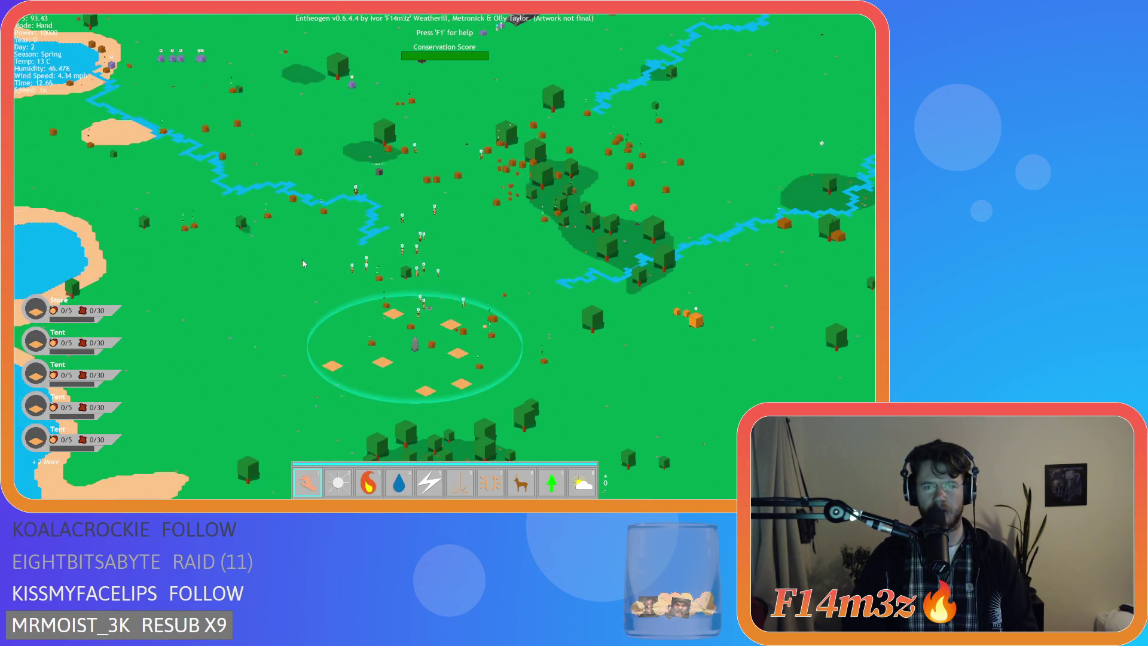
scroll(303, 260, "down", 2)
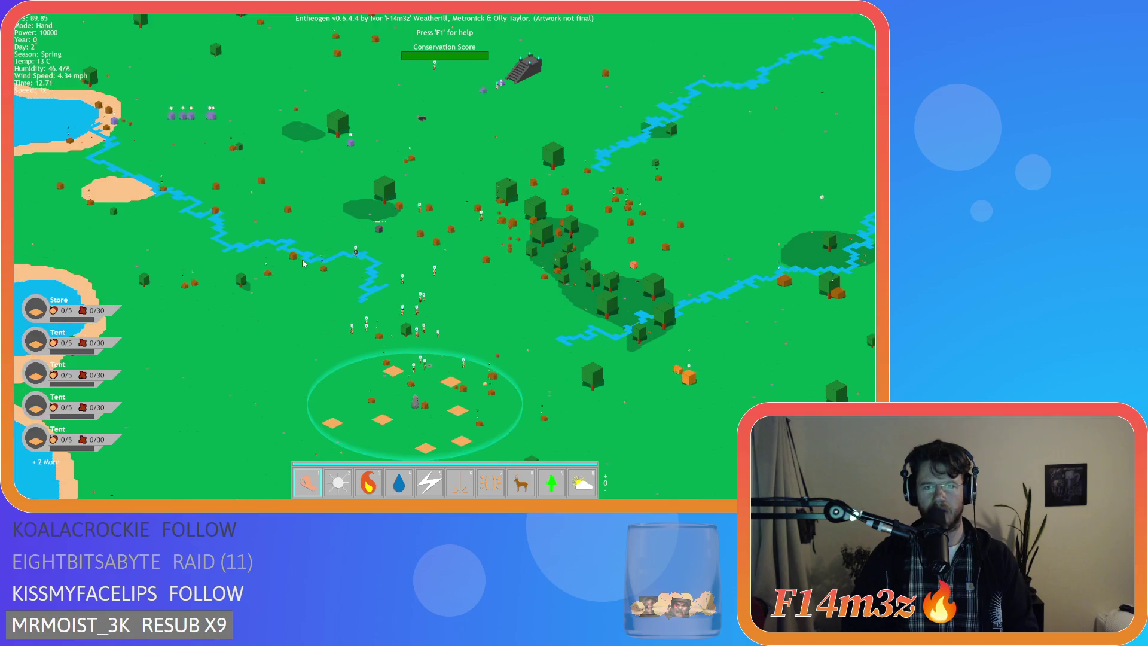
key("s")
scroll(302, 259, "up", 2)
key("w")
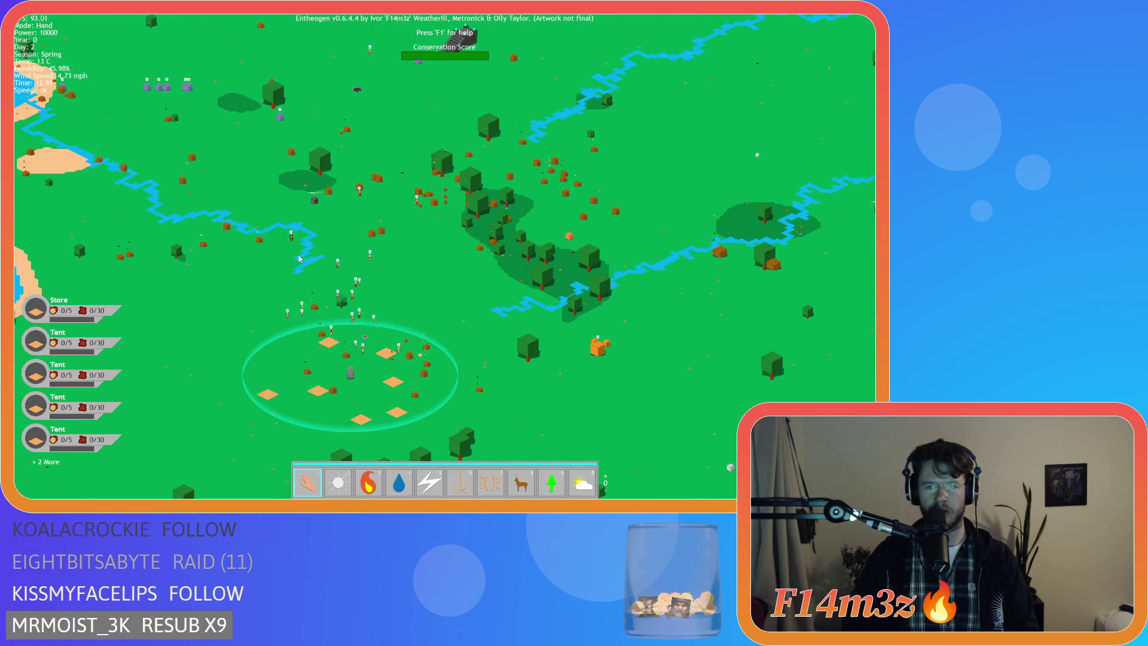
scroll(300, 258, "down", 2)
scroll(300, 258, "up", 2)
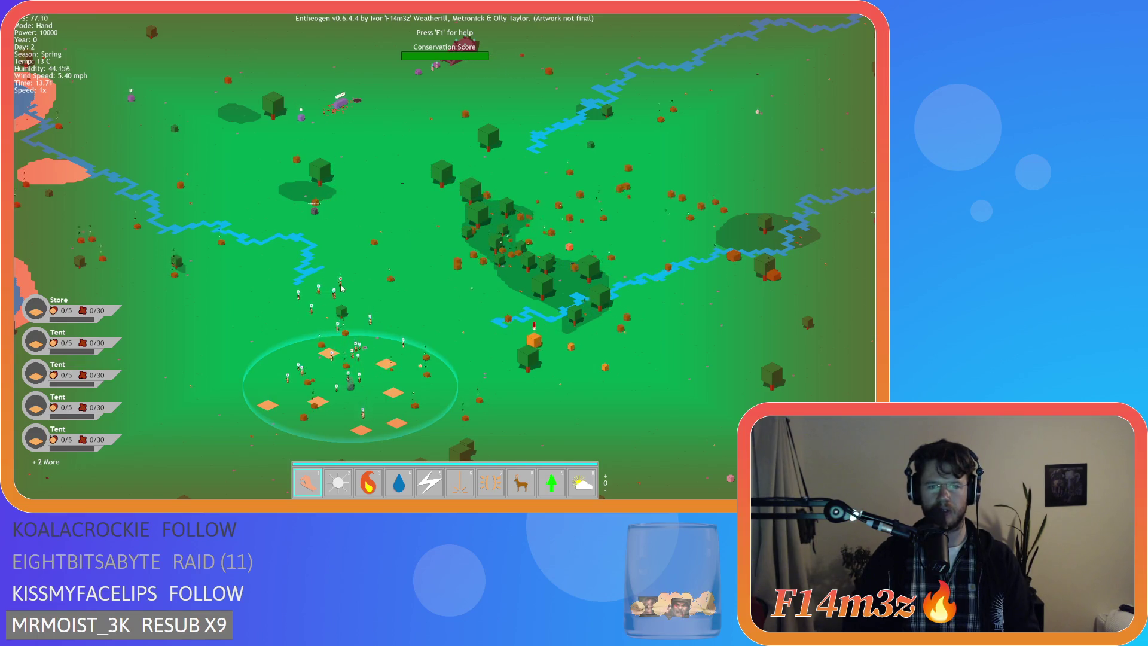
scroll(370, 305, "down", 2)
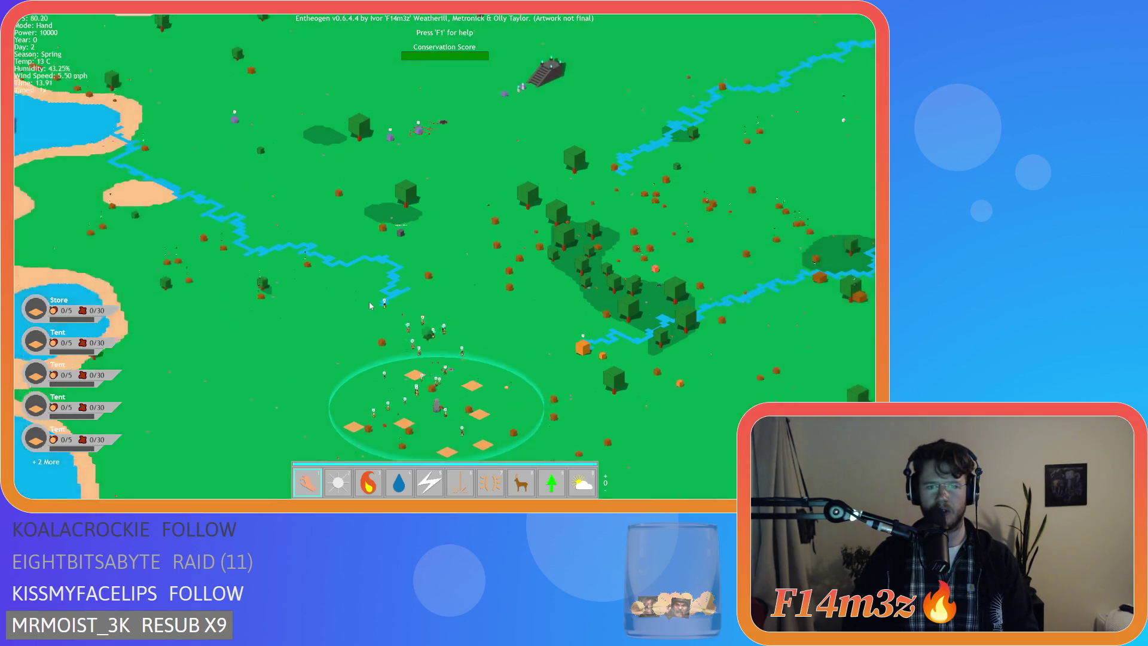
scroll(369, 305, "down", 1)
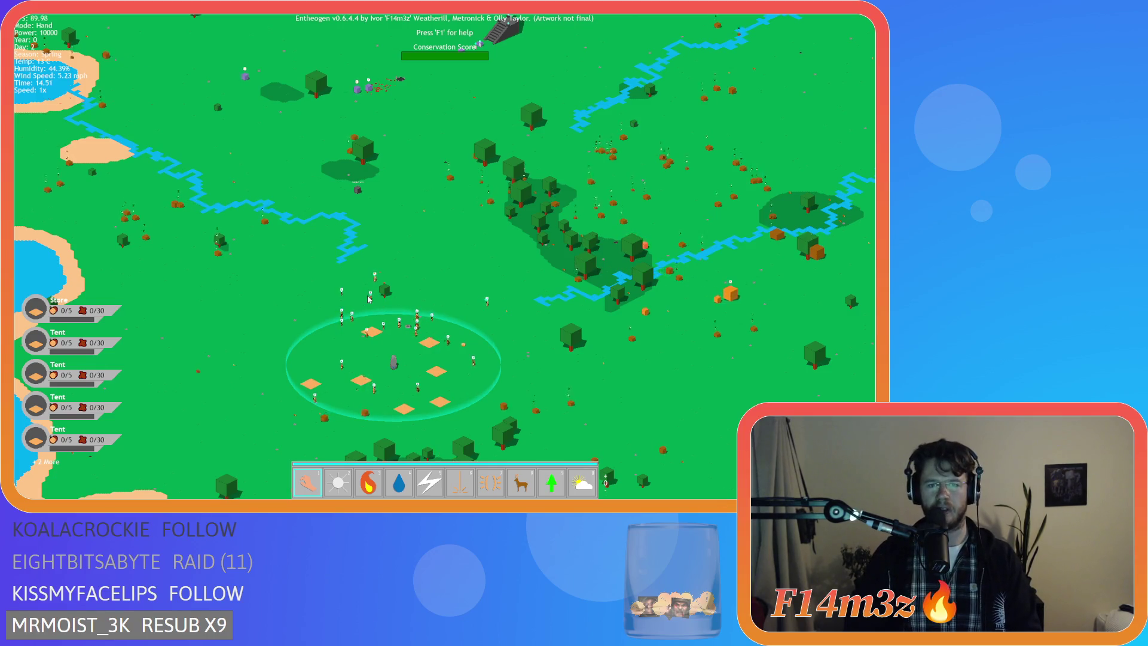
key("s")
key("d")
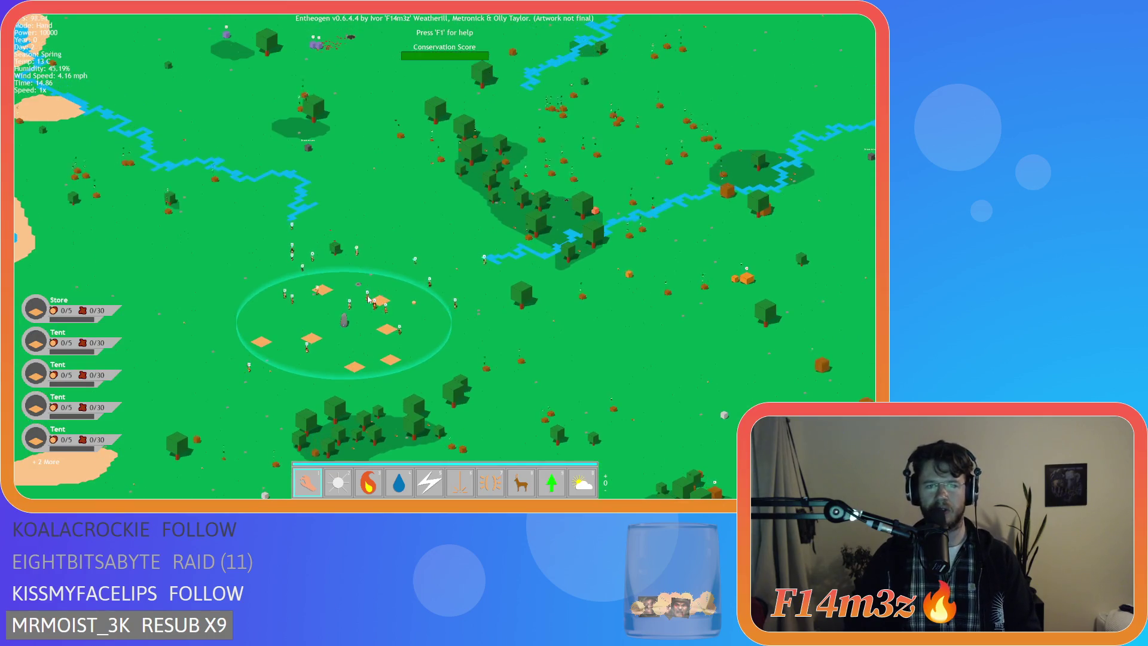
key("a")
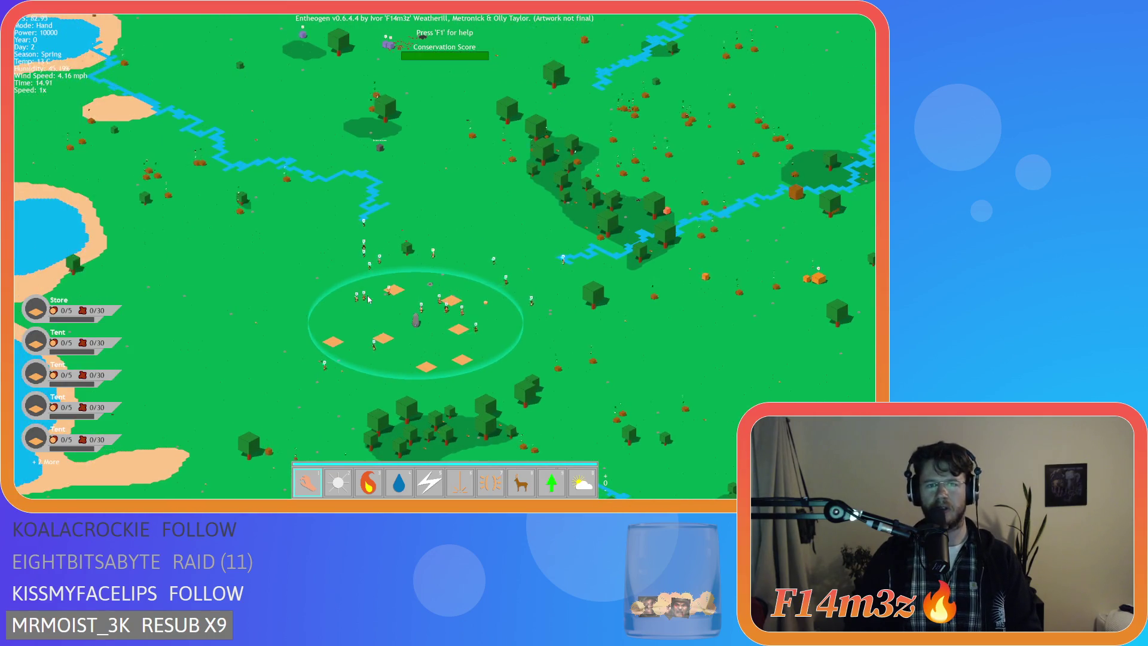
key("d")
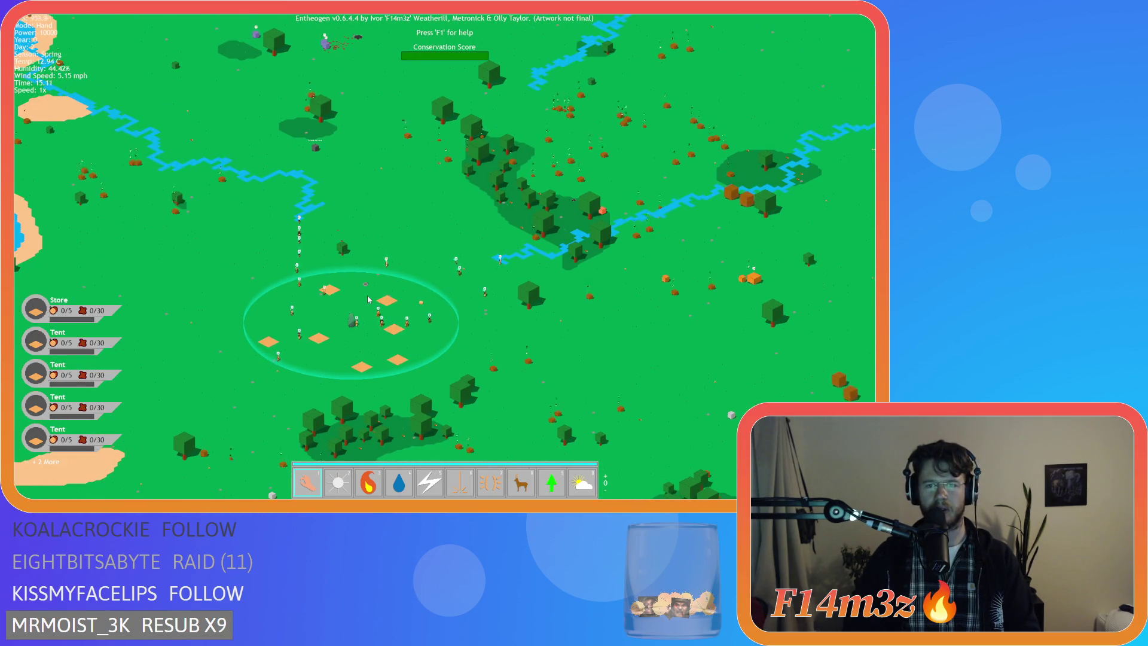
key("d")
key("s")
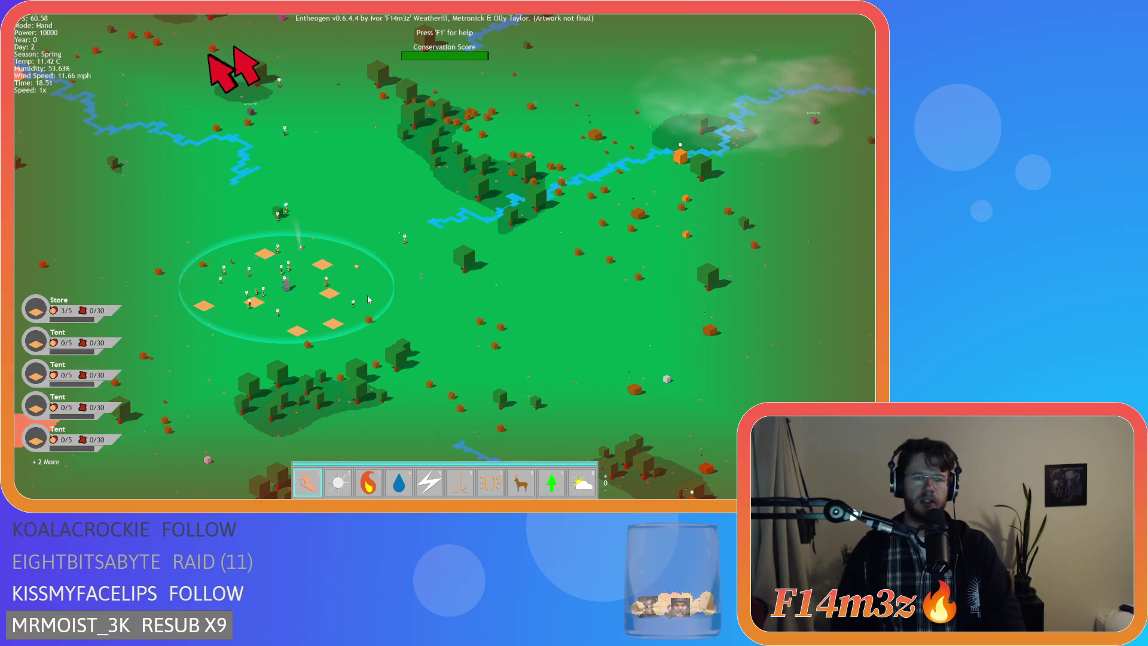
Step: Pan south to centre the village circle and adjust the zoom
key("w")
key("w")
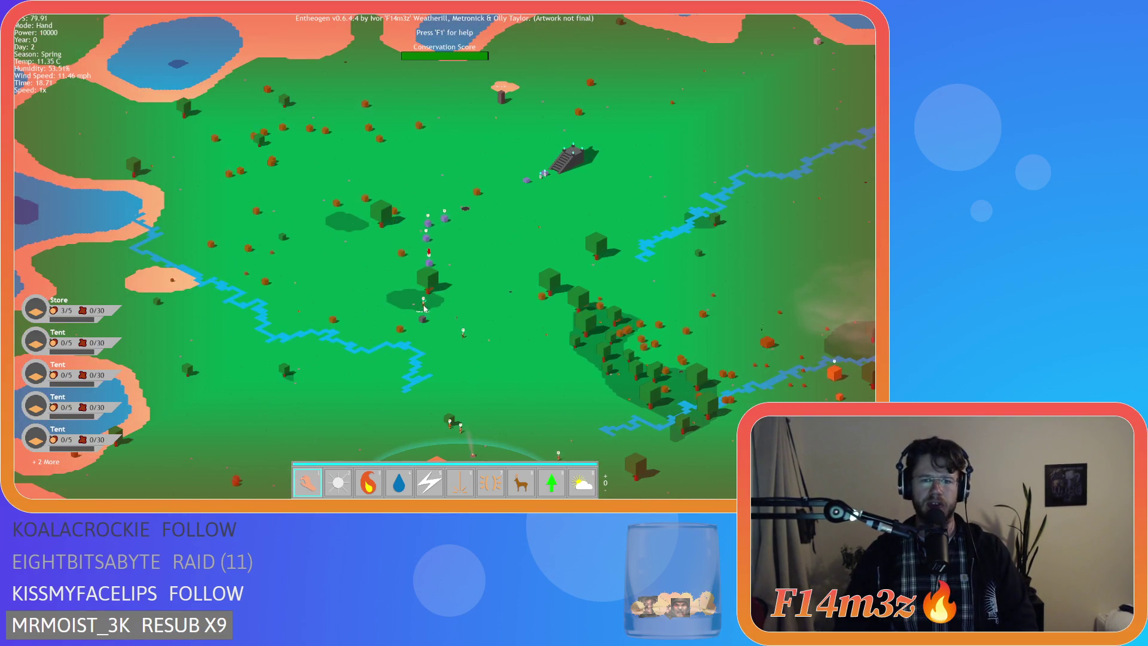
key("s")
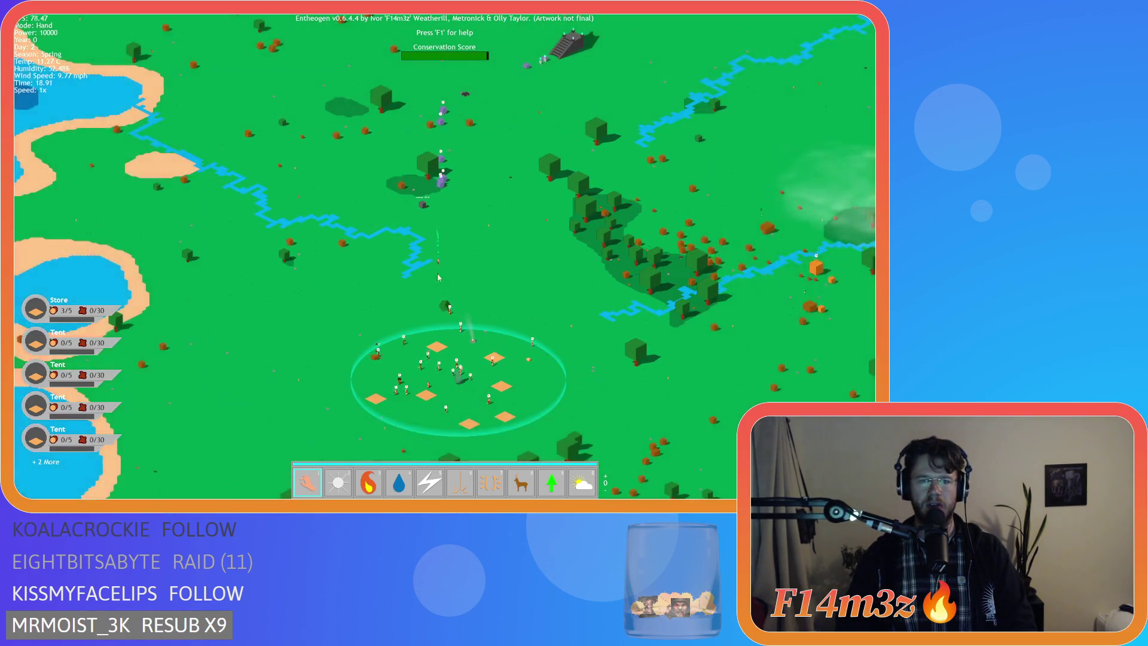
key("s")
scroll(405, 299, "up", 5)
scroll(405, 299, "down", 3)
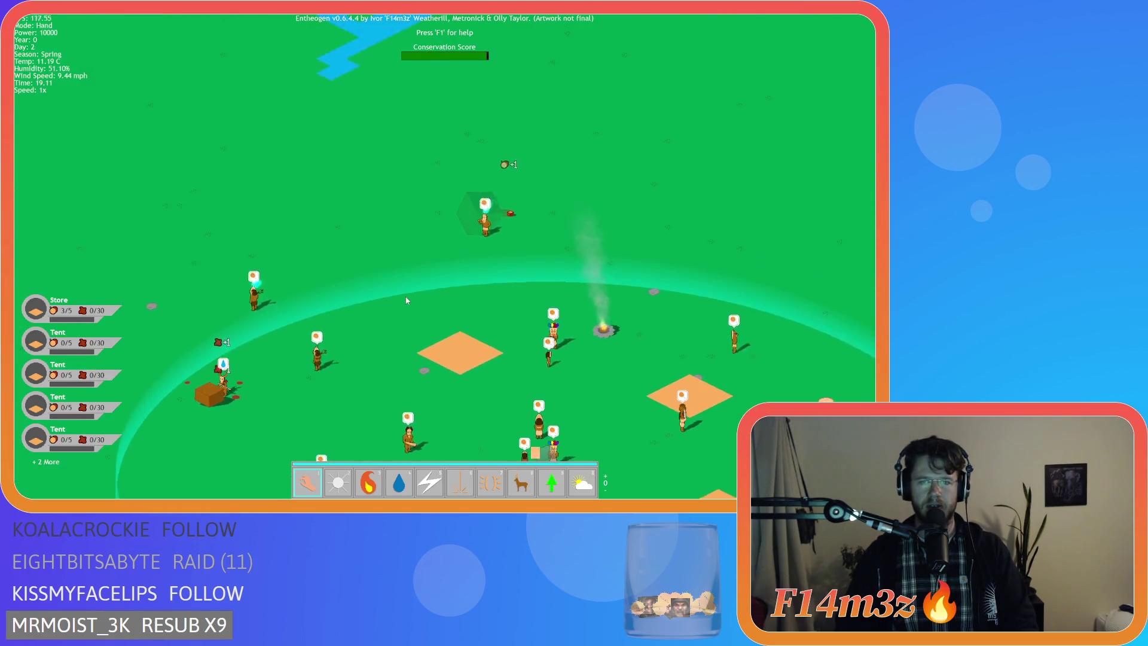
scroll(406, 301, "down", 5)
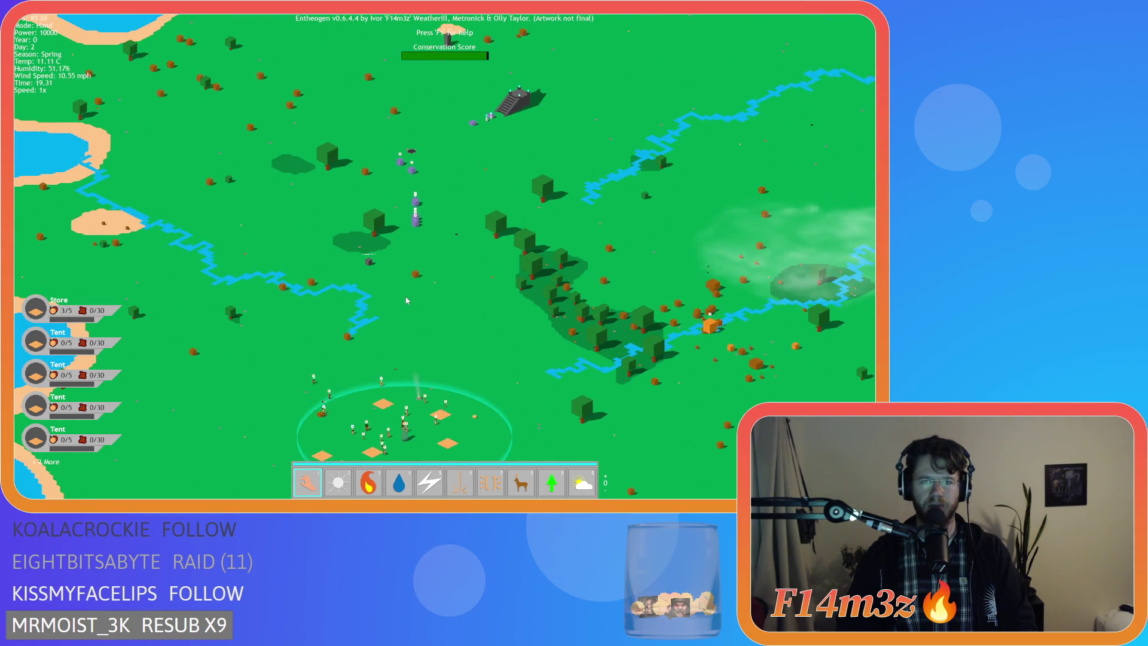
scroll(421, 250, "up", 8)
Step: Pan north toward the stairs and purple buildings, then sweep over the night village
key("w")
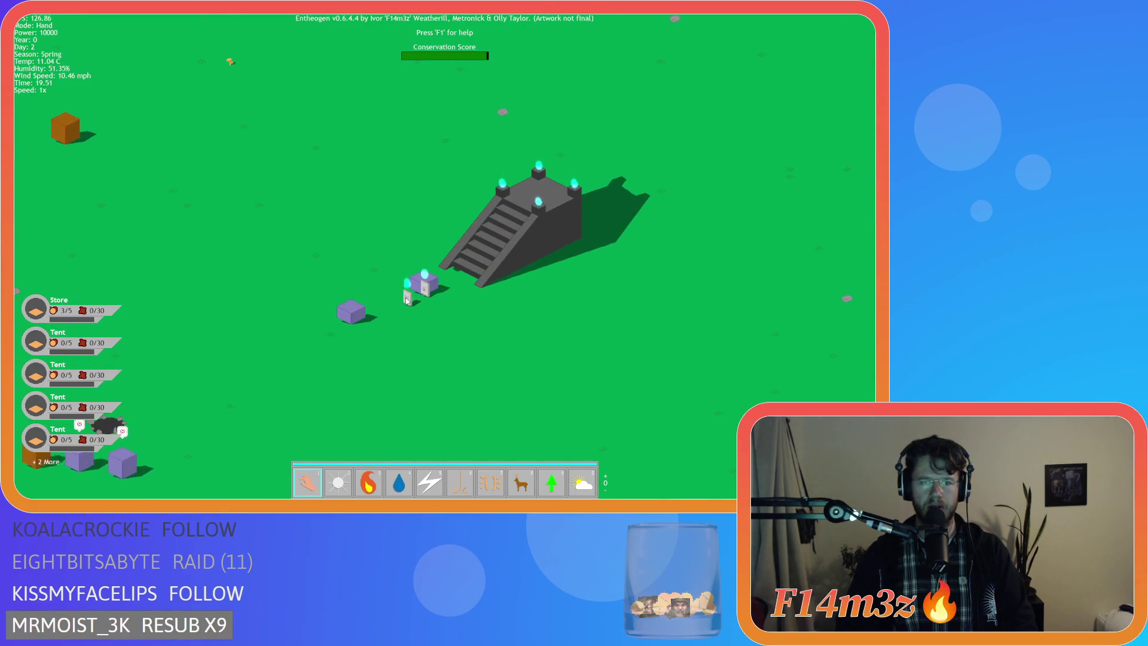
scroll(407, 300, "down", 3)
scroll(359, 239, "down", 4)
key("w")
scroll(321, 199, "up", 6)
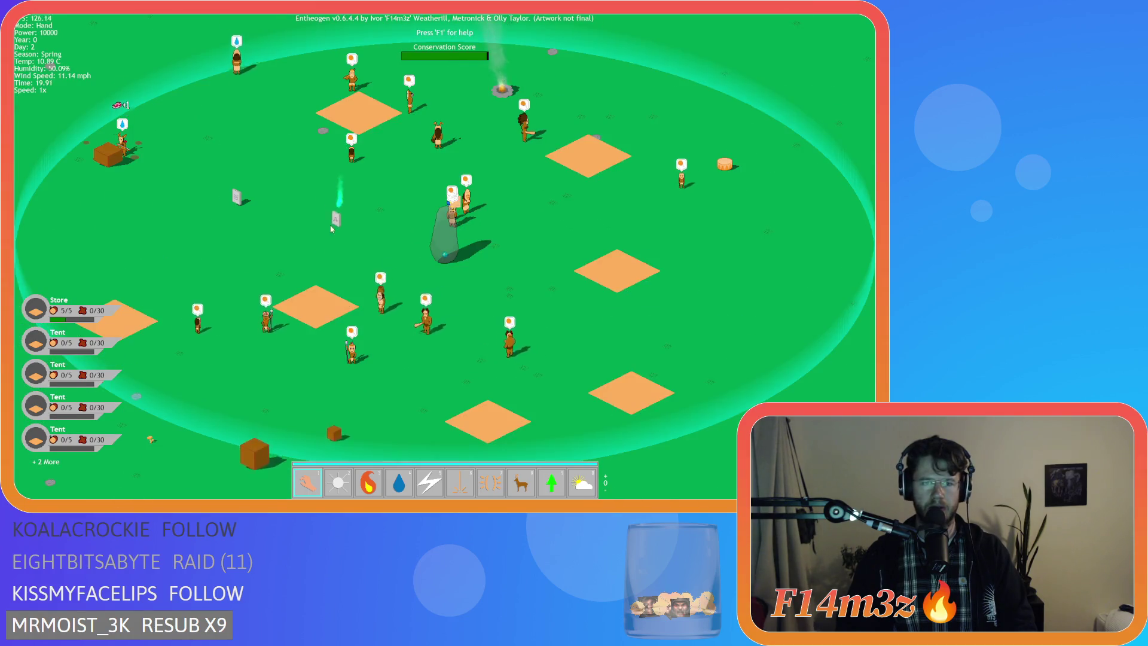
key("a")
key("a")
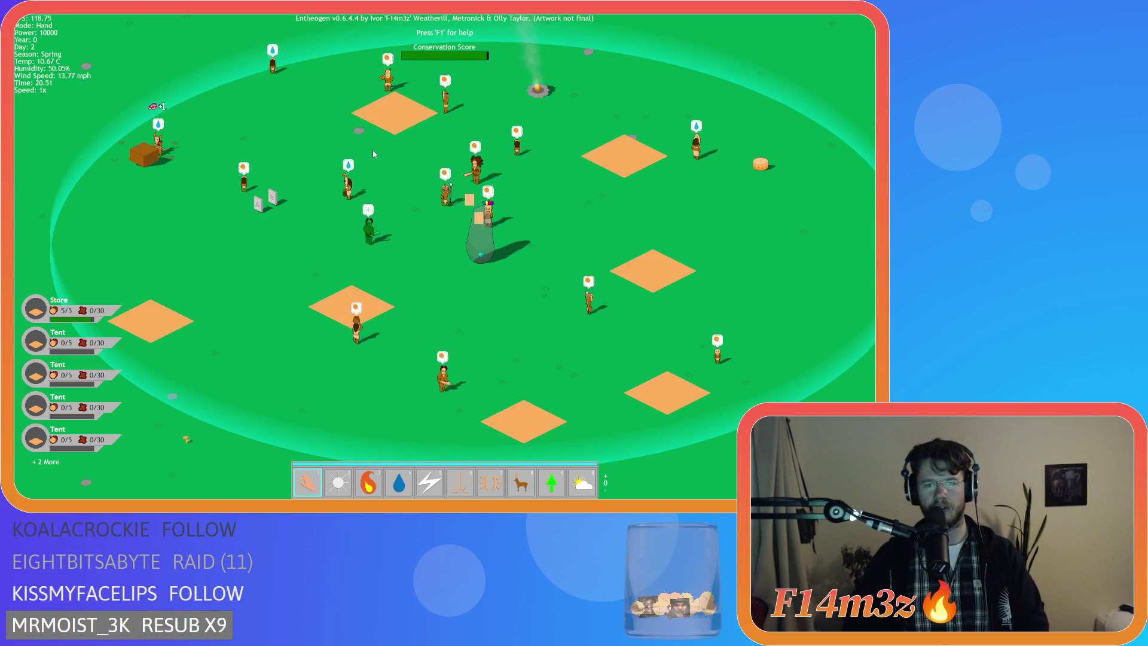
key("w")
key("d")
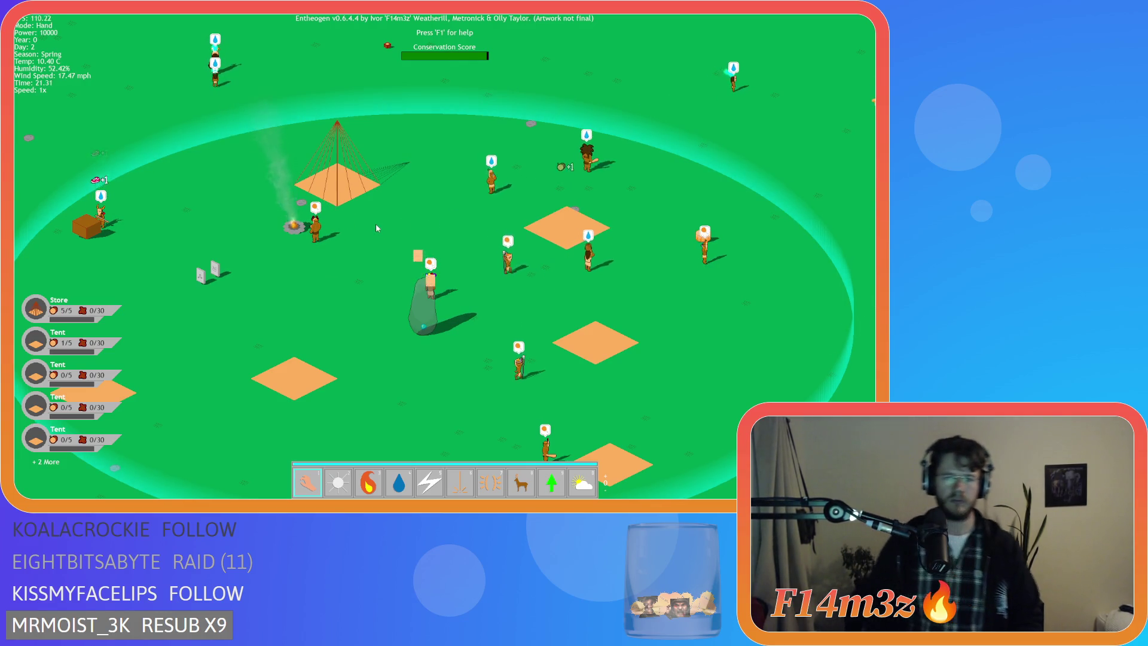
scroll(386, 214, "down", 5)
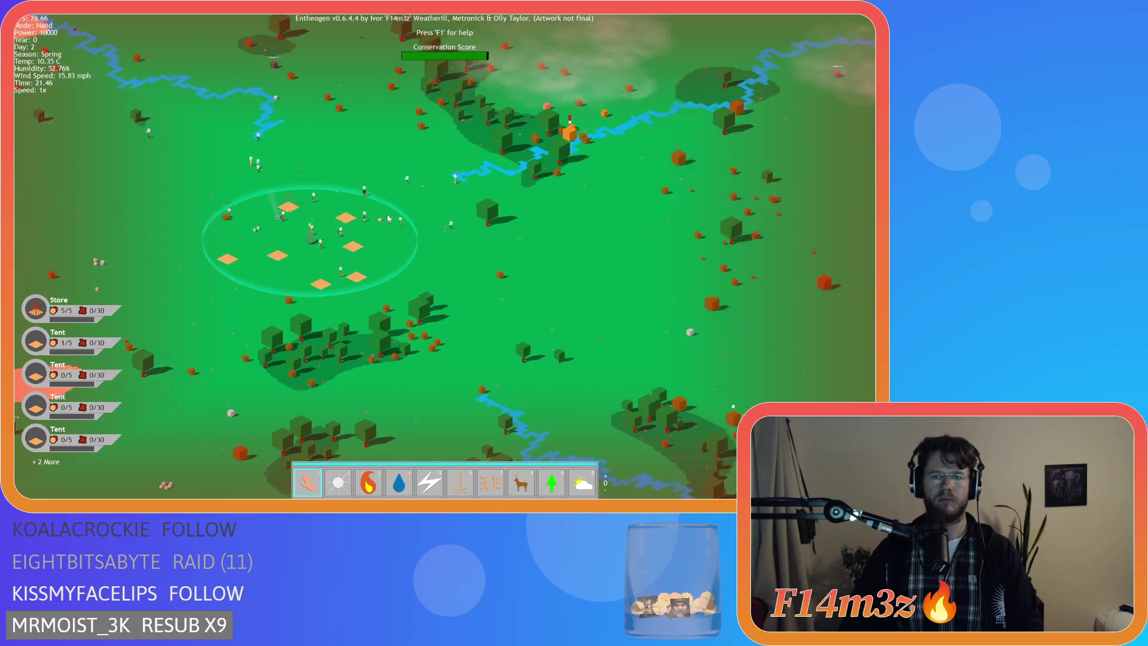
scroll(388, 219, "up", 5)
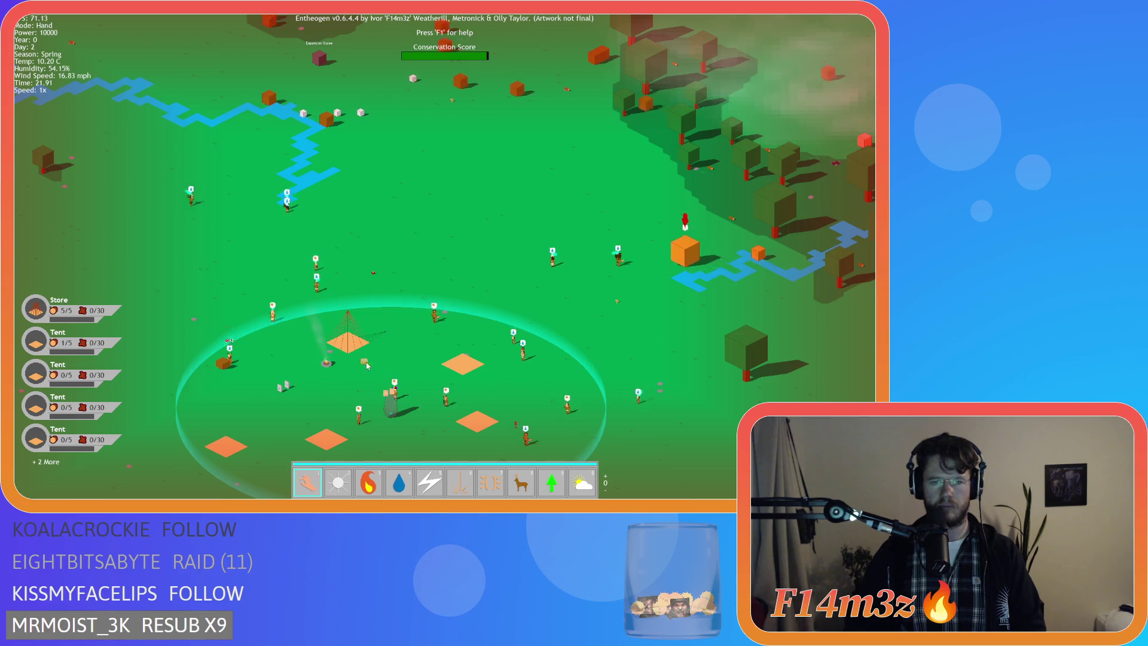
Step: Pan between the village, forest and river to survey the settlement
key("d")
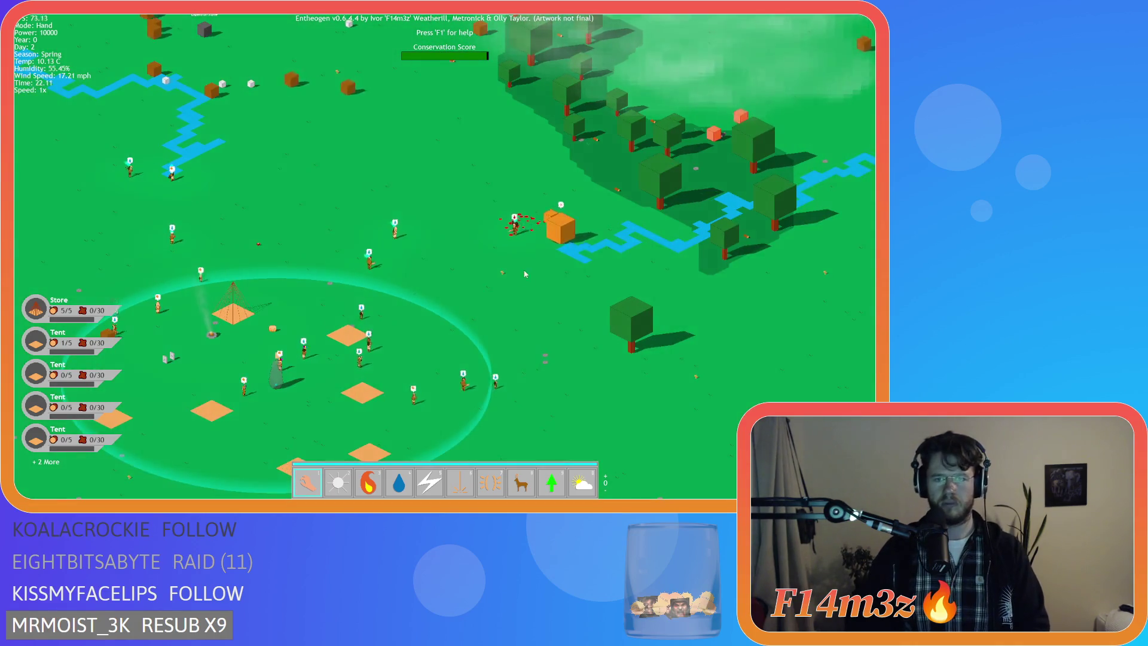
key("s")
key("w")
key("d")
key("s")
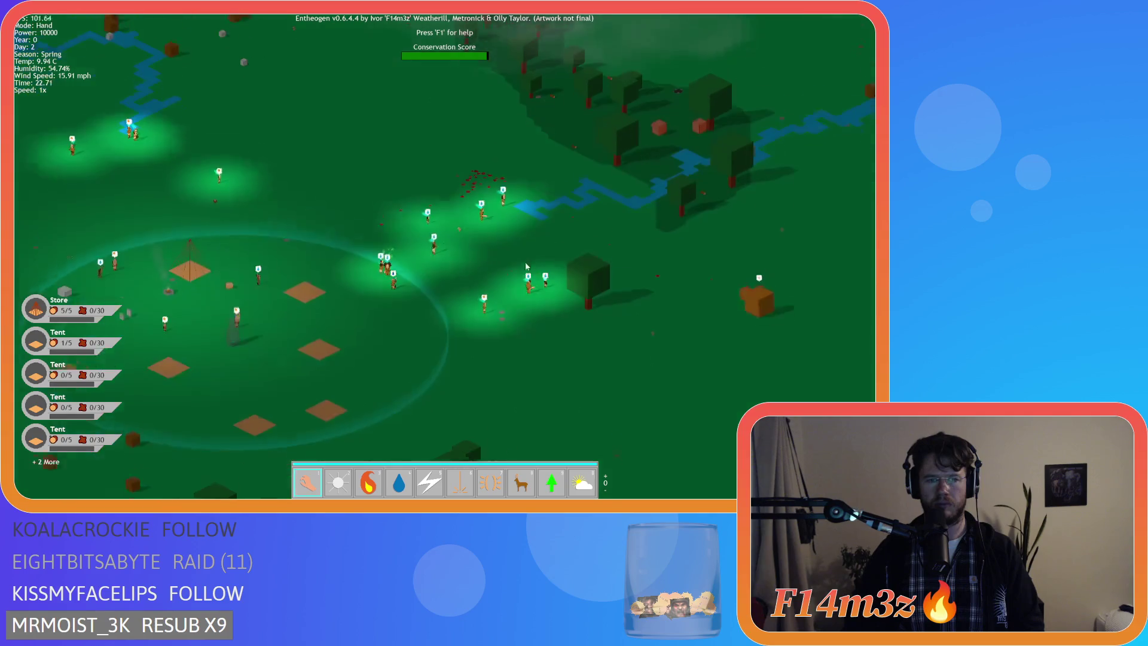
key("w")
key("a")
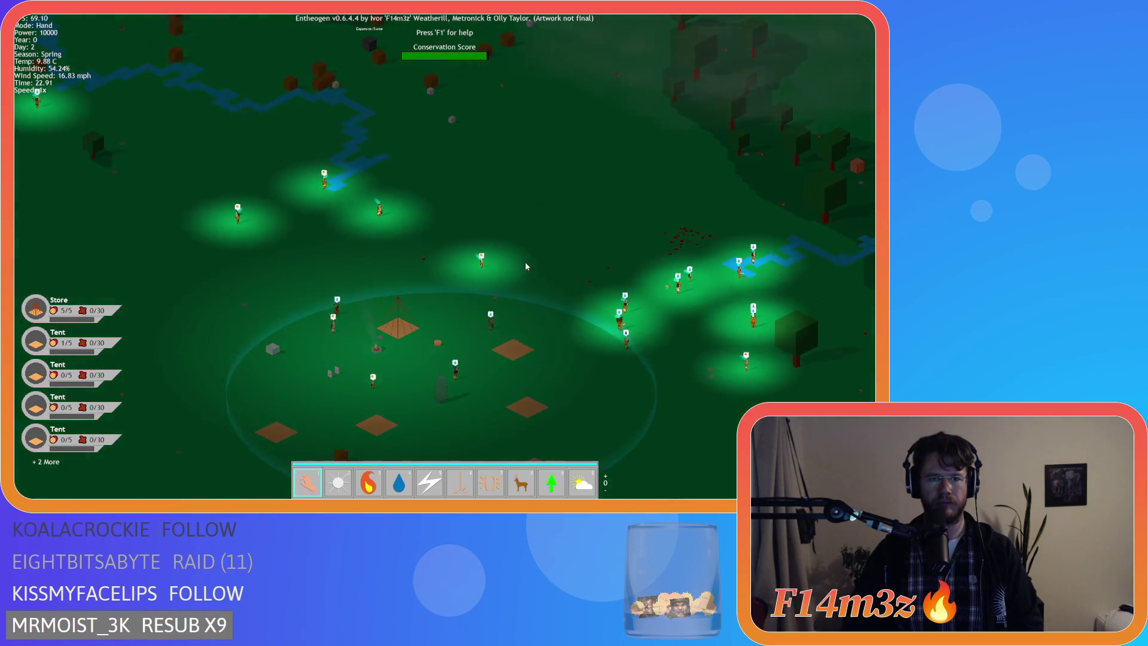
key("w")
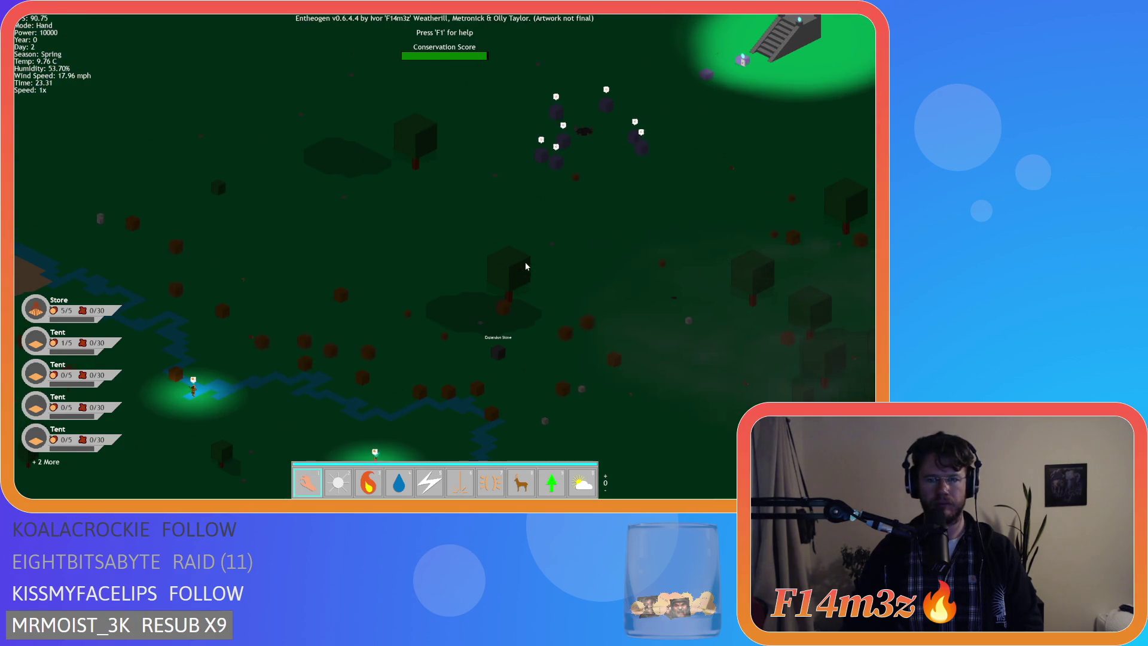
key("s")
key("d")
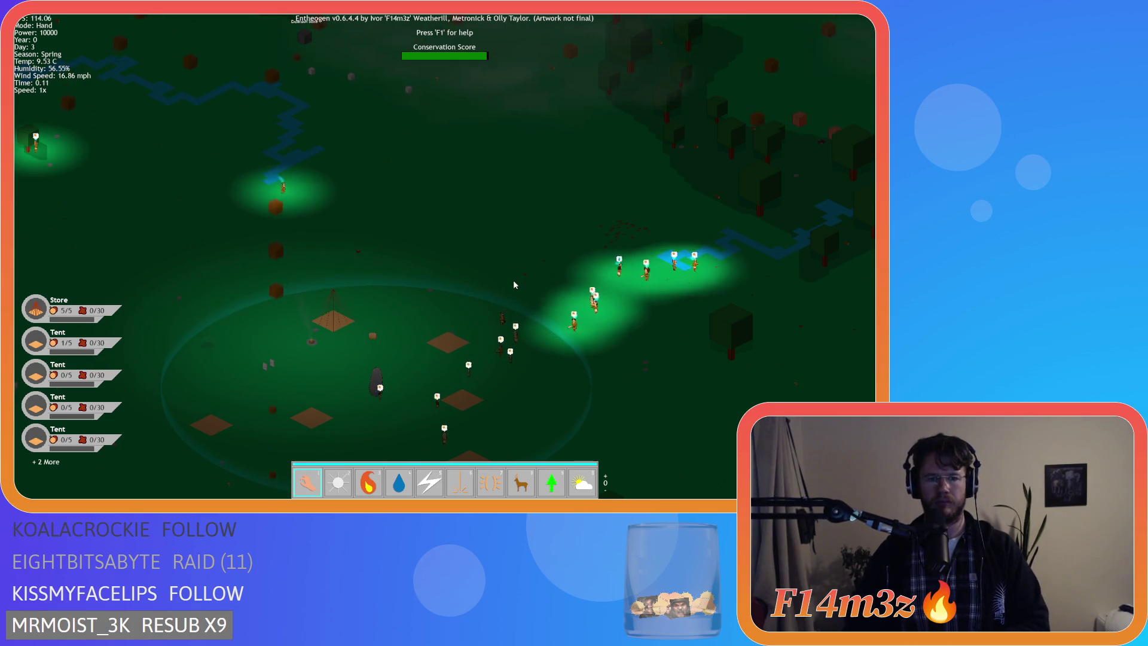
key("a")
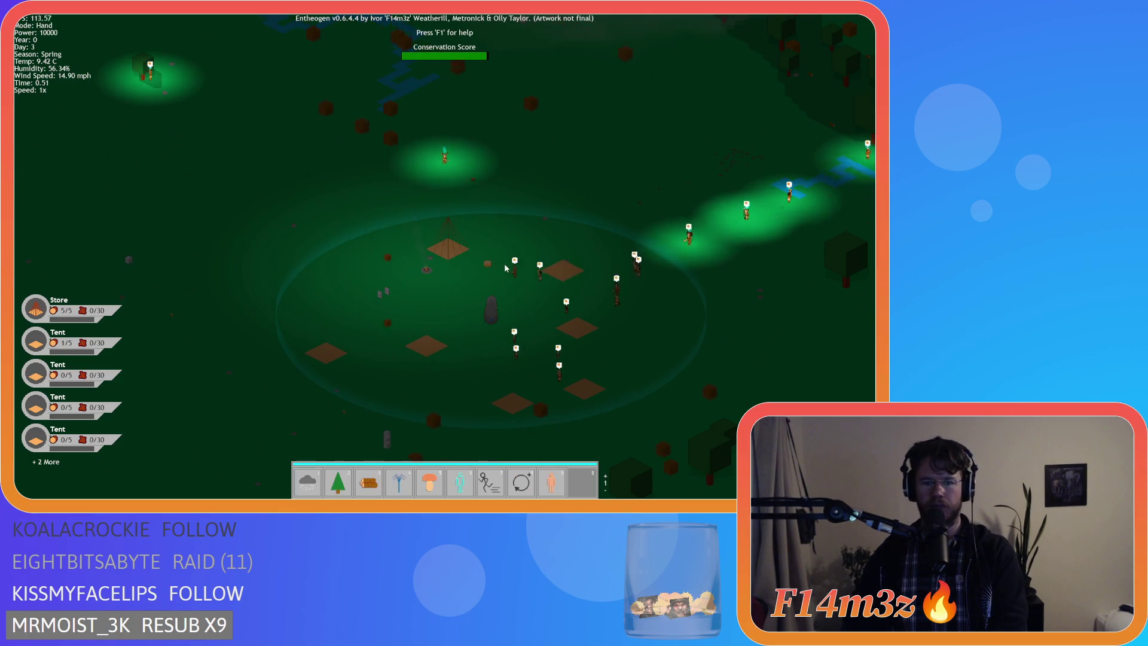
key("d")
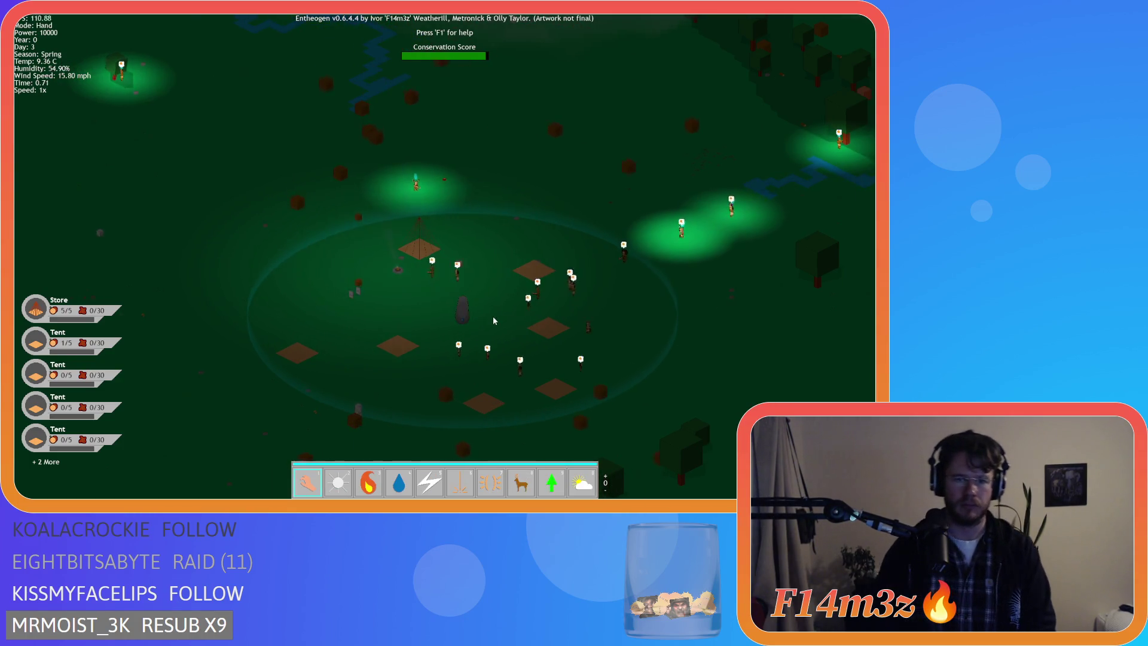
key("d")
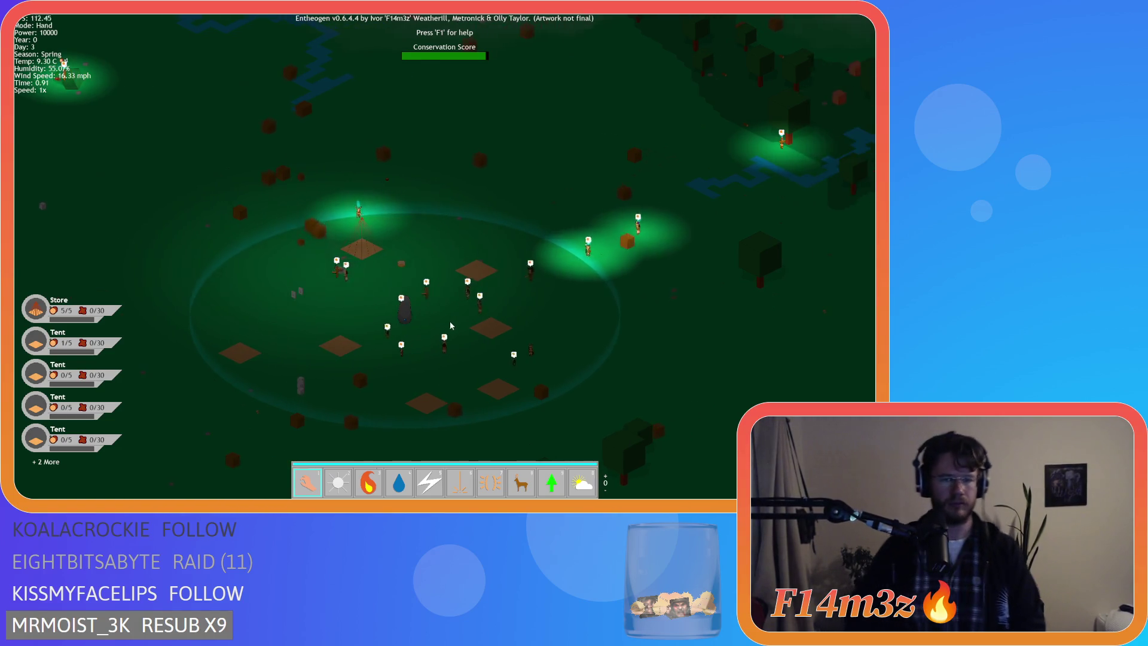
key("w")
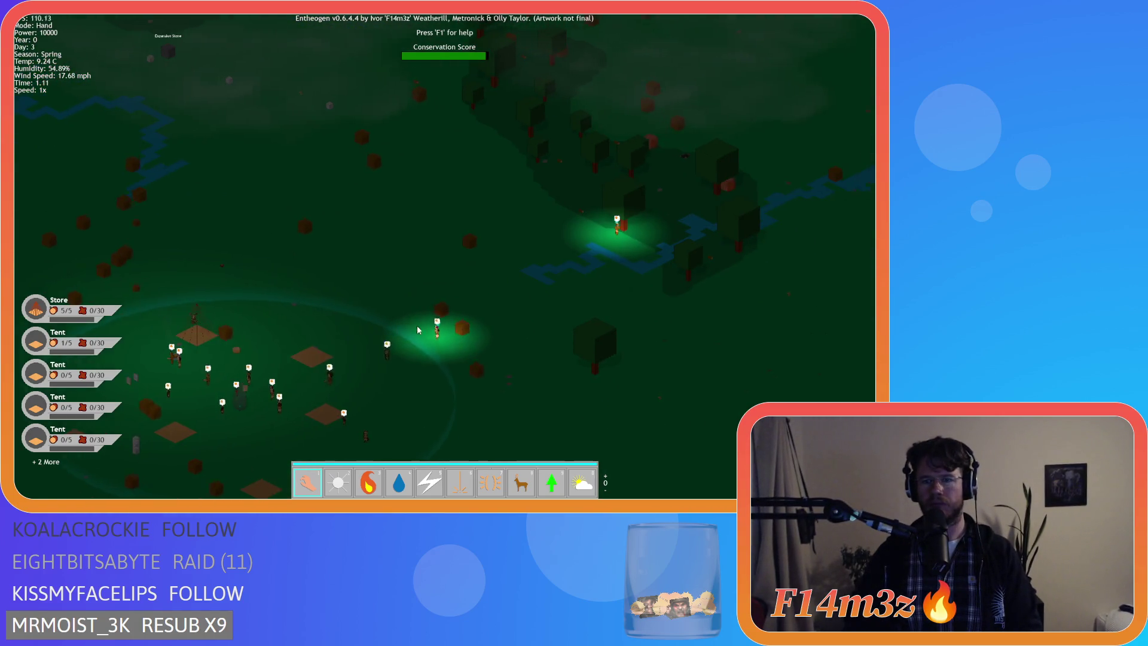
Step: Zoom in on the glowing villager by the tree, then zoom back out to the tents
key("f")
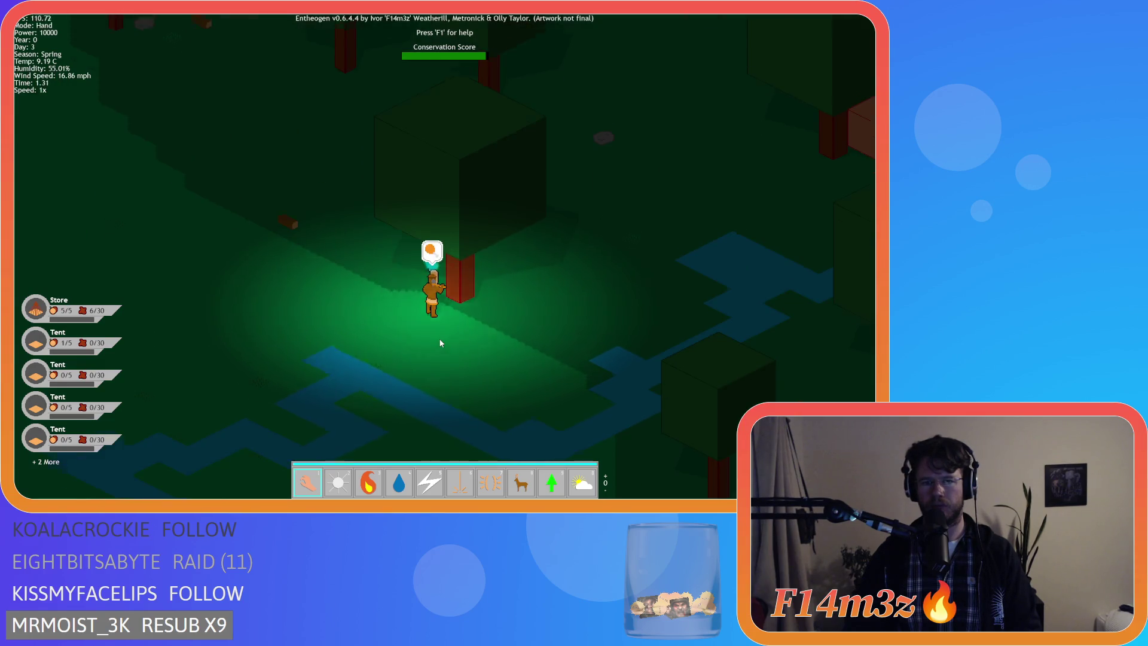
key("w")
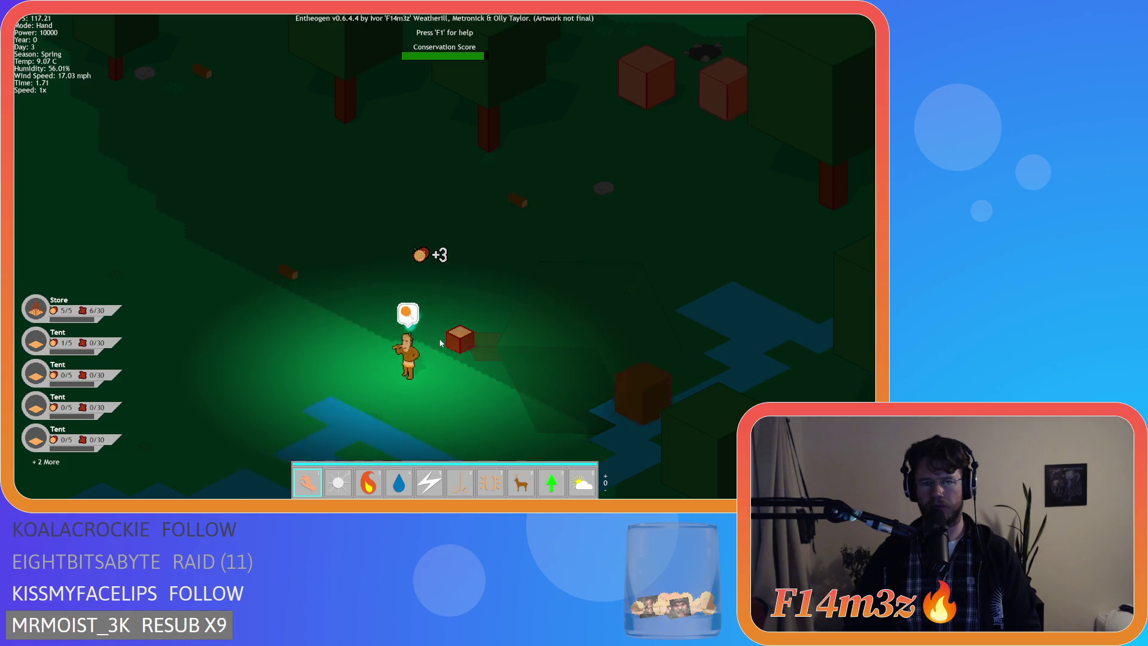
scroll(428, 348, "down", 3)
key("s")
key("a")
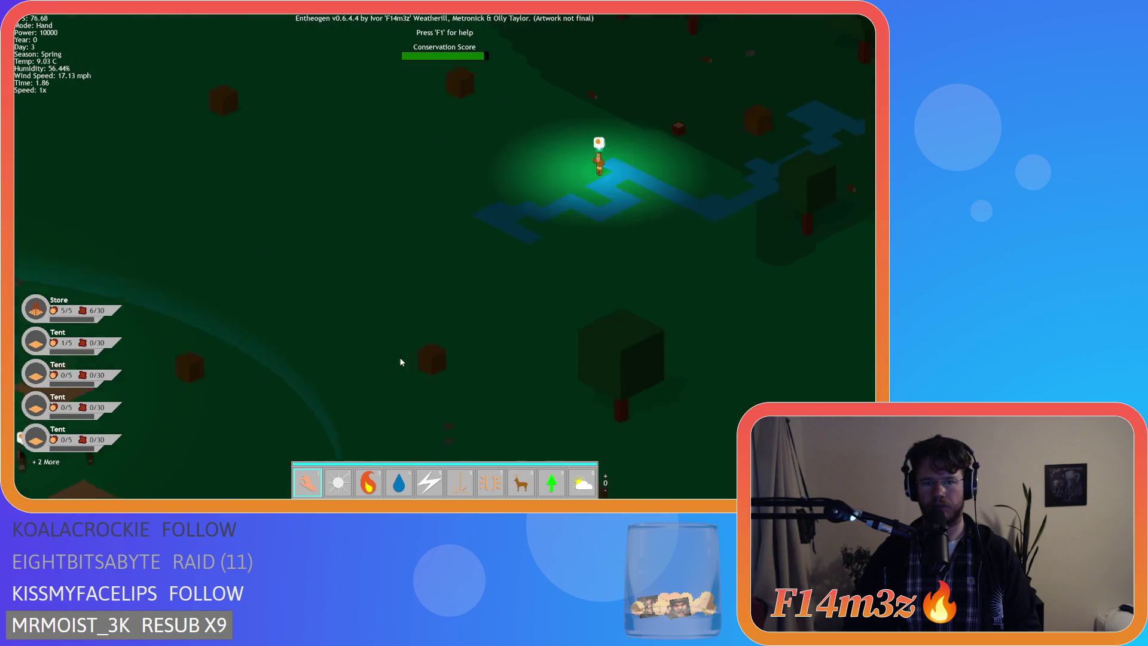
key("a")
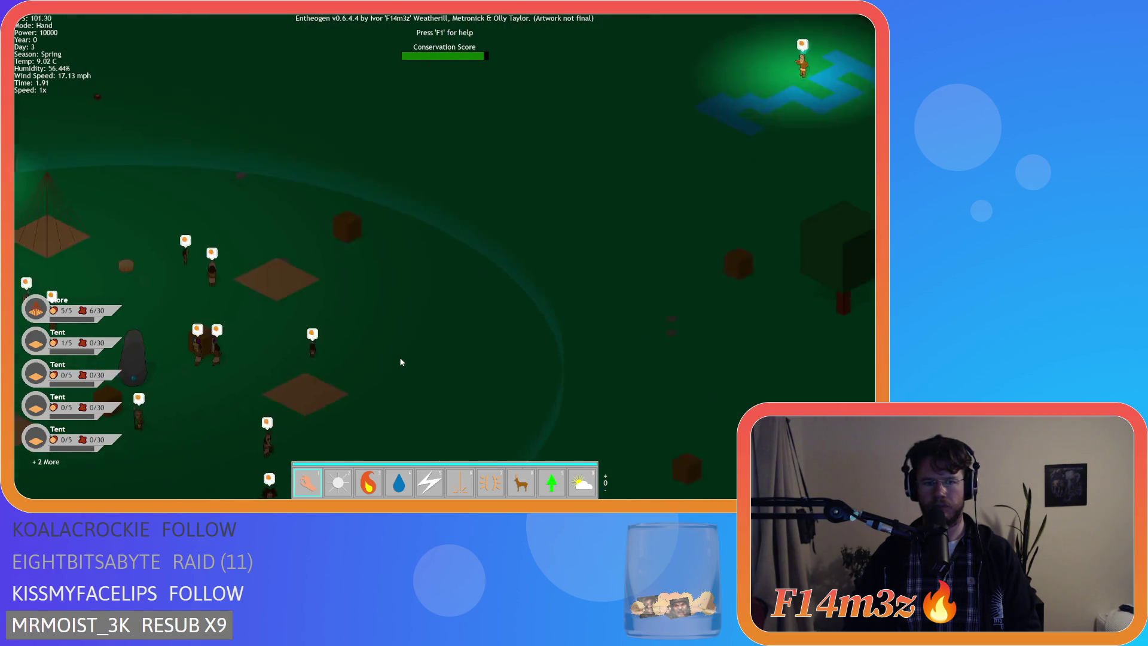
scroll(401, 362, "down", 2)
key("w")
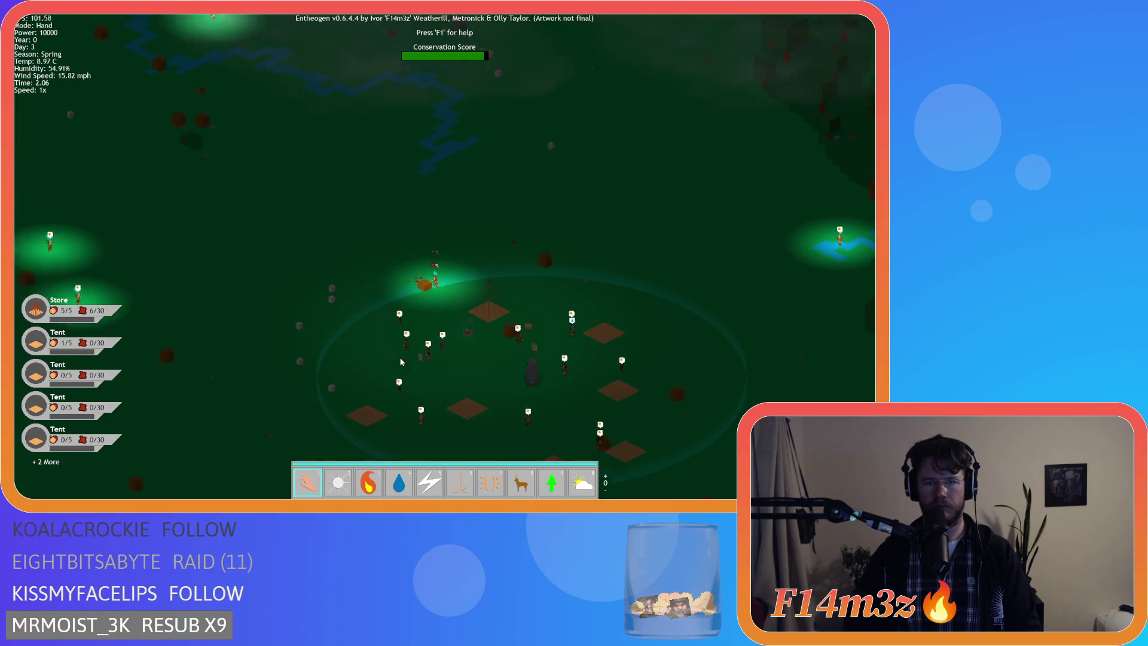
scroll(401, 361, "up", 2)
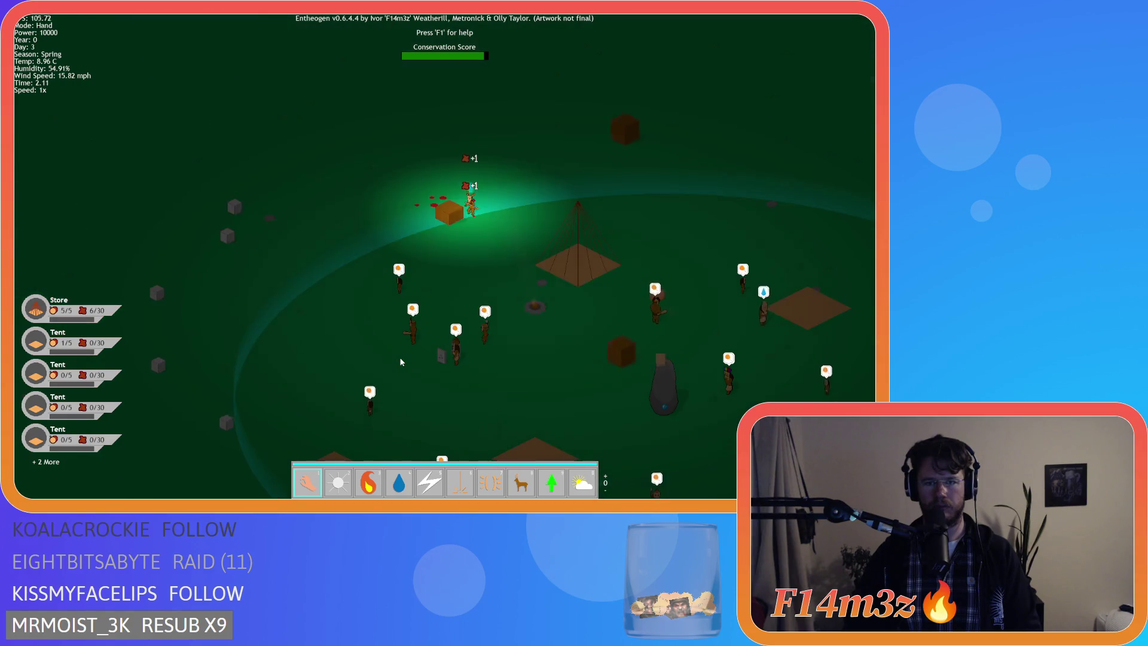
scroll(401, 361, "down", 2)
Step: Recentre the village, glance across to the lakes beyond, and return
key("w")
key("a")
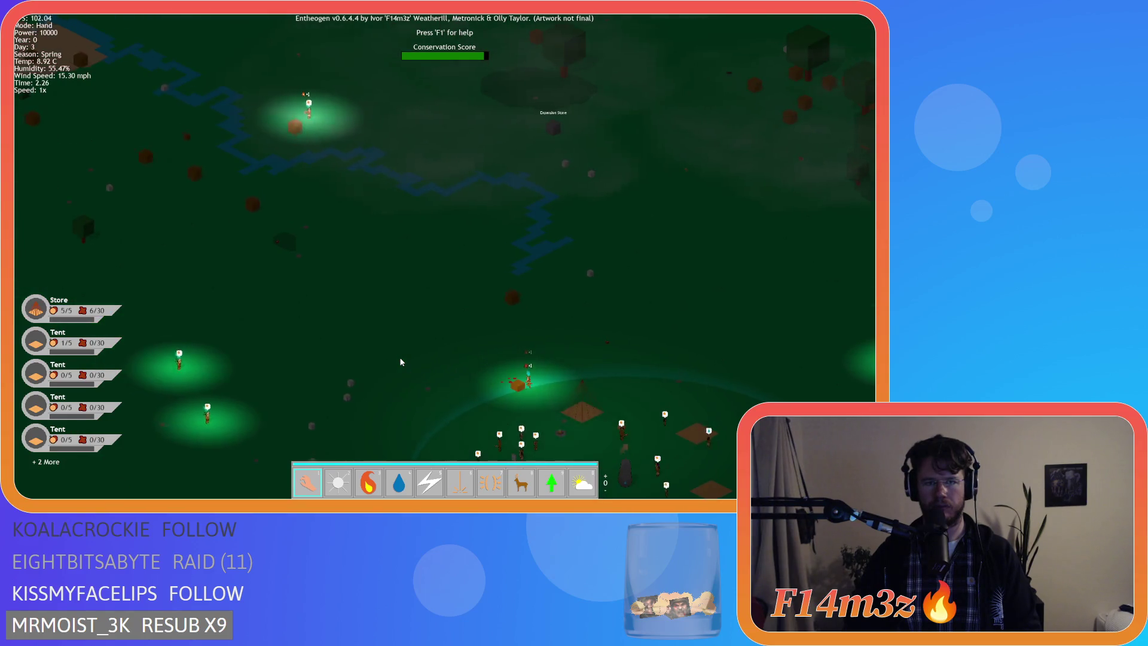
key("s")
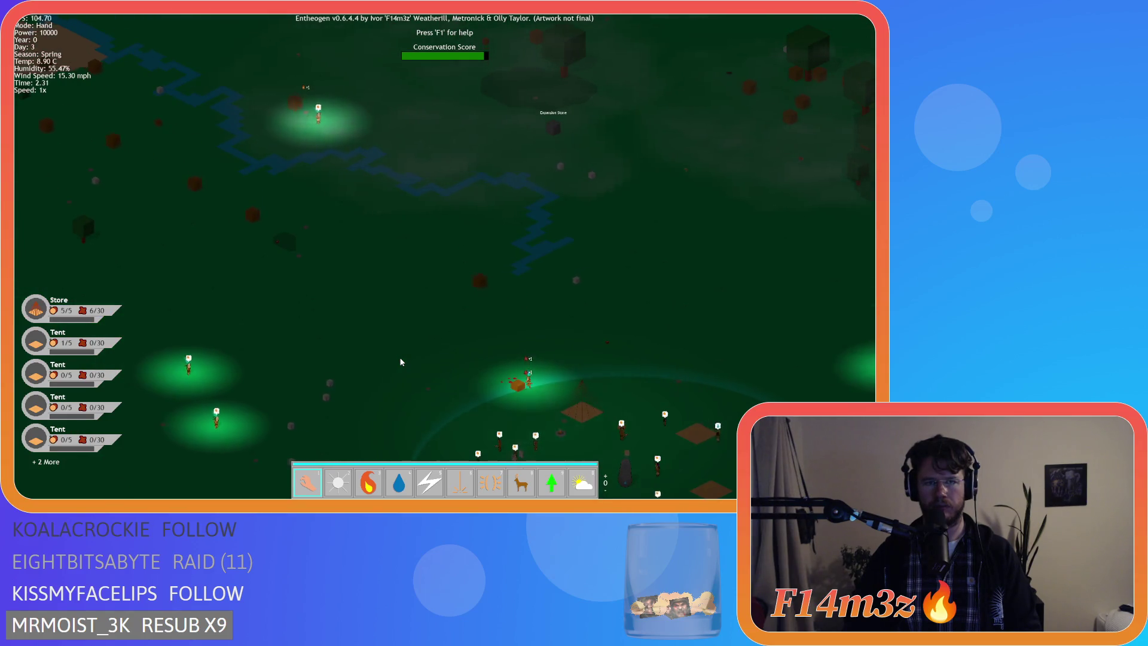
key("d")
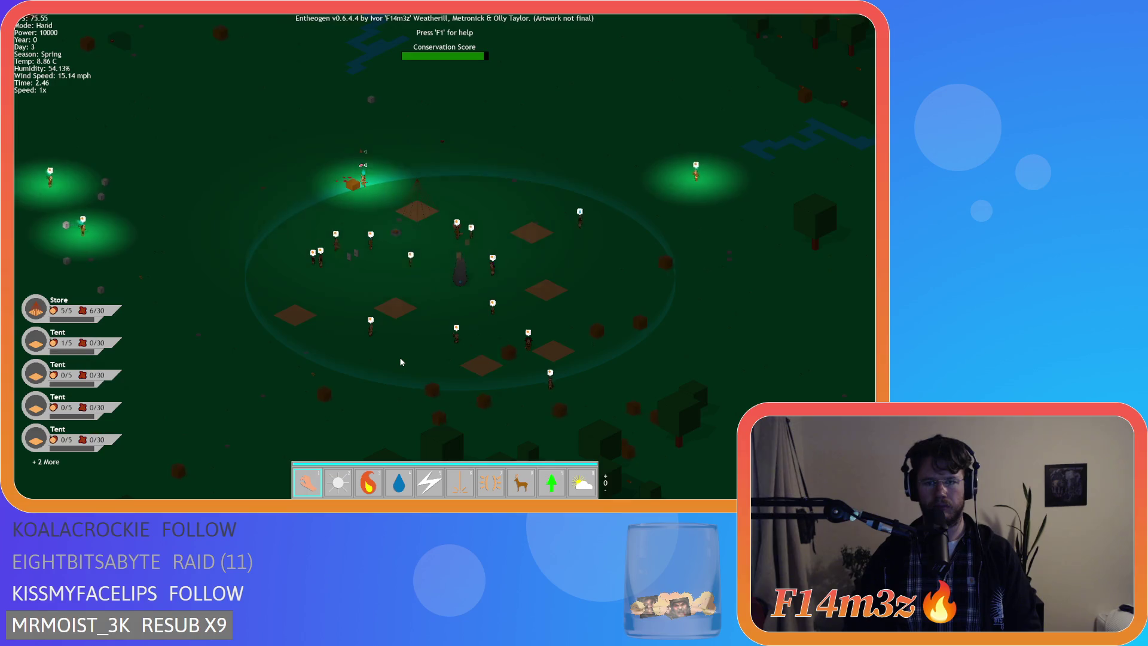
key("w")
key("a")
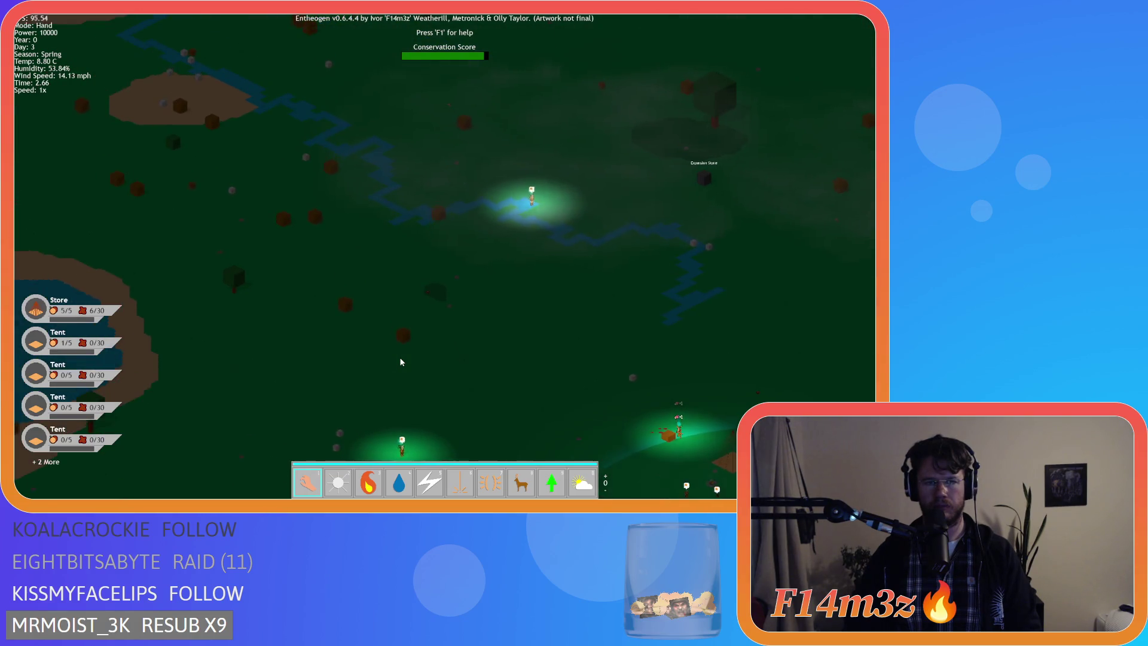
key("a")
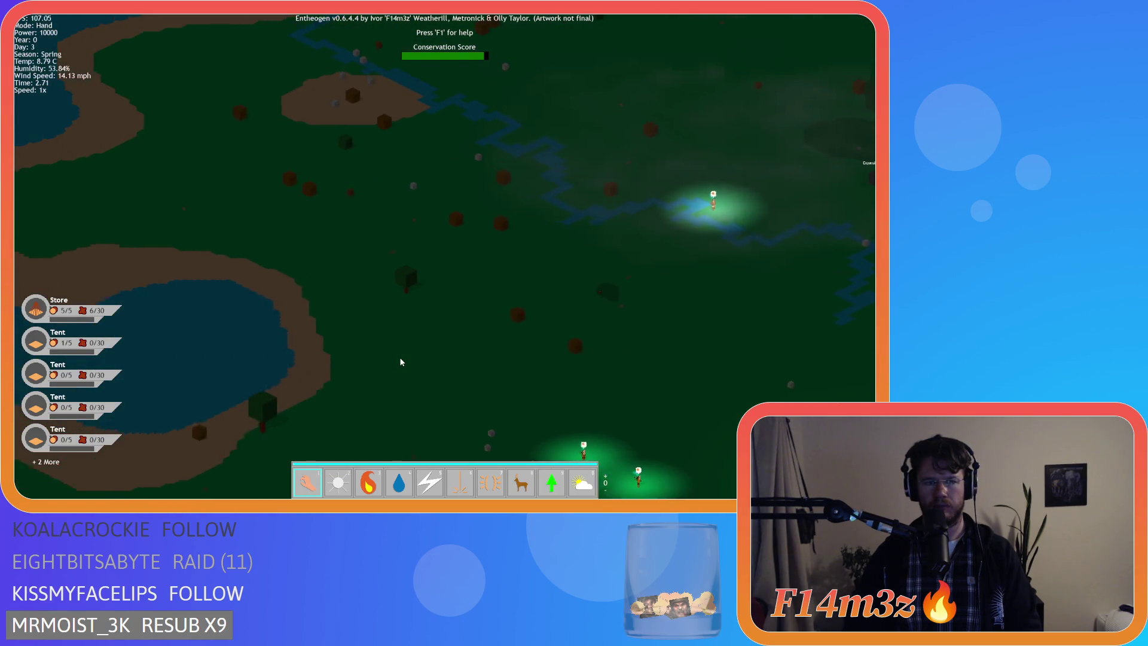
key("s")
key("d")
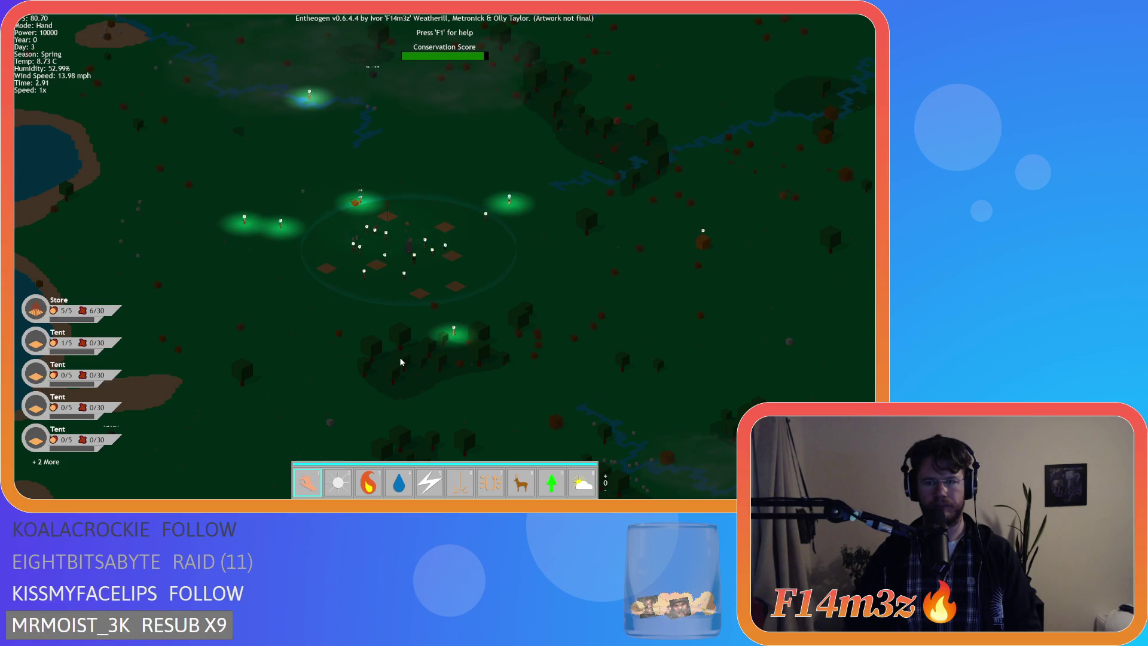
key("s")
key("d")
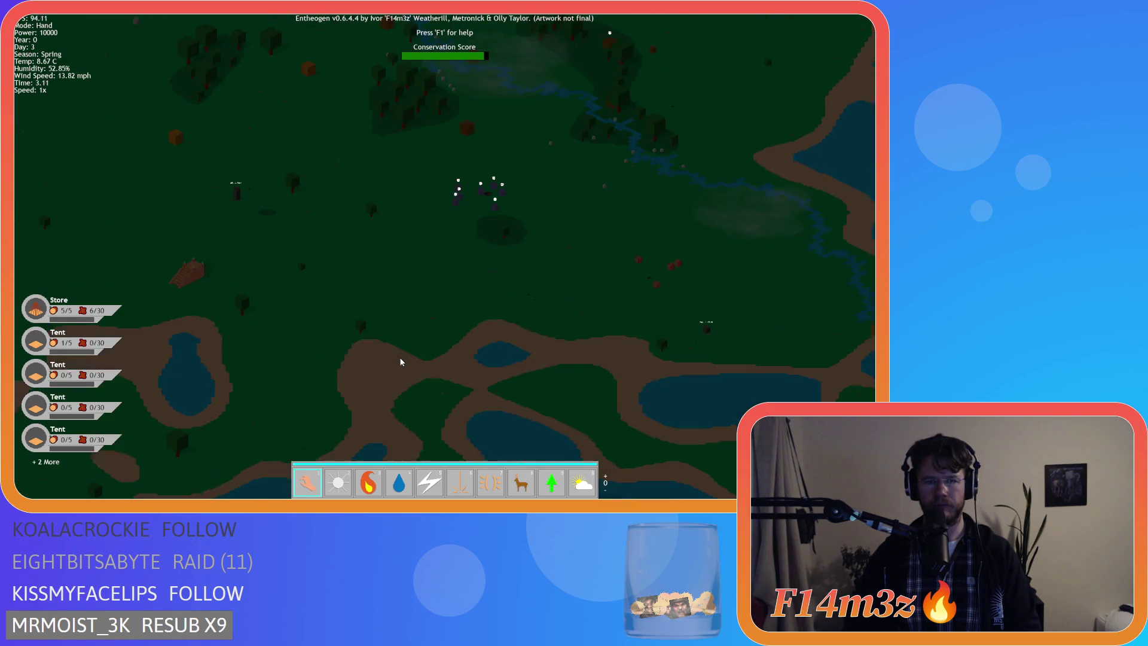
key("a")
key("s")
key("w")
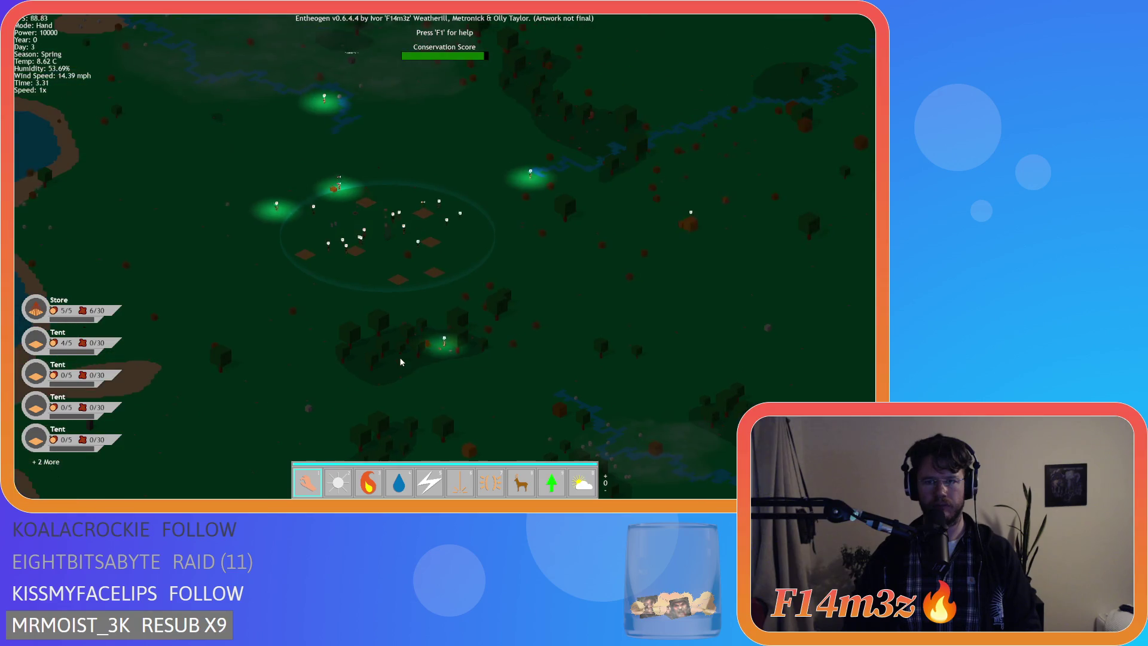
key("s")
key("d")
key("w")
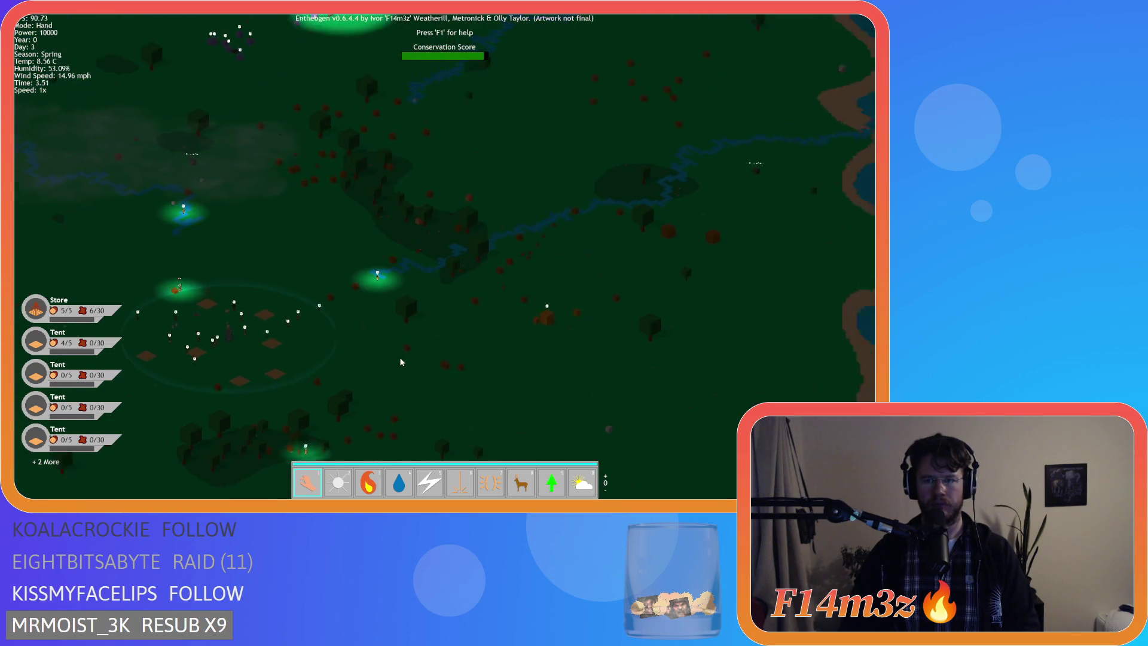
Step: Pan past the green-circled building to the village ring, then bring up the quit prompt
key("w")
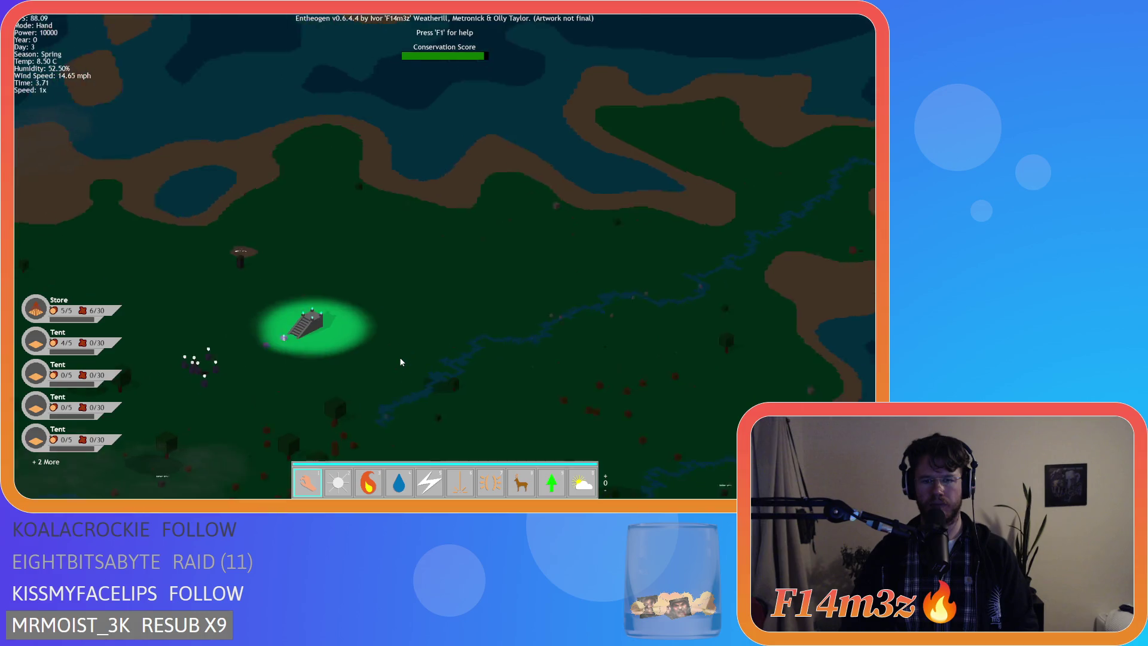
key("a")
key("s")
key("s")
key("a")
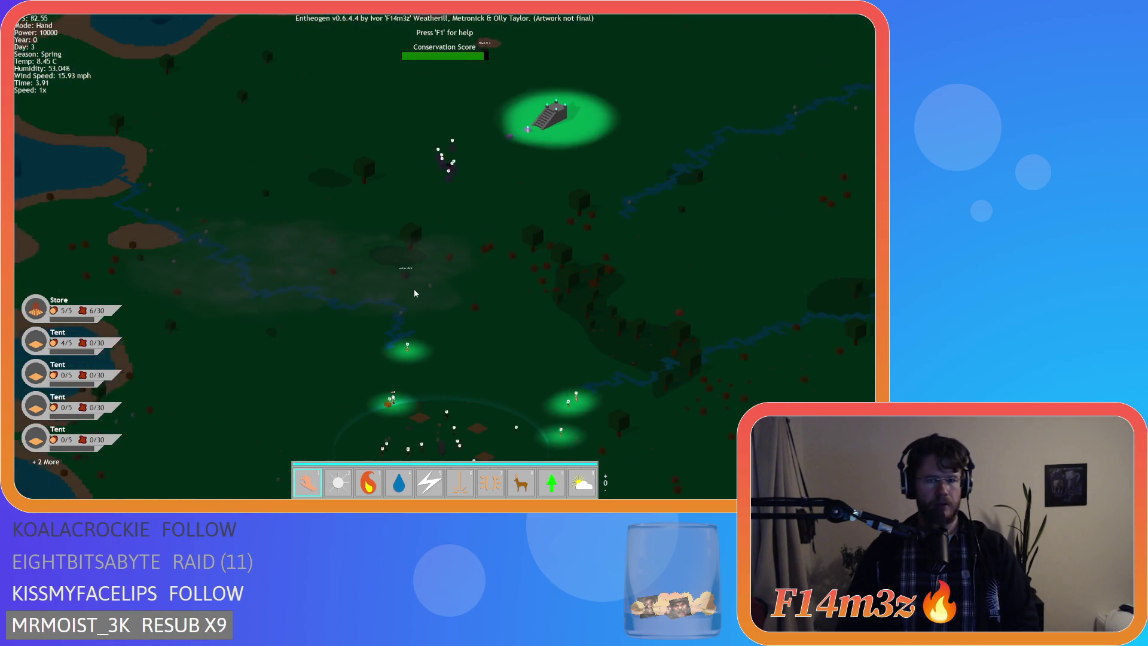
key("a")
key("s")
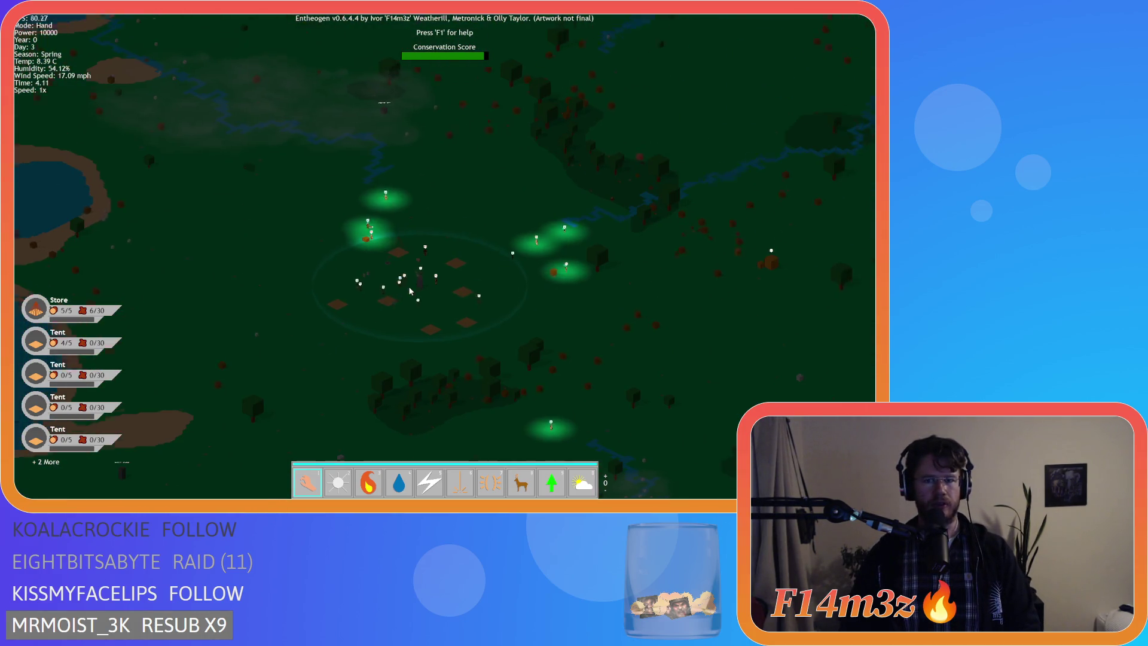
scroll(409, 330, "up", 5)
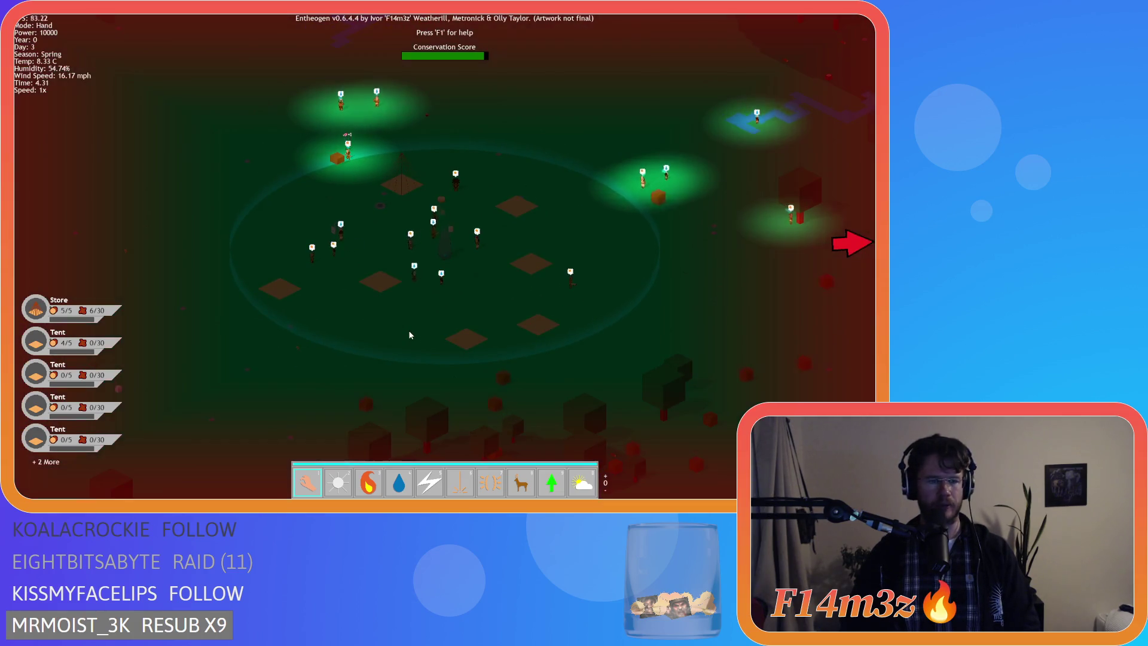
key("s")
key("d")
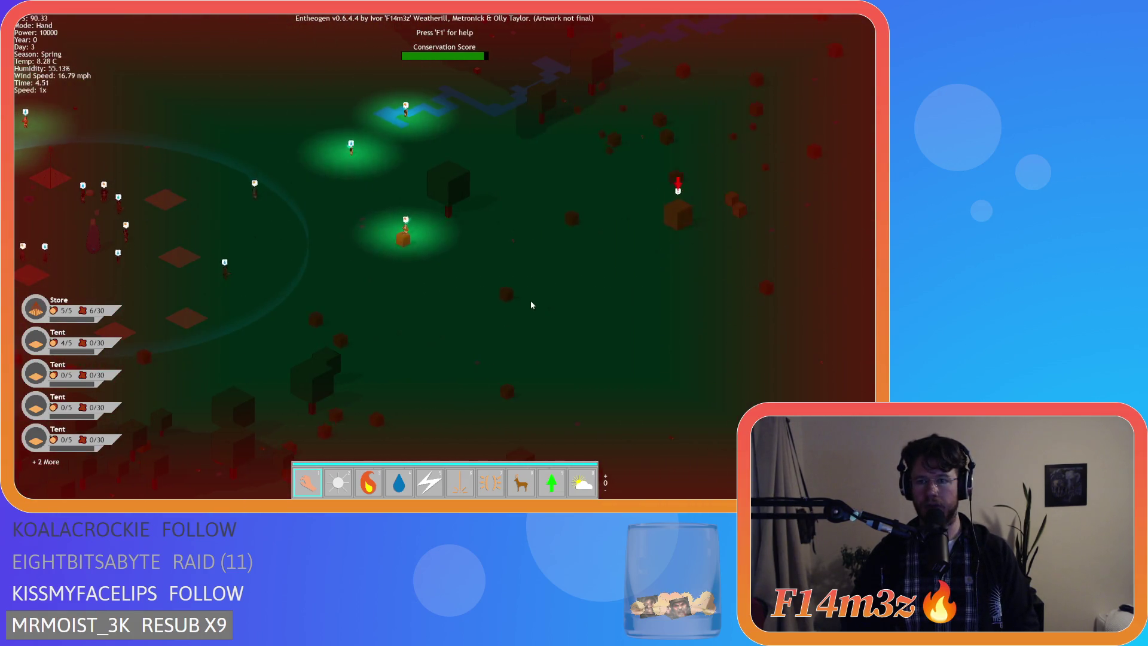
key("w")
key("a")
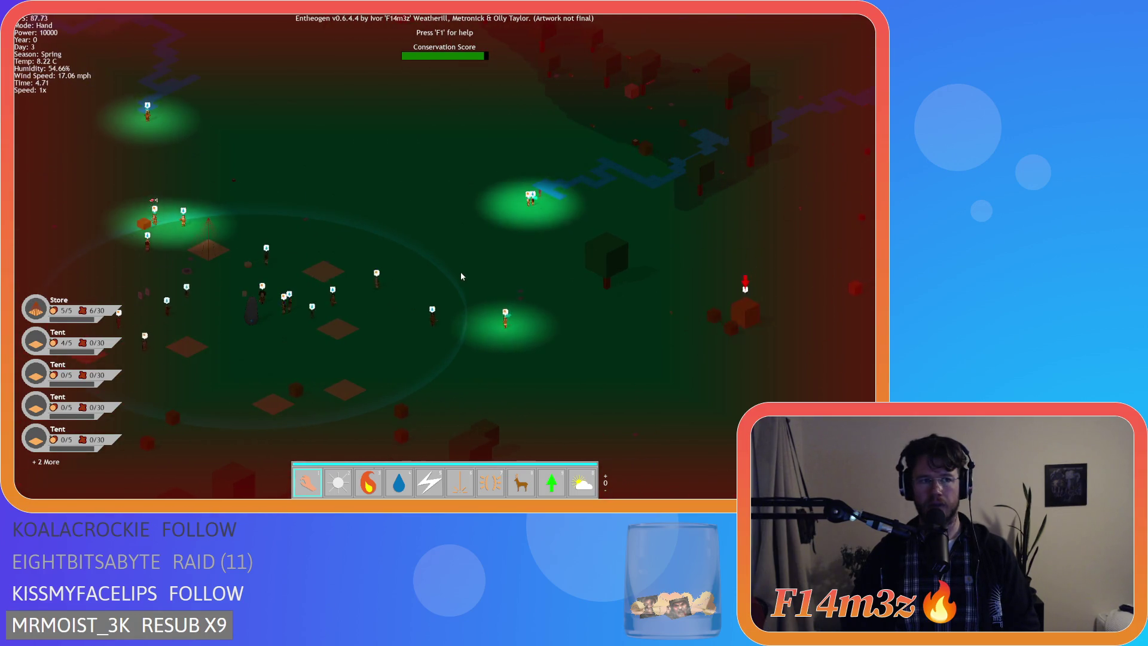
key("s")
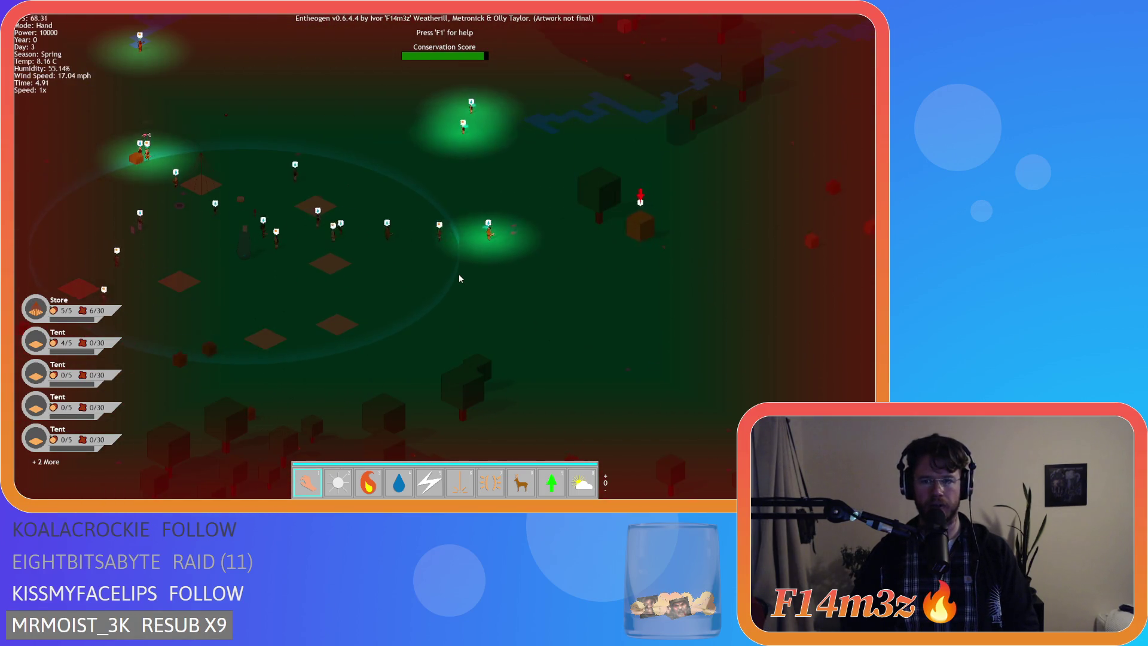
key("a")
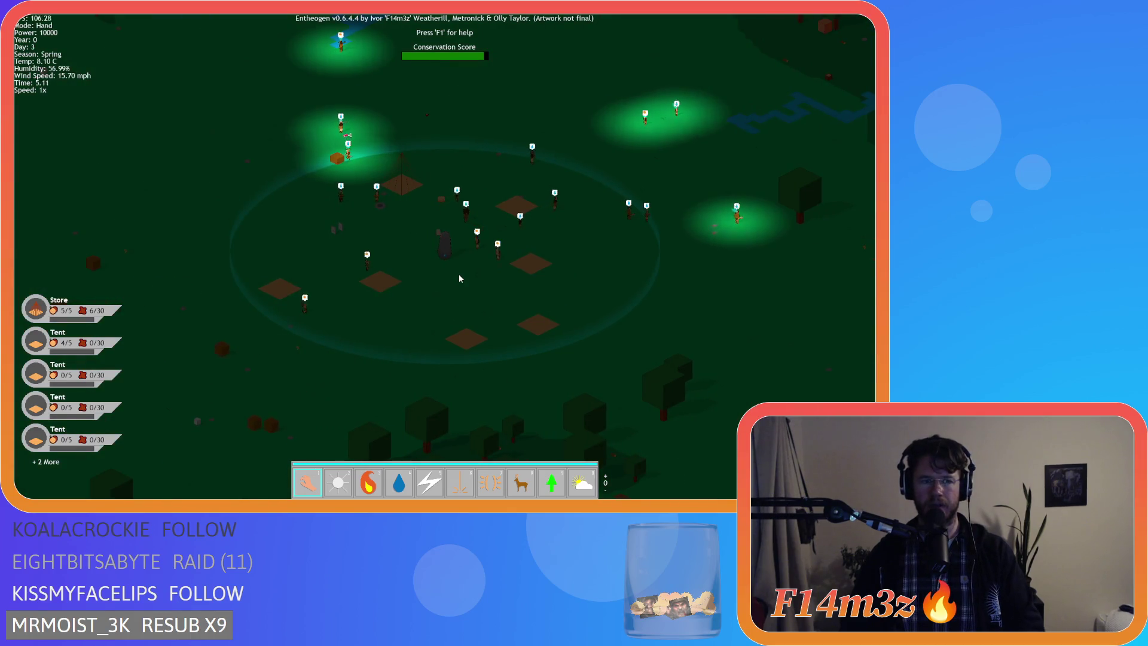
key("Escape")
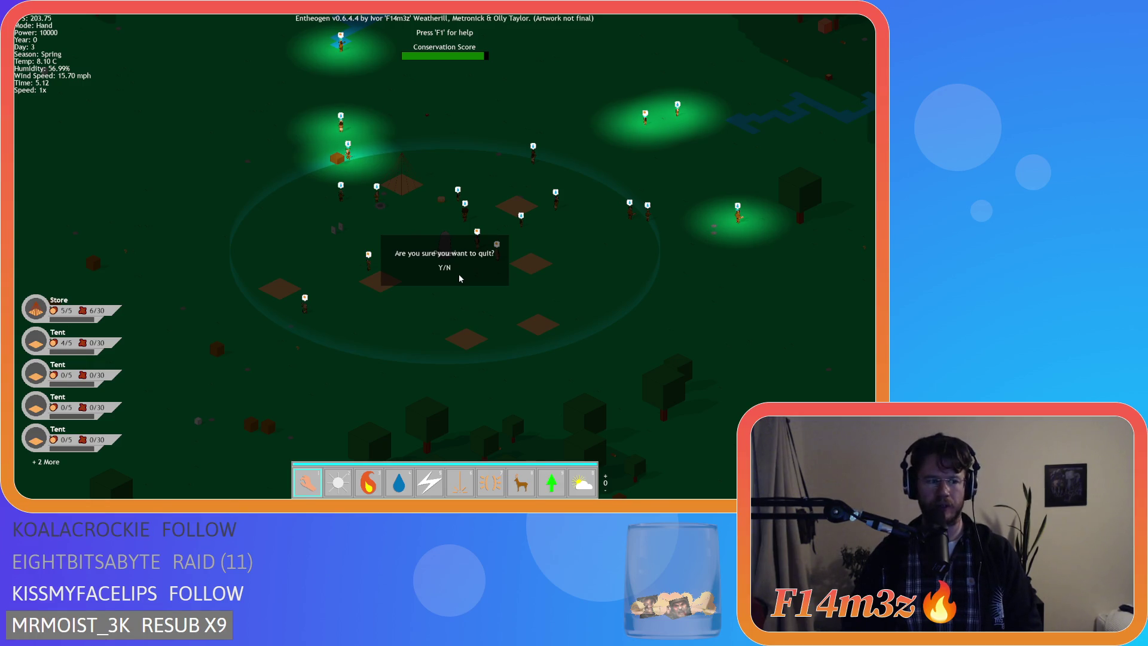
Step: Quit the game back to GameMaker and close all open editors
key("y")
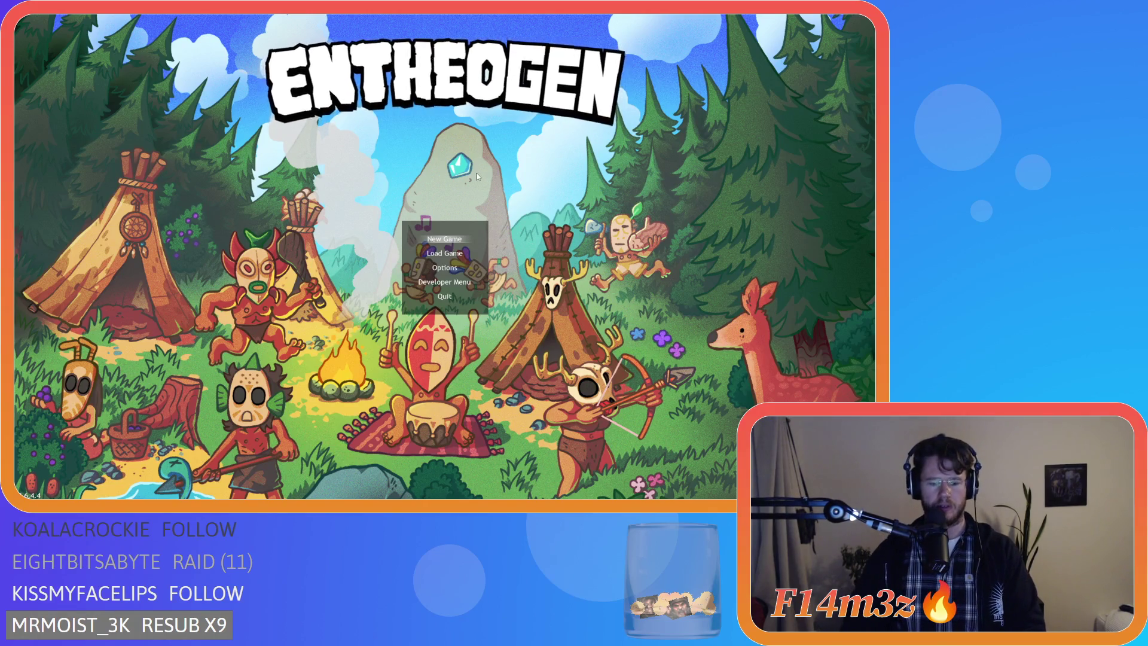
key("alt+F4")
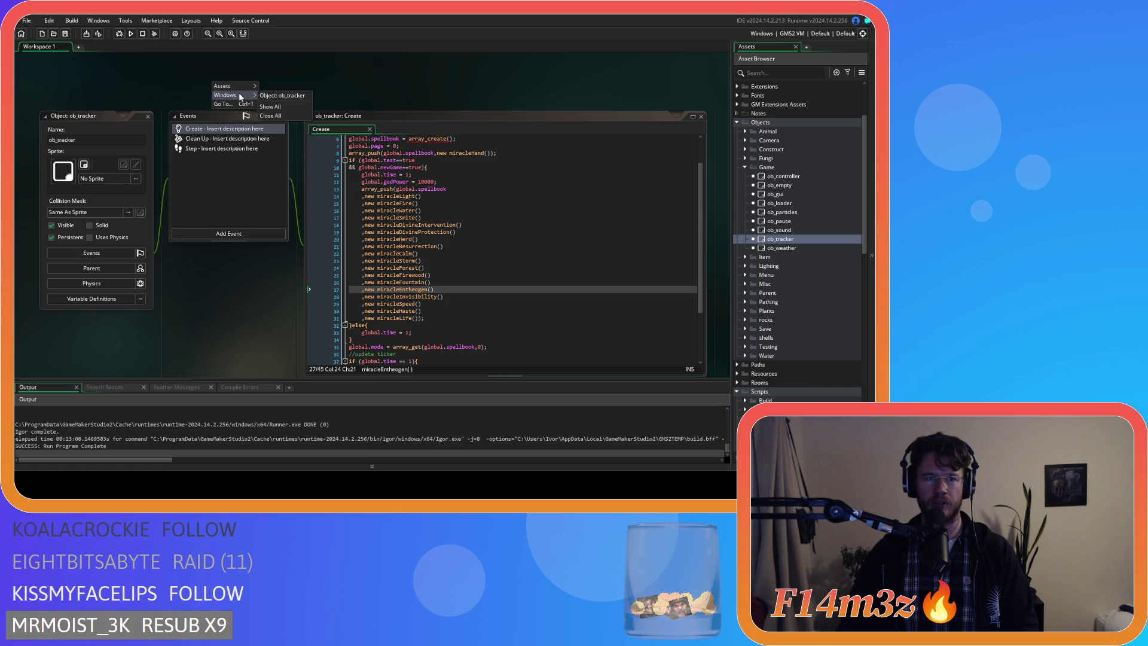
left_click(278, 117)
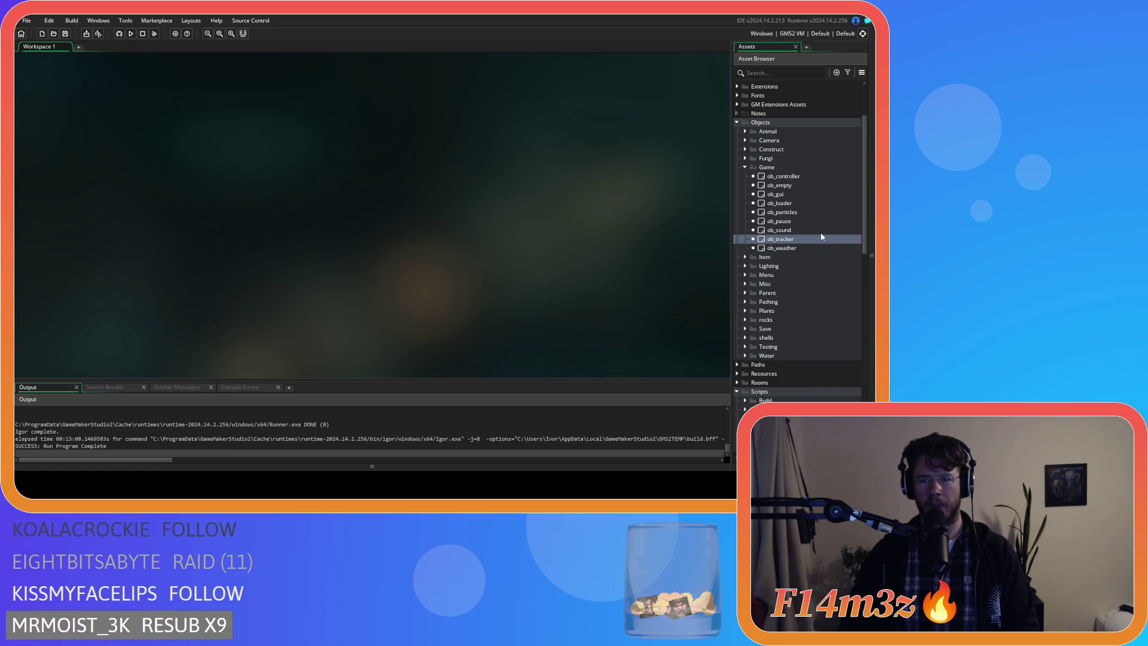
Step: Collapse the Game objects, Scripts and Objects folders, then open Game Options
left_click(743, 167)
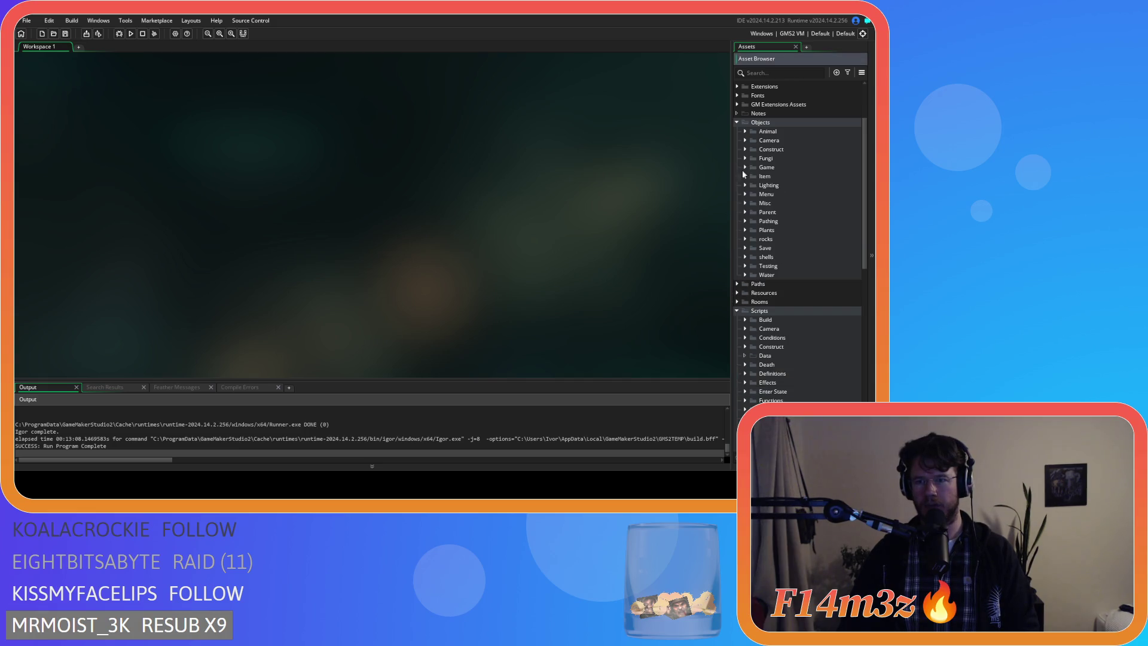
left_click(737, 311)
left_click(737, 204)
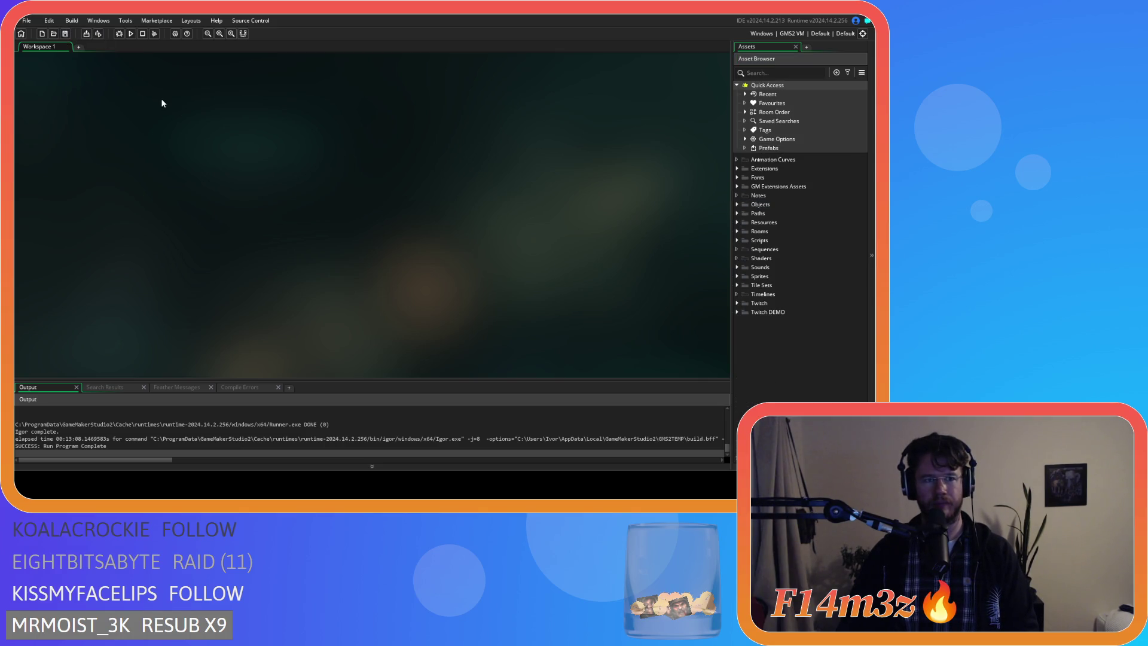
left_click(176, 33)
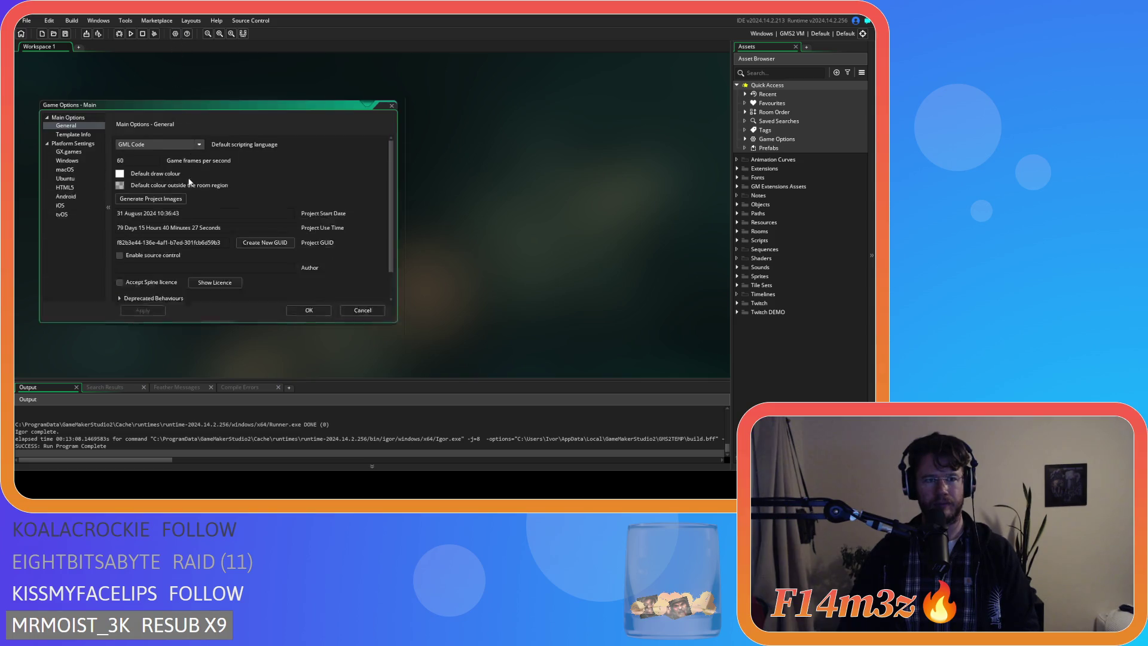
Step: Bump the Windows build version to 0.6.4.5 and confirm with OK
left_click(67, 139)
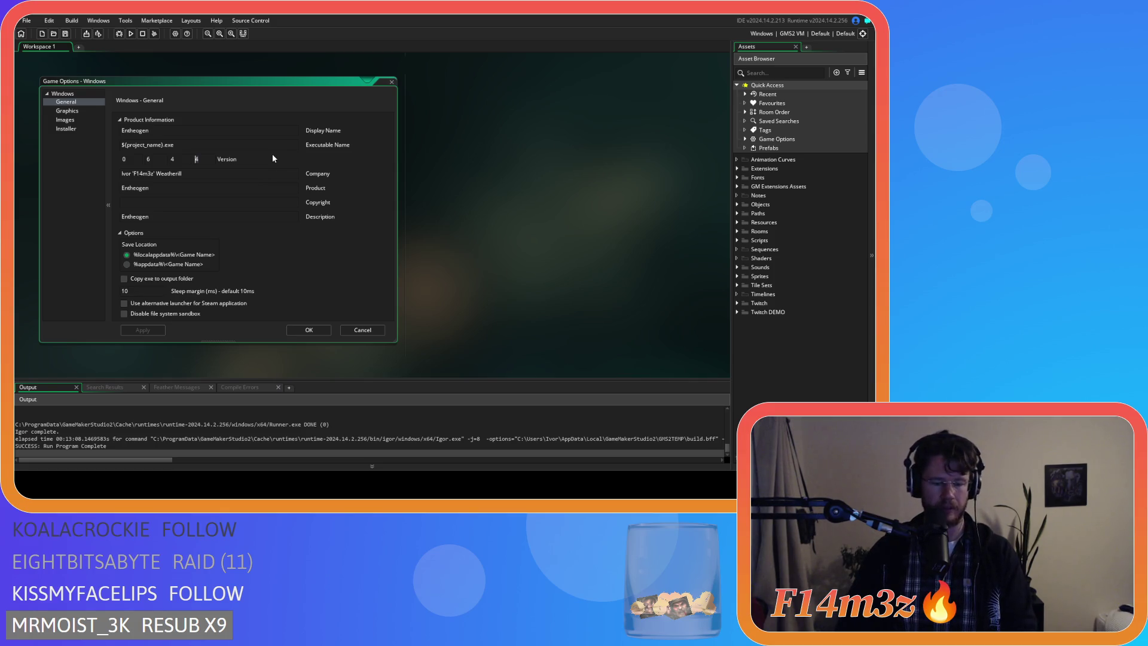
type("5")
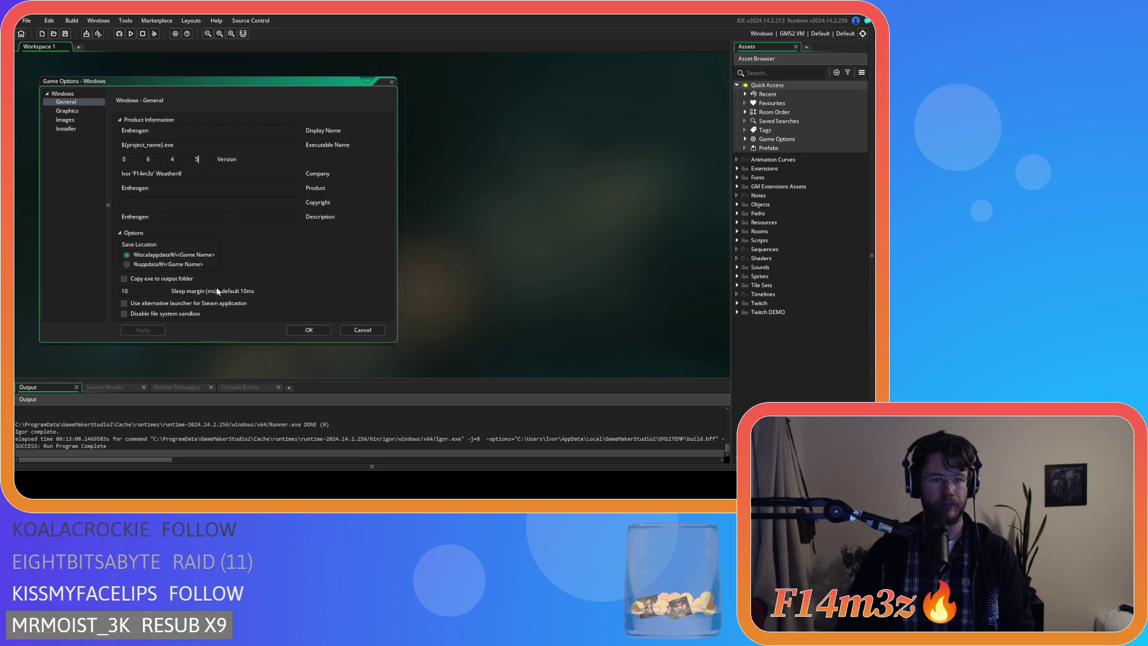
left_click(310, 330)
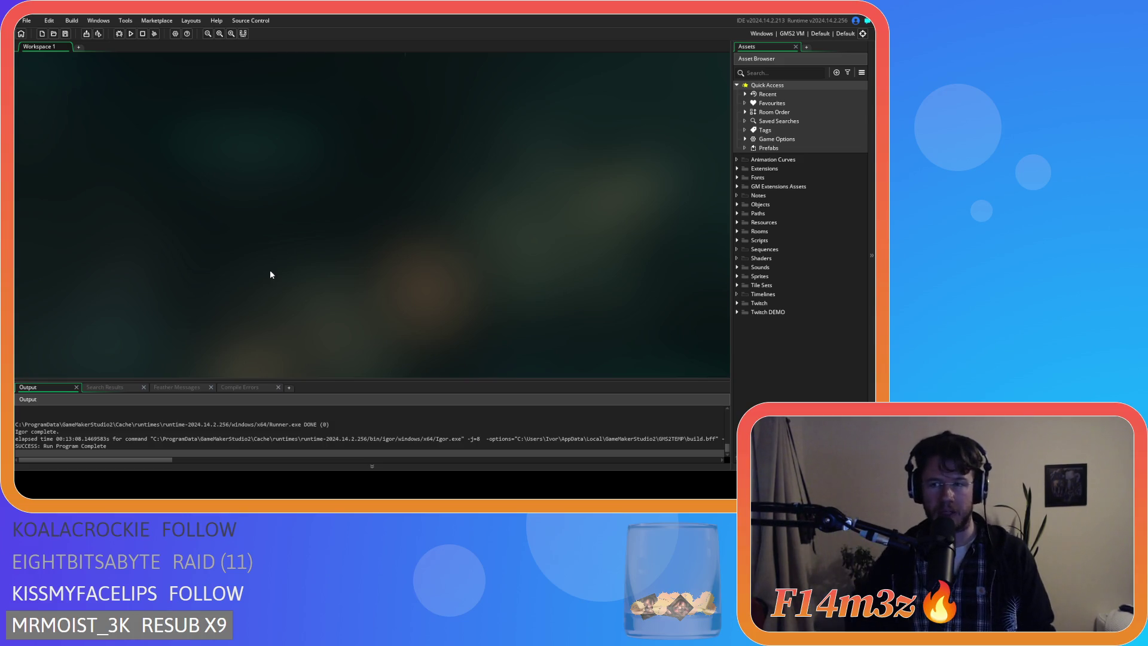
Step: Switch the build target from GMS2 VM to YYC and package the Windows executable as a Zip
left_click(785, 38)
left_click(602, 68)
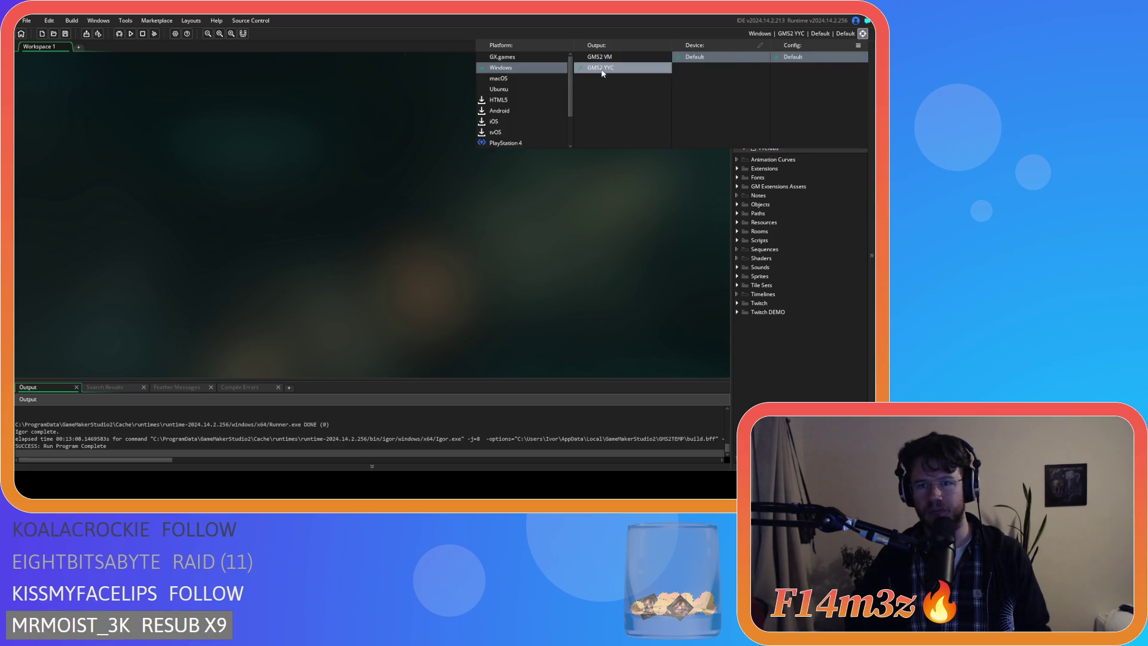
left_click(86, 34)
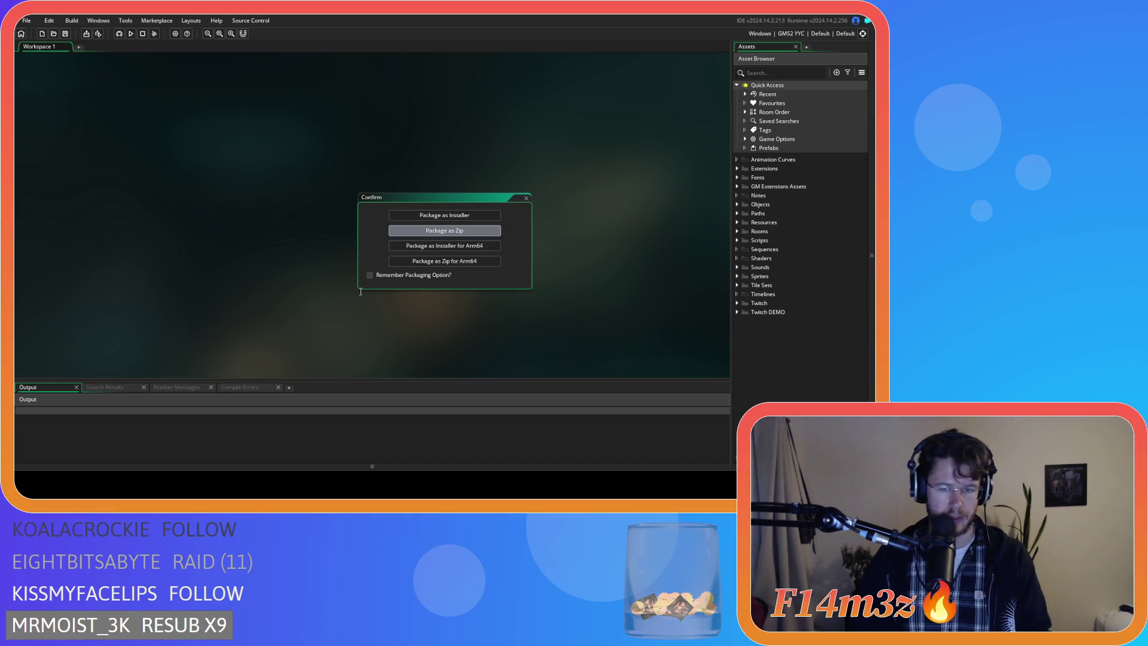
key("Return")
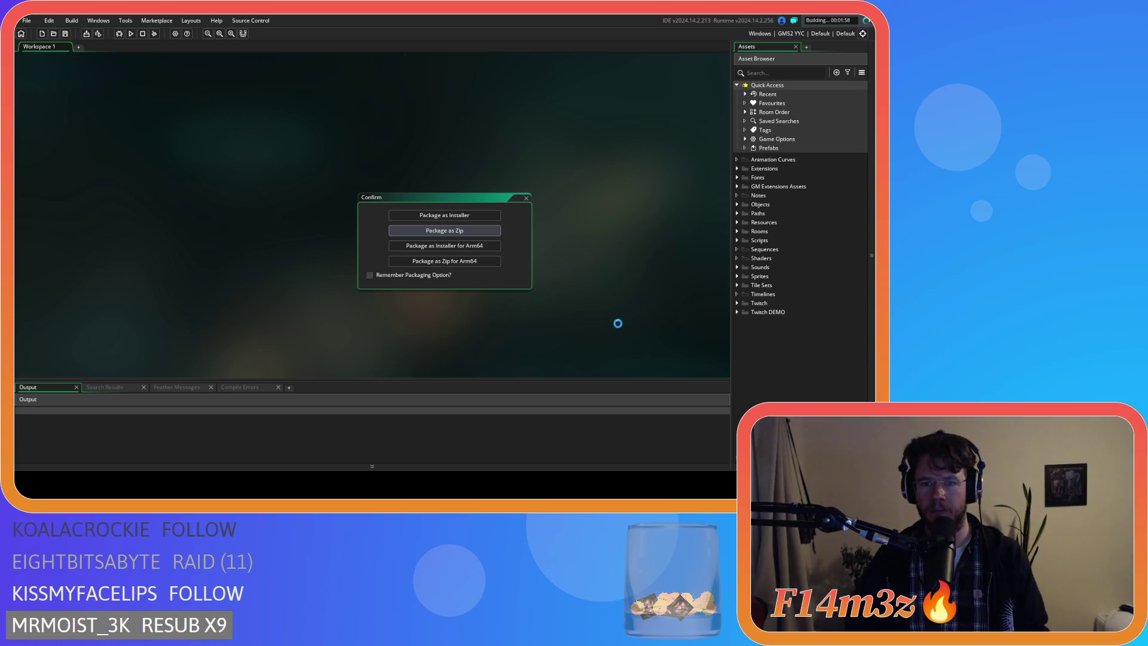